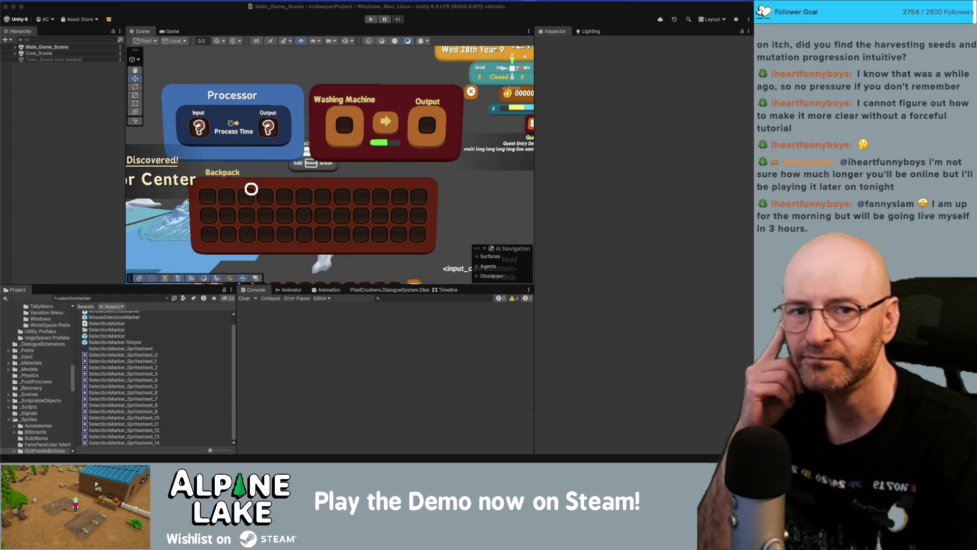
Bring the Chrome itch.io page in front of Unity and start Stop and Smell the Flowers.
{"action": "key", "text": "super+Tab"}
{"action": "left_click", "coordinate": [390, 219]}
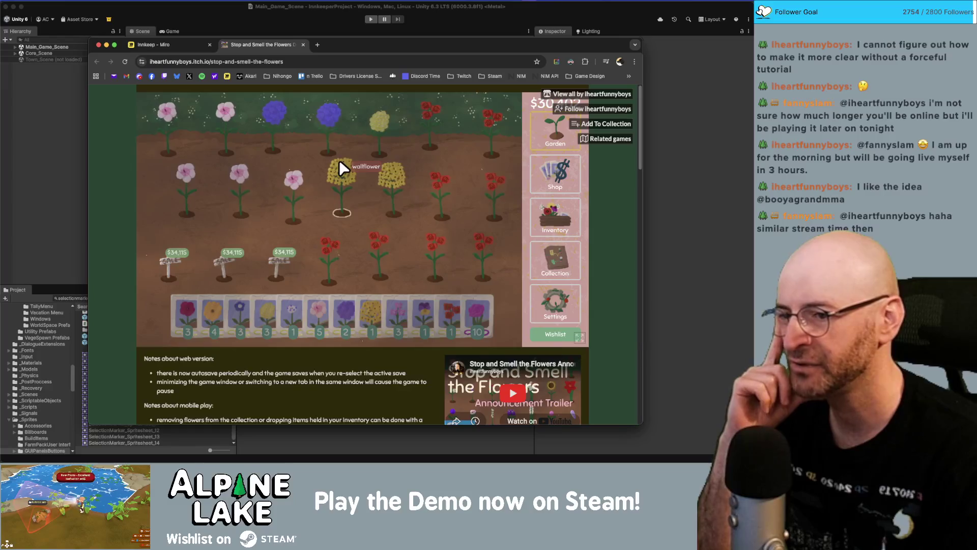
Load the game's itch.io page in a new incognito window and open its Collection board.
{"action": "left_click", "coordinate": [53, 2]}
{"action": "left_click", "coordinate": [76, 24]}
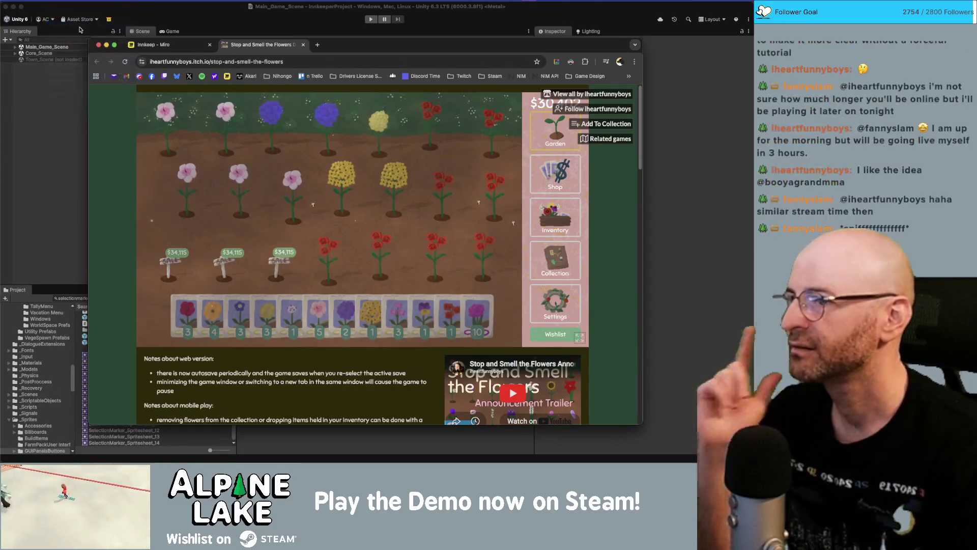
{"action": "left_click_drag", "start_coordinate": [302, 65], "coordinate": [237, 94]}
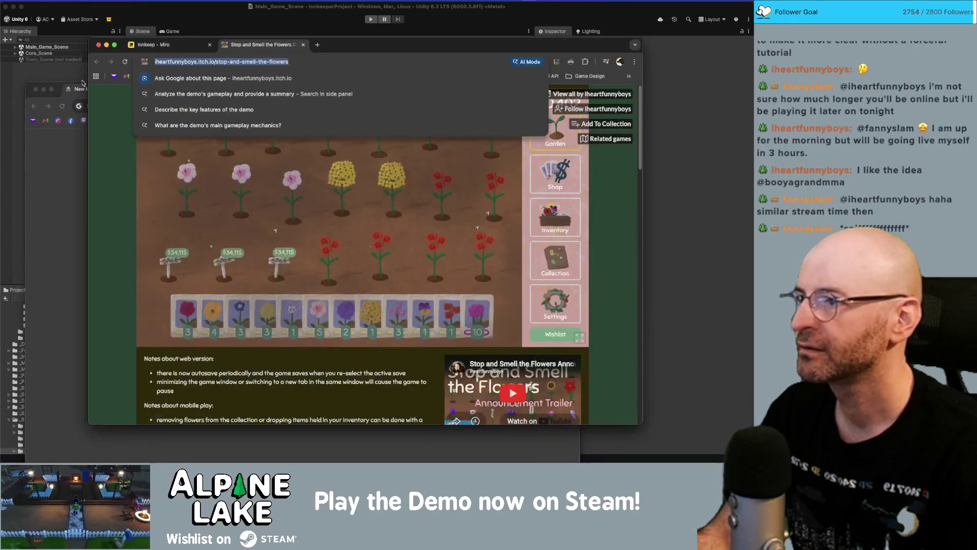
{"action": "type", "text": "https://iheartfunnyboys.itch.io/stop-and-smell-the-flowers"}
{"action": "key", "text": "Return"}
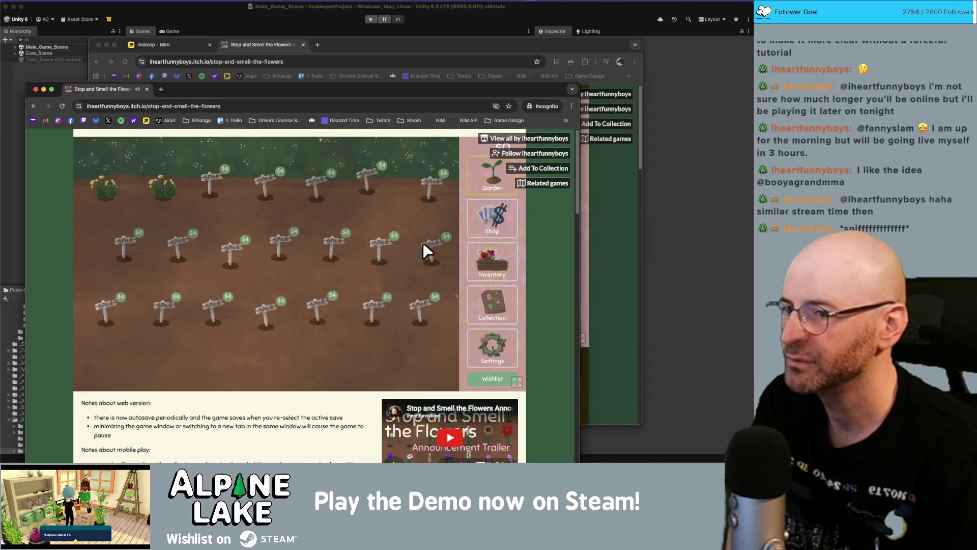
{"action": "left_click", "coordinate": [497, 305]}
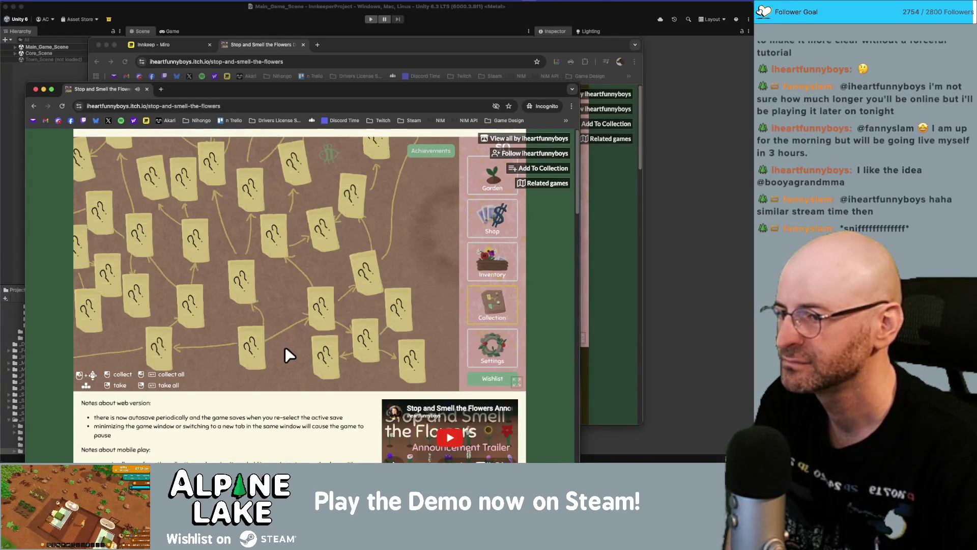
Pan across the Collection board to look over the undiscovered question-mark notes.
{"action": "mouse_move", "coordinate": [285, 347]}
{"action": "left_mouse_down"}
{"action": "mouse_move", "coordinate": [320, 317]}
{"action": "mouse_move", "coordinate": [327, 322]}
{"action": "mouse_move", "coordinate": [305, 350]}
{"action": "mouse_move", "coordinate": [306, 342]}
{"action": "left_mouse_up"}
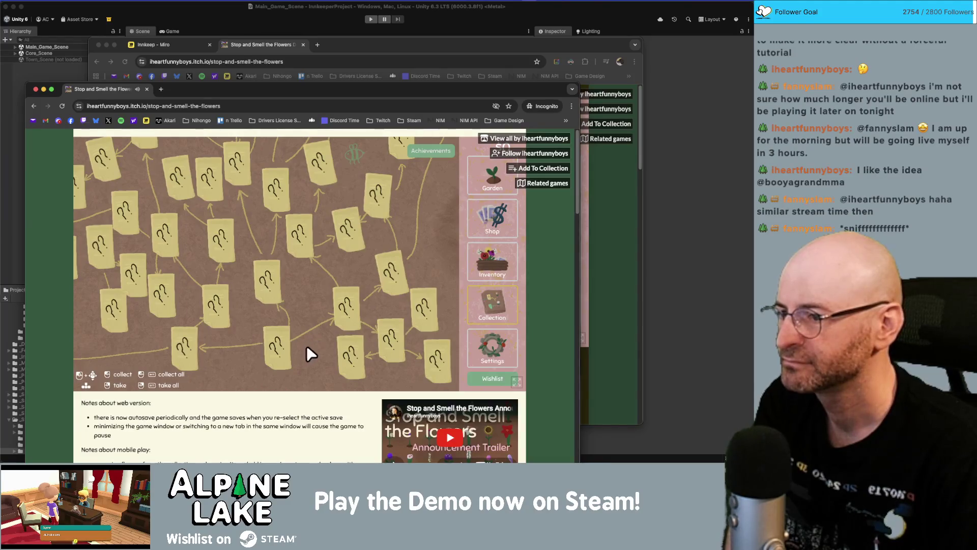
{"action": "mouse_move", "coordinate": [321, 353]}
{"action": "left_mouse_down"}
{"action": "mouse_move", "coordinate": [325, 364]}
{"action": "mouse_move", "coordinate": [363, 288]}
{"action": "mouse_move", "coordinate": [398, 329]}
{"action": "mouse_move", "coordinate": [281, 291]}
{"action": "mouse_move", "coordinate": [365, 292]}
{"action": "mouse_move", "coordinate": [327, 258]}
{"action": "mouse_move", "coordinate": [288, 334]}
{"action": "left_mouse_up"}
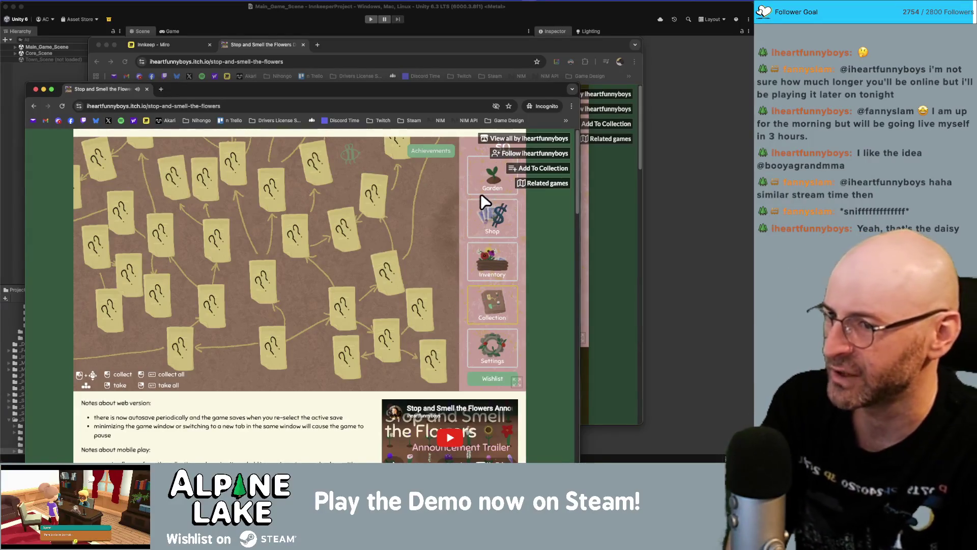
Return to the garden and harvest both dandelion weeds.
{"action": "left_click", "coordinate": [483, 220]}
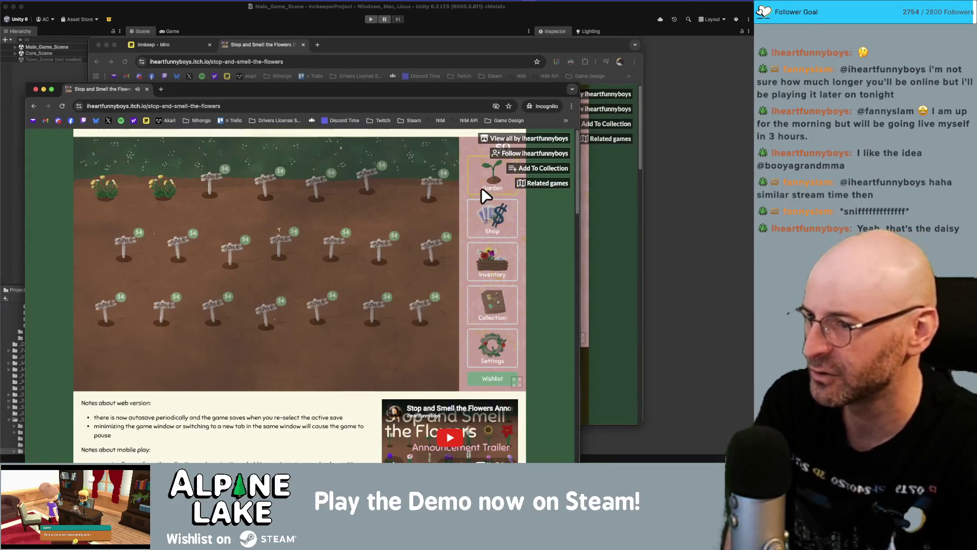
{"action": "left_click", "coordinate": [159, 192]}
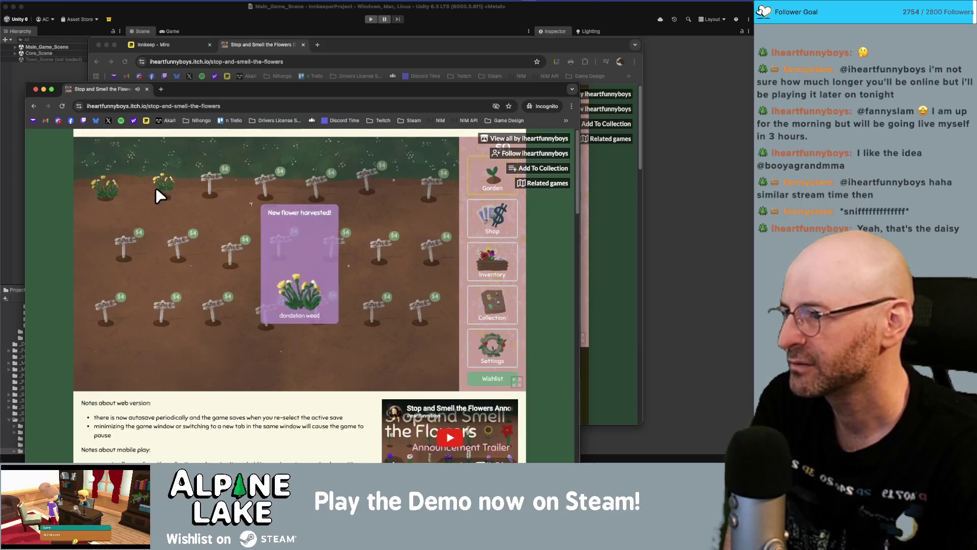
{"action": "left_click", "coordinate": [103, 188]}
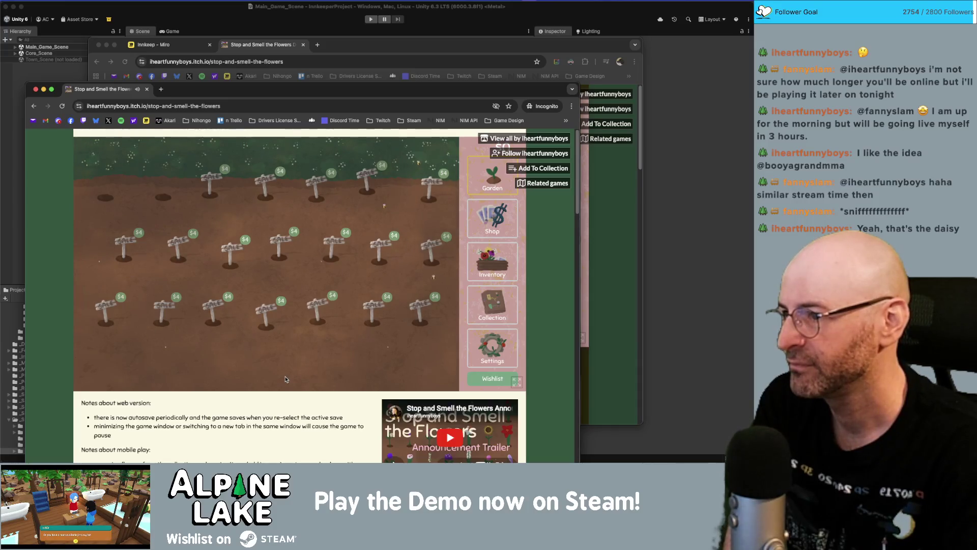
Turn one dandelion weed into seeds from the inventory, then view the Collection board.
{"action": "left_click", "coordinate": [493, 215]}
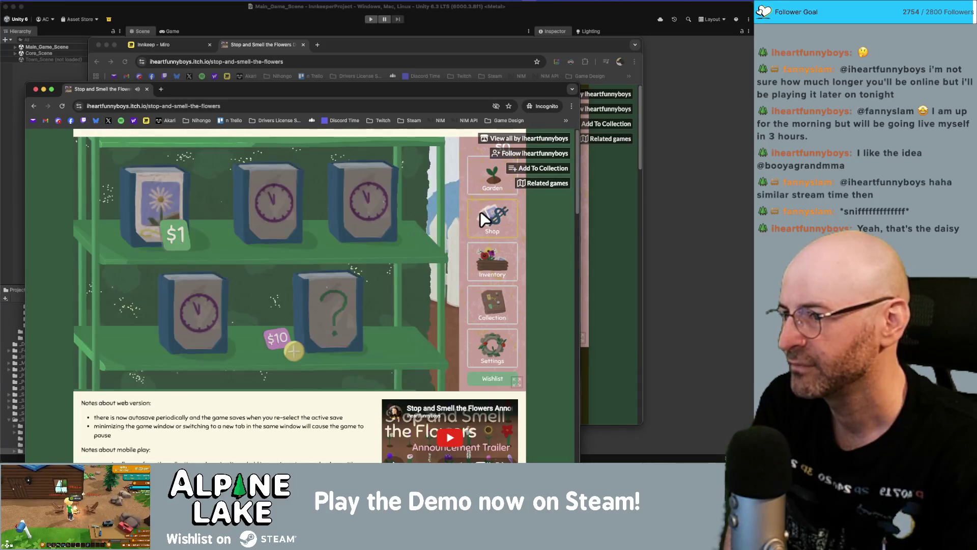
{"action": "left_click", "coordinate": [491, 263]}
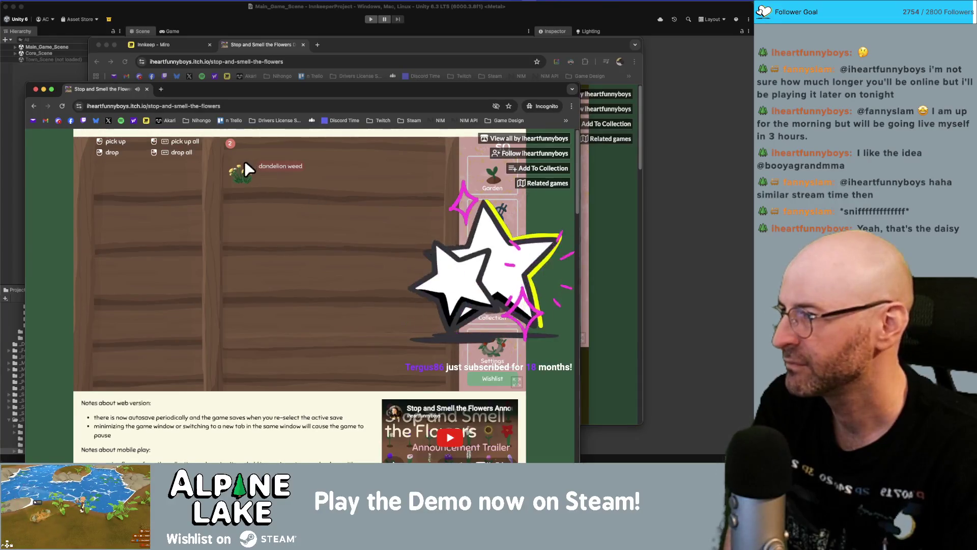
{"action": "left_click", "coordinate": [154, 187]}
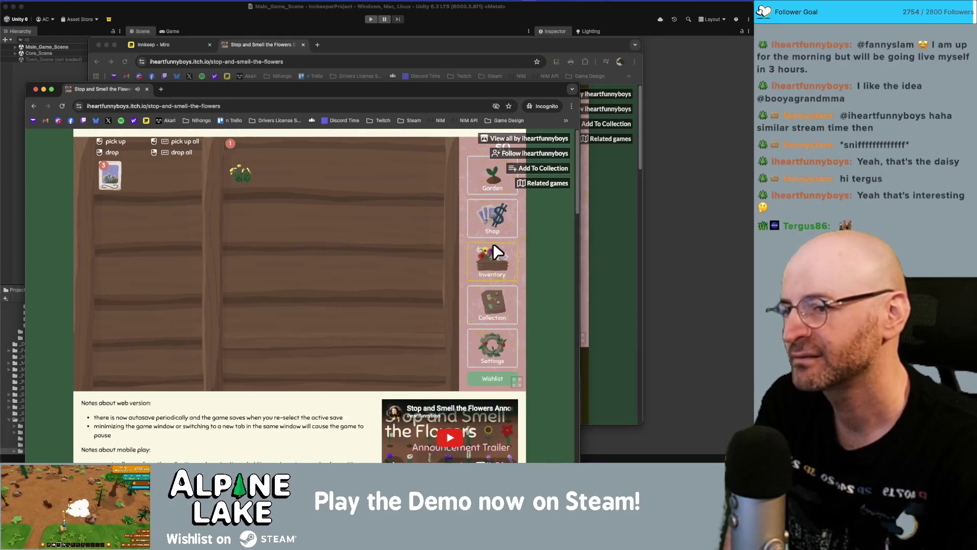
{"action": "left_click", "coordinate": [497, 300]}
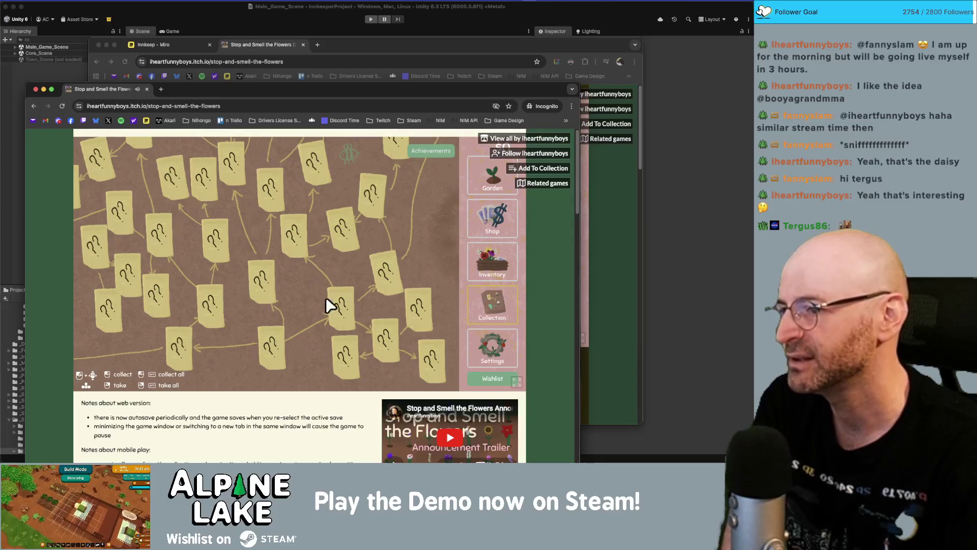
Look through the garden, seed shop, Collection board and save statistics screens.
{"action": "left_click", "coordinate": [492, 176]}
{"action": "left_click", "coordinate": [493, 289]}
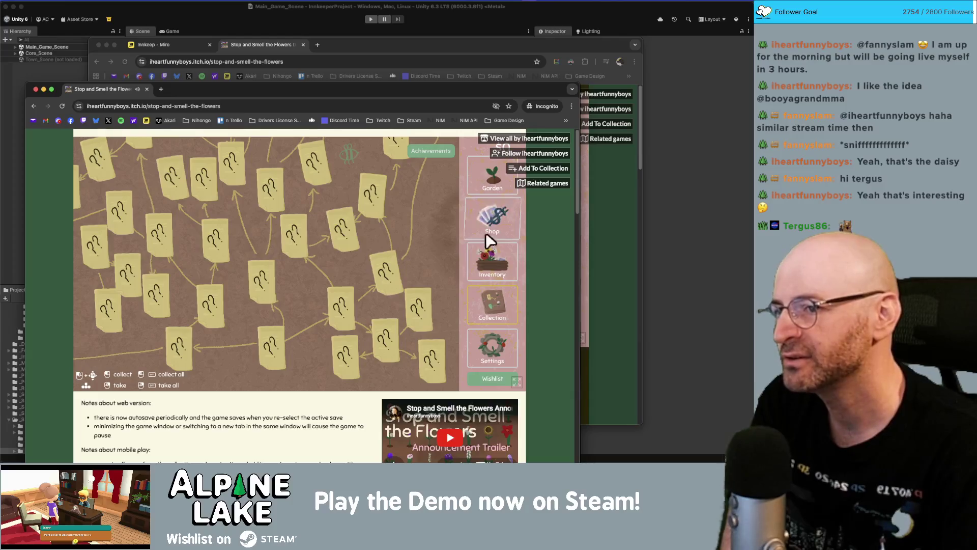
{"action": "left_click", "coordinate": [477, 303]}
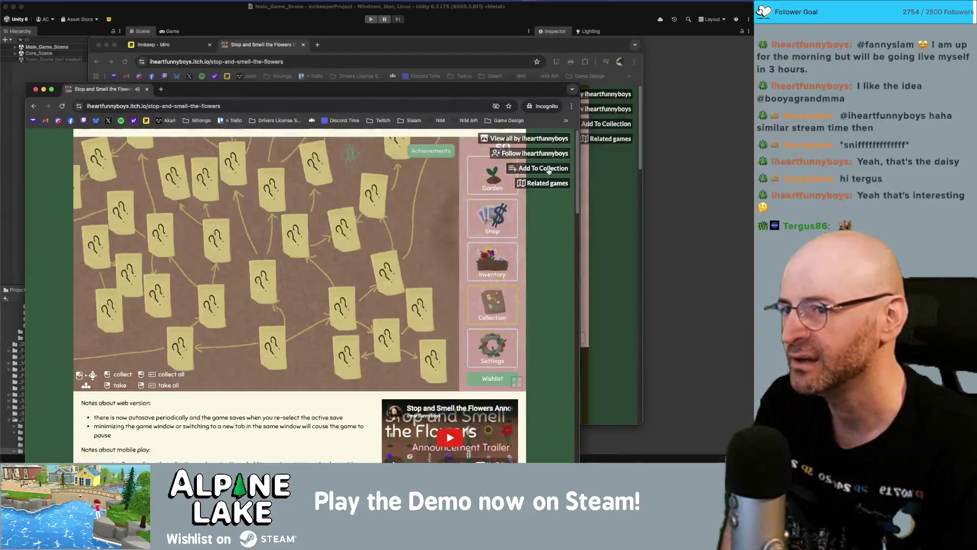
{"action": "left_click", "coordinate": [490, 344]}
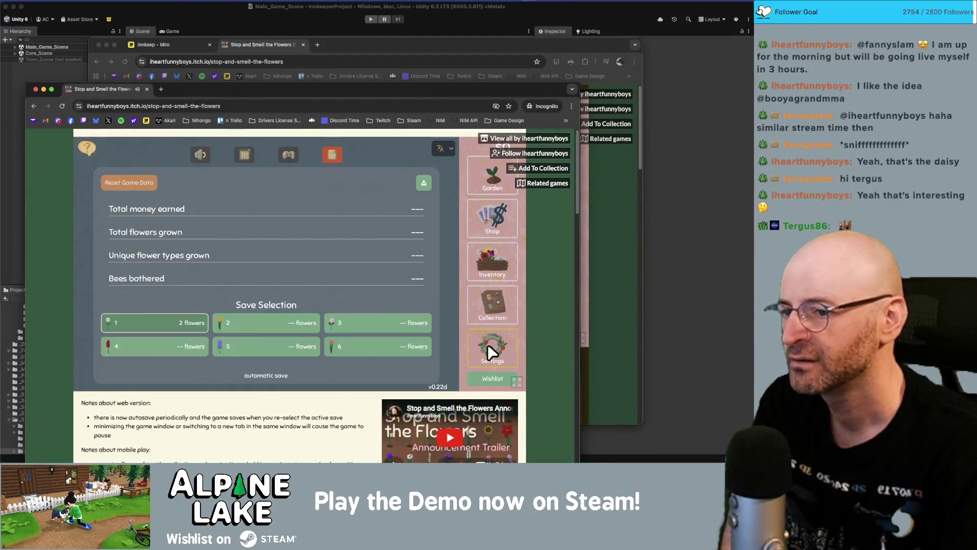
{"action": "left_click", "coordinate": [476, 209]}
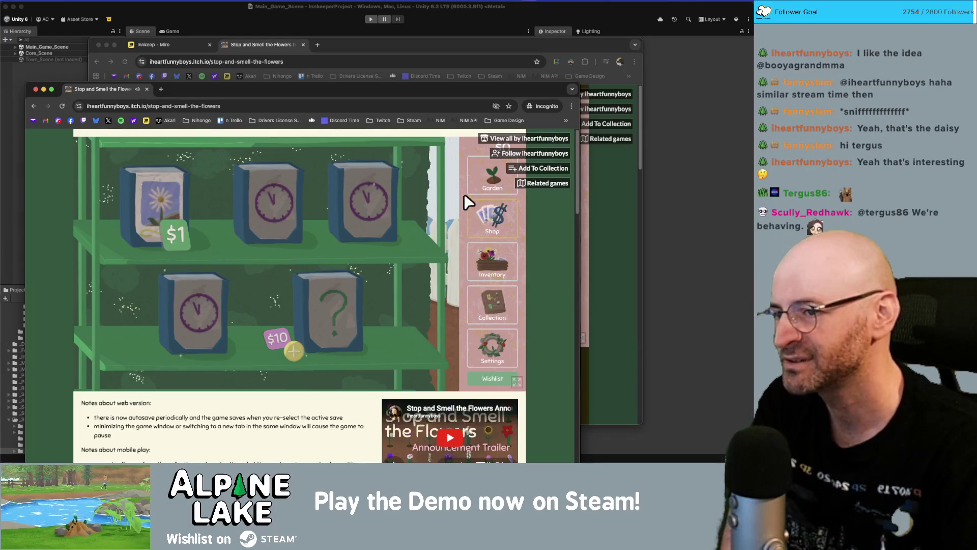
{"action": "left_click", "coordinate": [475, 176]}
{"action": "left_click", "coordinate": [488, 212]}
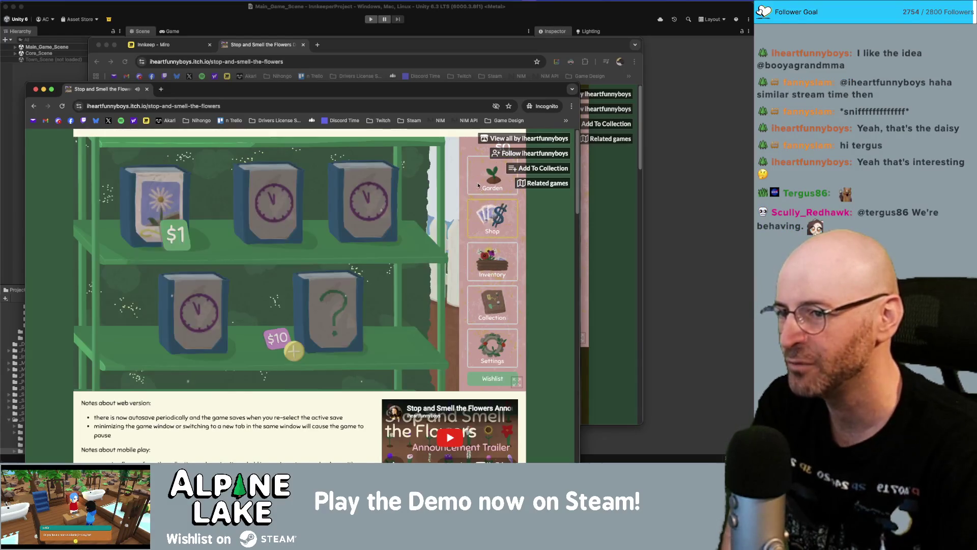
{"action": "left_click", "coordinate": [500, 307]}
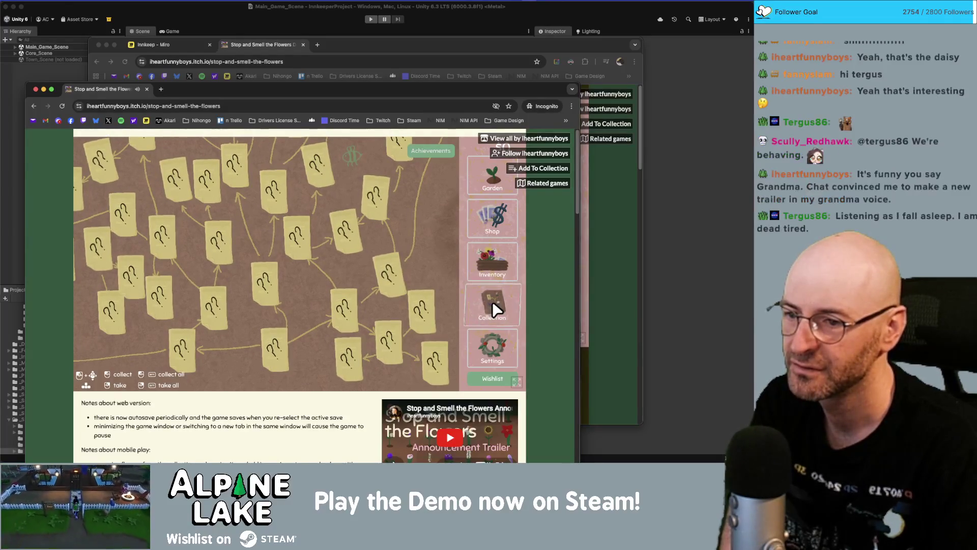
Check the audio volume settings, then return to the garden with its two yellow flowers.
{"action": "key", "text": "Escape"}
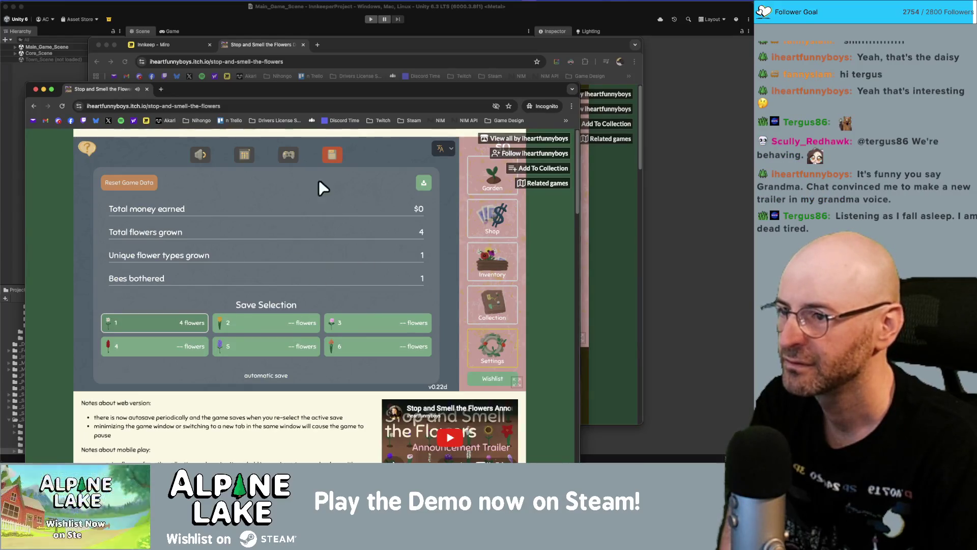
{"action": "left_click", "coordinate": [201, 154]}
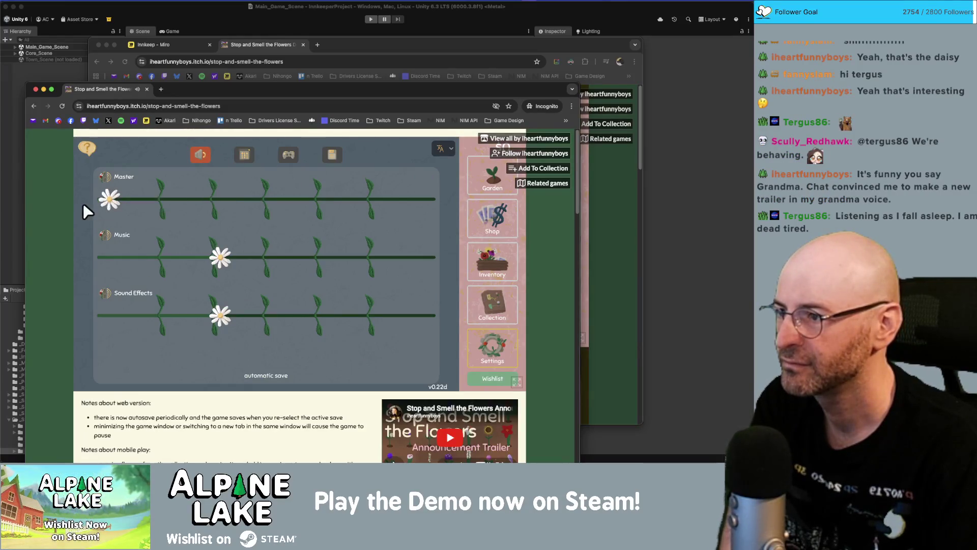
{"action": "left_click", "coordinate": [474, 188]}
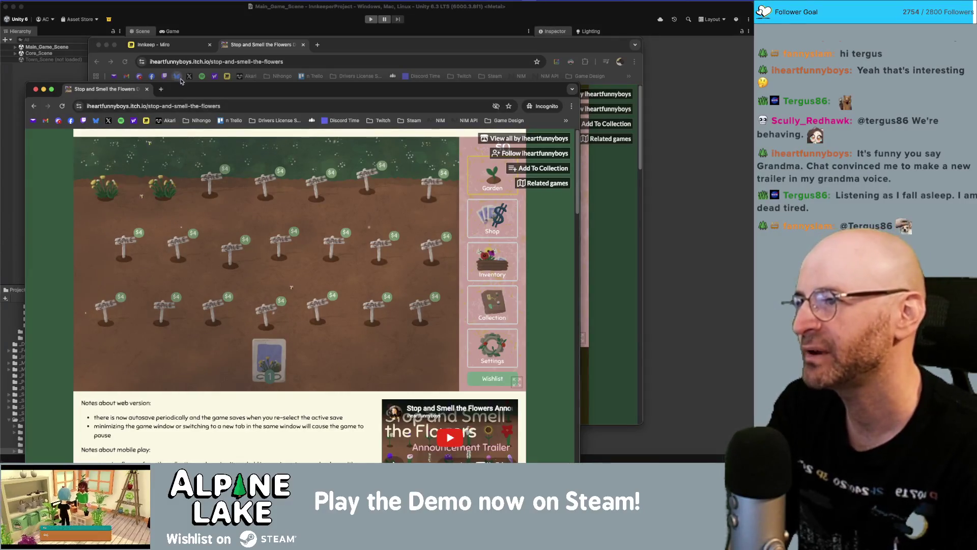
Nudge the incognito window up, pick the two top-row flowers, and open the Collection board.
{"action": "left_click_drag", "start_coordinate": [179, 89], "coordinate": [179, 82]}
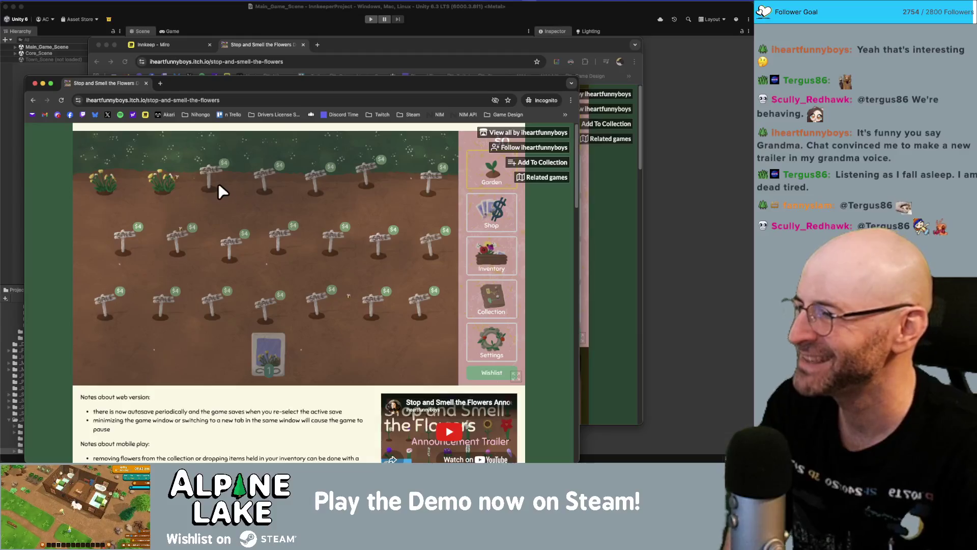
{"action": "left_click", "coordinate": [163, 180]}
{"action": "left_click", "coordinate": [105, 181]}
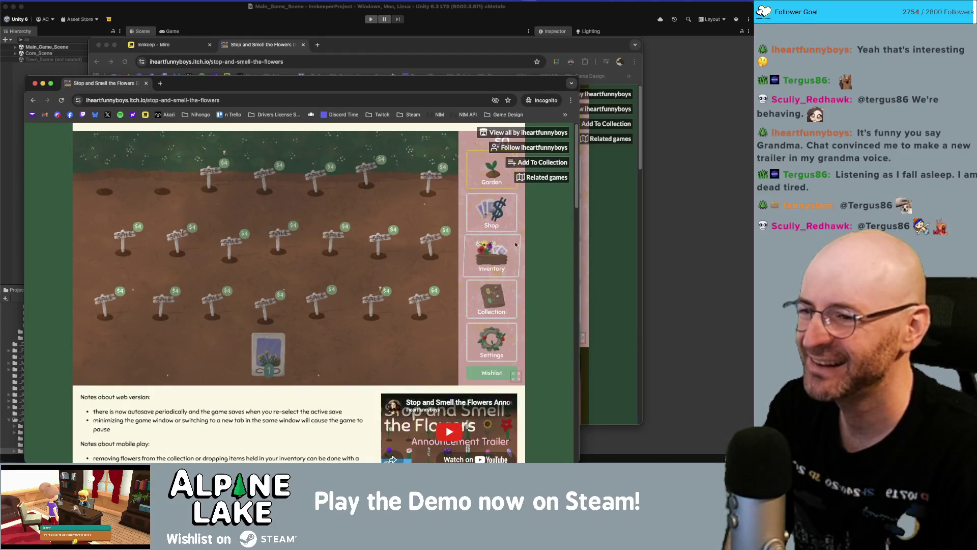
{"action": "left_click", "coordinate": [496, 295]}
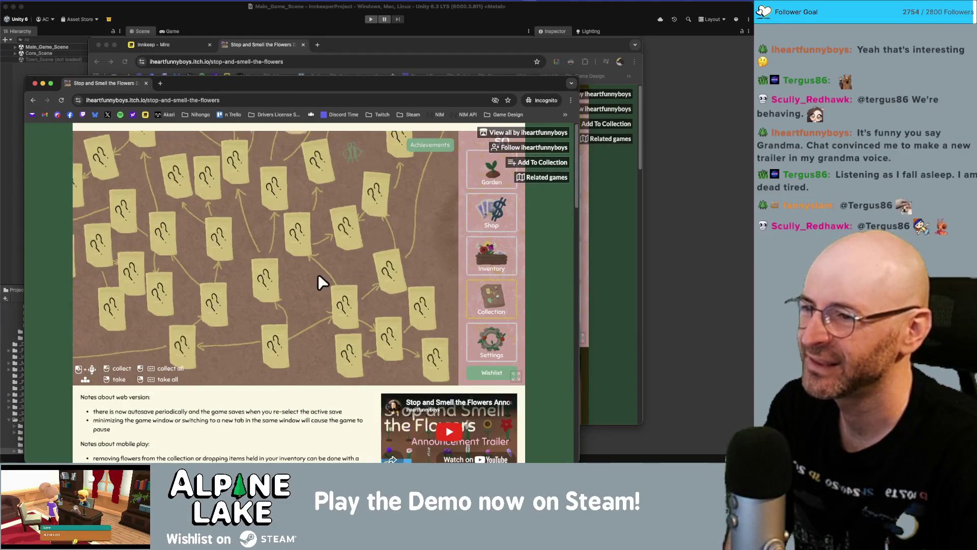
Pan around the Collection board, then close the incognito game window.
{"action": "mouse_move", "coordinate": [318, 274]}
{"action": "left_mouse_down"}
{"action": "mouse_move", "coordinate": [179, 184]}
{"action": "mouse_move", "coordinate": [313, 283]}
{"action": "mouse_move", "coordinate": [247, 173]}
{"action": "mouse_move", "coordinate": [261, 162]}
{"action": "left_mouse_up"}
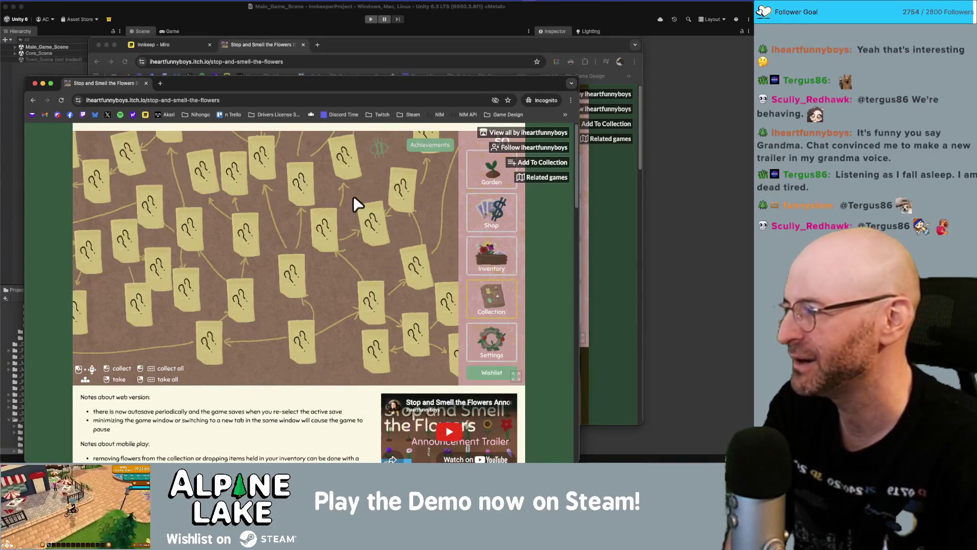
{"action": "left_click_drag", "start_coordinate": [357, 281], "coordinate": [286, 228]}
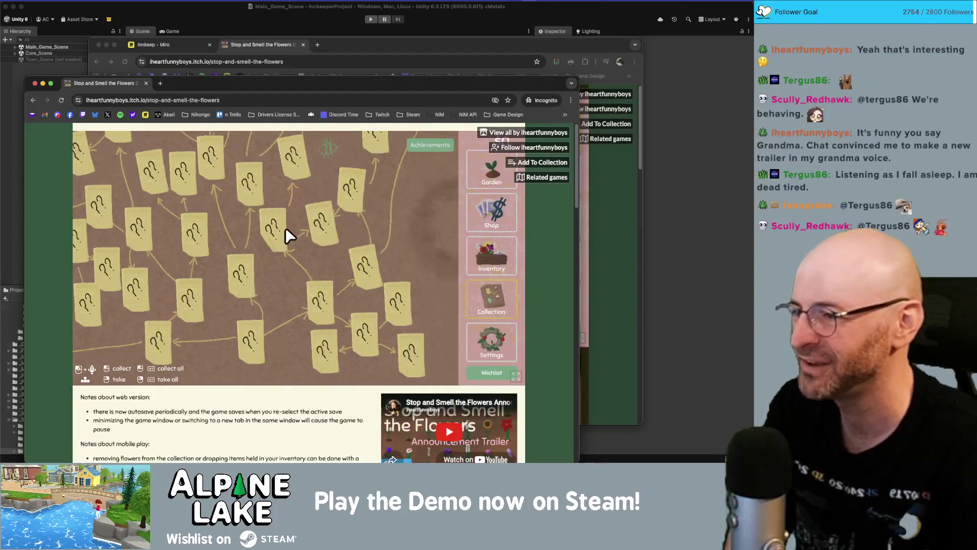
{"action": "mouse_move", "coordinate": [397, 217]}
{"action": "left_mouse_down"}
{"action": "mouse_move", "coordinate": [302, 243]}
{"action": "mouse_move", "coordinate": [291, 340]}
{"action": "mouse_move", "coordinate": [286, 309]}
{"action": "left_mouse_up"}
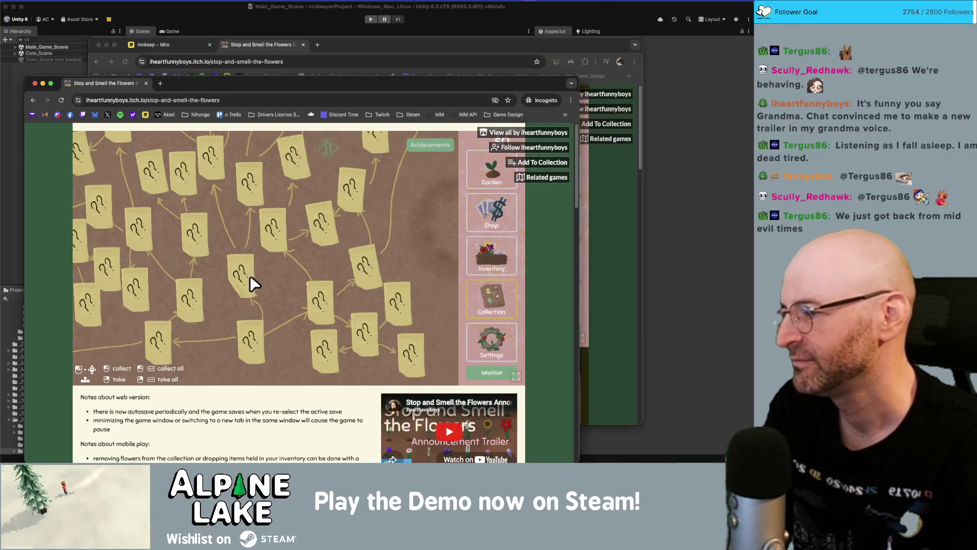
{"action": "mouse_move", "coordinate": [264, 257]}
{"action": "left_mouse_down"}
{"action": "mouse_move", "coordinate": [334, 249]}
{"action": "mouse_move", "coordinate": [244, 283]}
{"action": "mouse_move", "coordinate": [334, 260]}
{"action": "mouse_move", "coordinate": [229, 258]}
{"action": "mouse_move", "coordinate": [249, 234]}
{"action": "mouse_move", "coordinate": [204, 202]}
{"action": "left_mouse_up"}
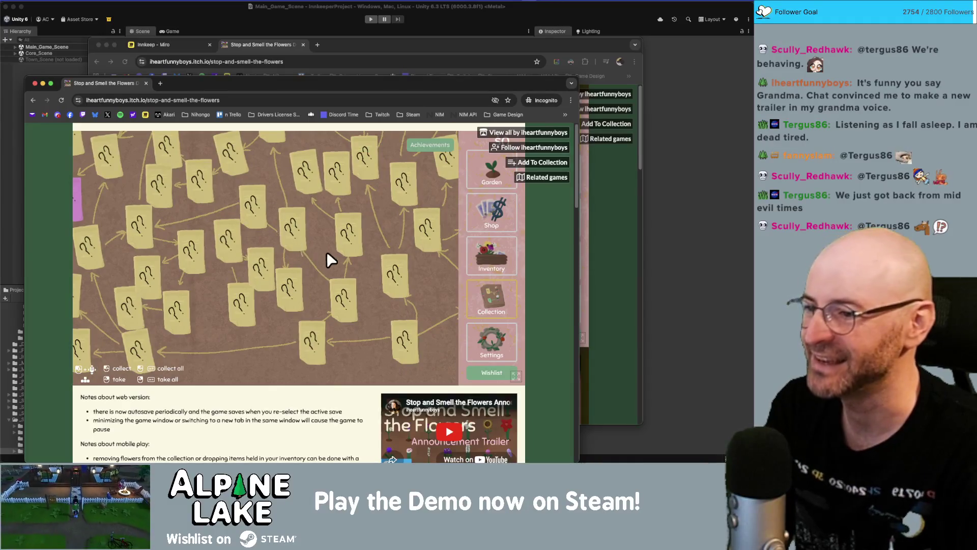
{"action": "left_click_drag", "start_coordinate": [327, 252], "coordinate": [200, 191]}
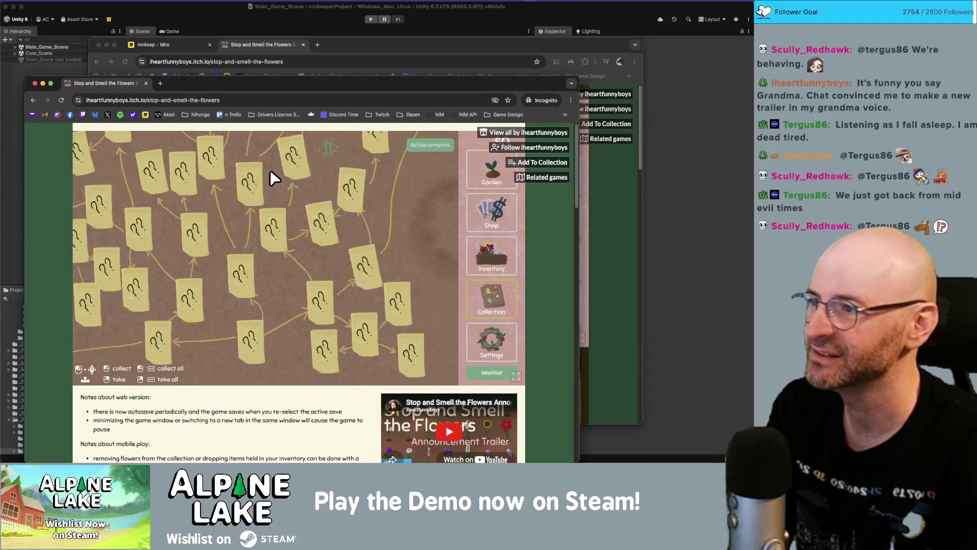
{"action": "key", "text": "super+w"}
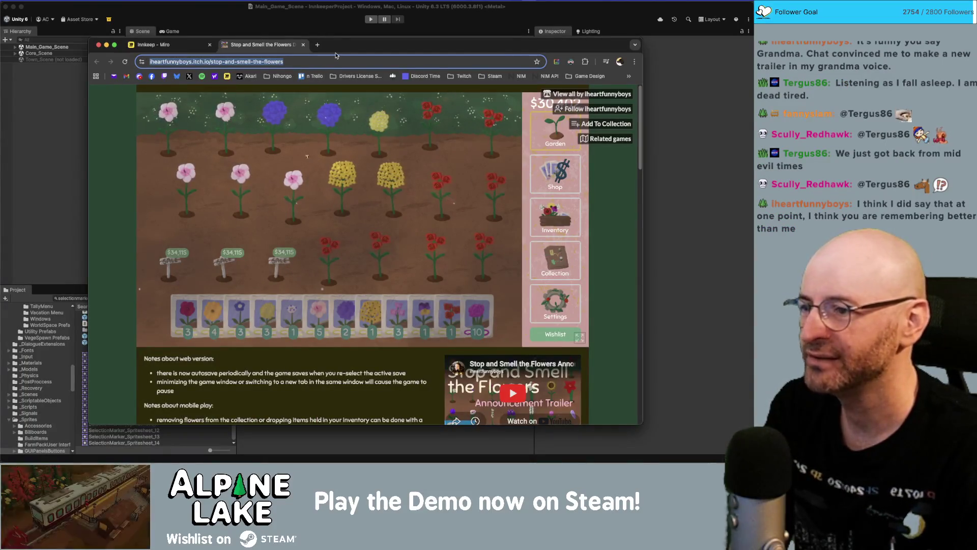
Sweep across the garden to pick flowers, try the hydrangea in the inventory, and close the game tab.
{"action": "left_click", "coordinate": [186, 148]}
{"action": "mouse_move", "coordinate": [186, 149]}
{"action": "left_mouse_down"}
{"action": "mouse_move", "coordinate": [251, 203]}
{"action": "mouse_move", "coordinate": [334, 170]}
{"action": "mouse_move", "coordinate": [393, 262]}
{"action": "mouse_move", "coordinate": [380, 132]}
{"action": "mouse_move", "coordinate": [439, 226]}
{"action": "mouse_move", "coordinate": [478, 198]}
{"action": "mouse_move", "coordinate": [493, 143]}
{"action": "left_mouse_up"}
{"action": "left_click", "coordinate": [560, 208]}
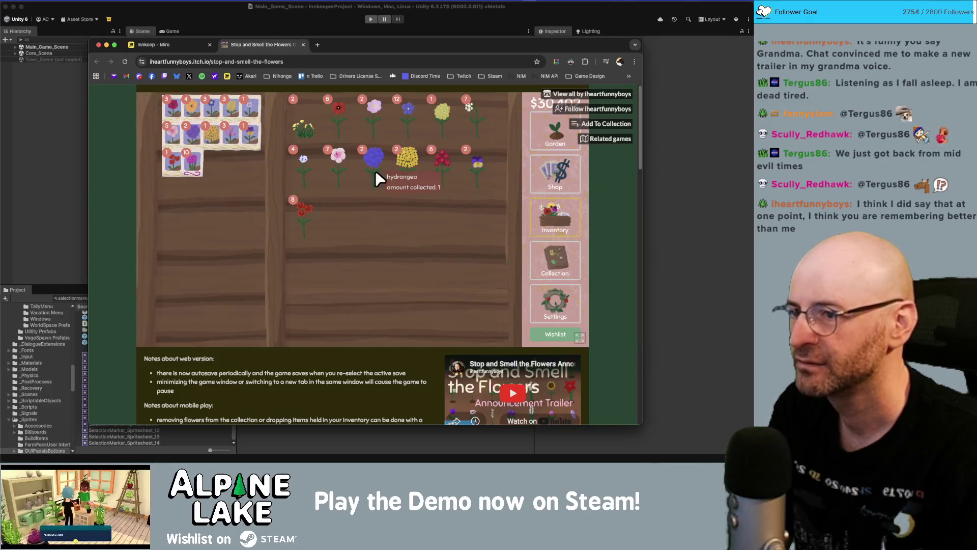
{"action": "mouse_move", "coordinate": [375, 169]}
{"action": "left_mouse_down"}
{"action": "mouse_move", "coordinate": [371, 158]}
{"action": "mouse_move", "coordinate": [369, 179]}
{"action": "left_mouse_up"}
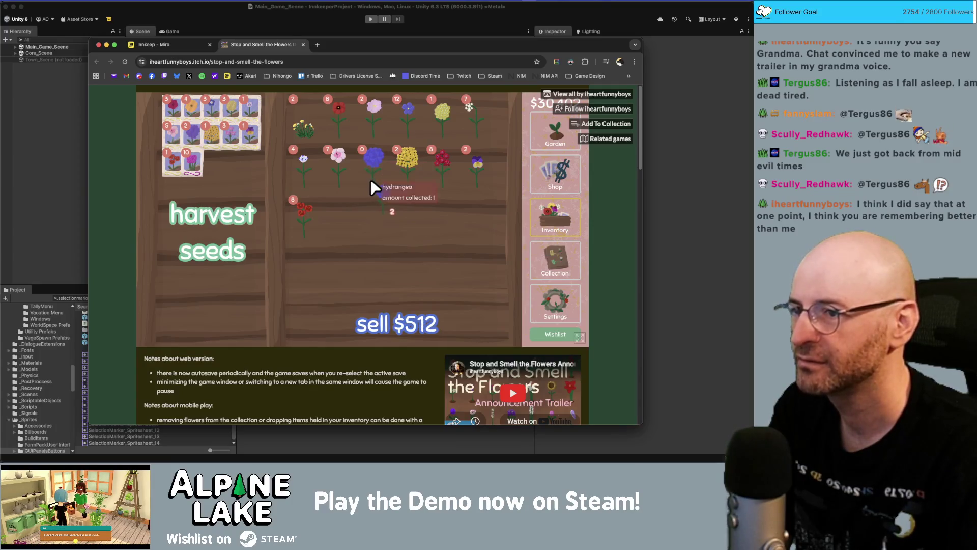
{"action": "key", "text": "super+w"}
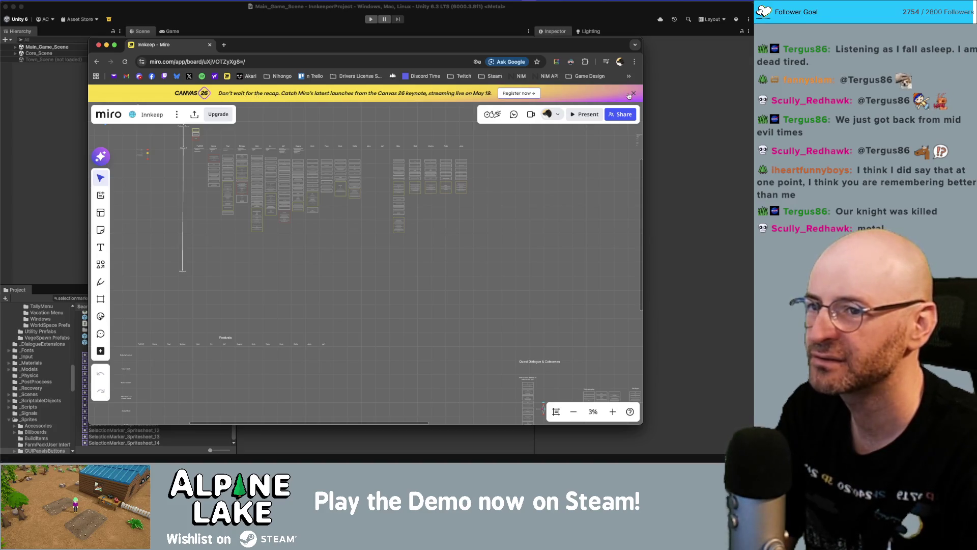
Dismiss Miro's promo banner, switch to Unity, and search the Project panel to open the StartMenu scene.
{"action": "left_click", "coordinate": [634, 94]}
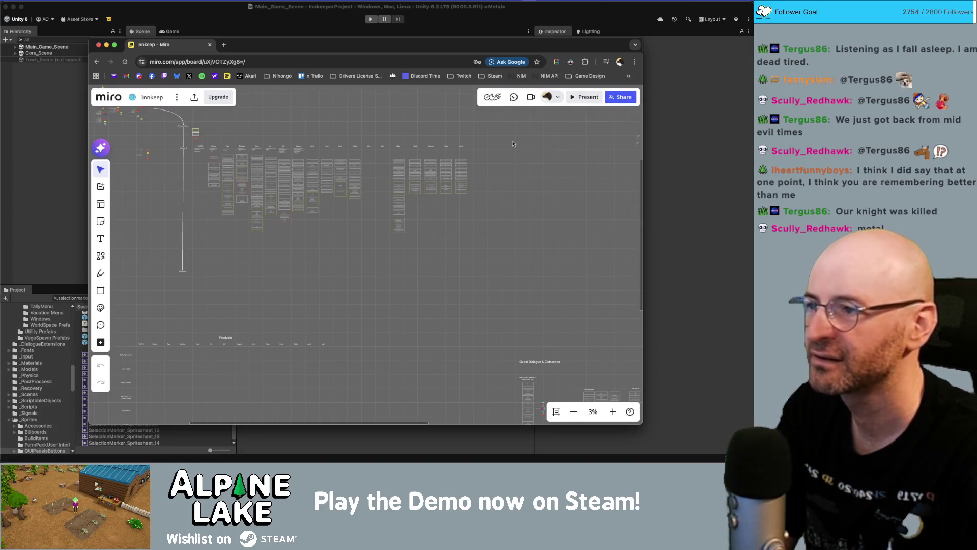
{"action": "key", "text": "super+Tab"}
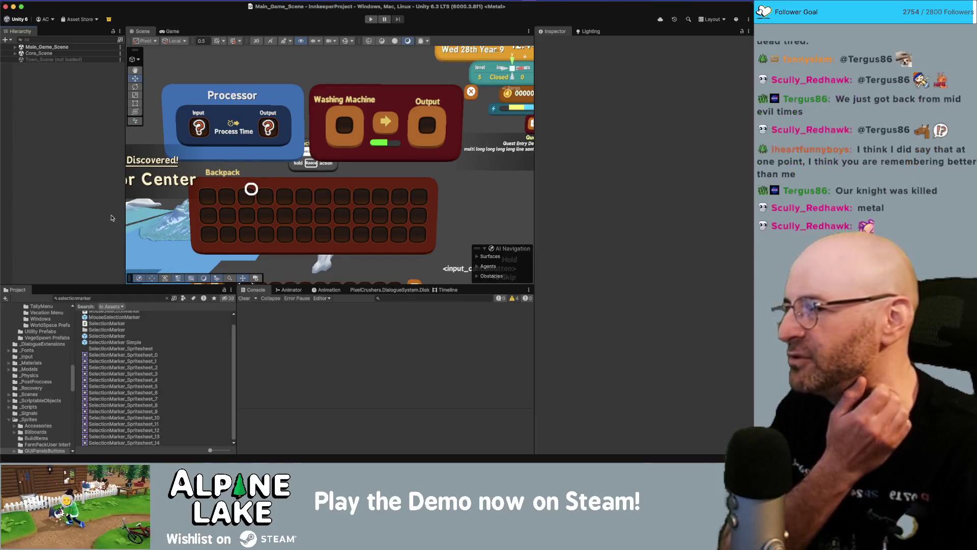
{"action": "left_click", "coordinate": [109, 298]}
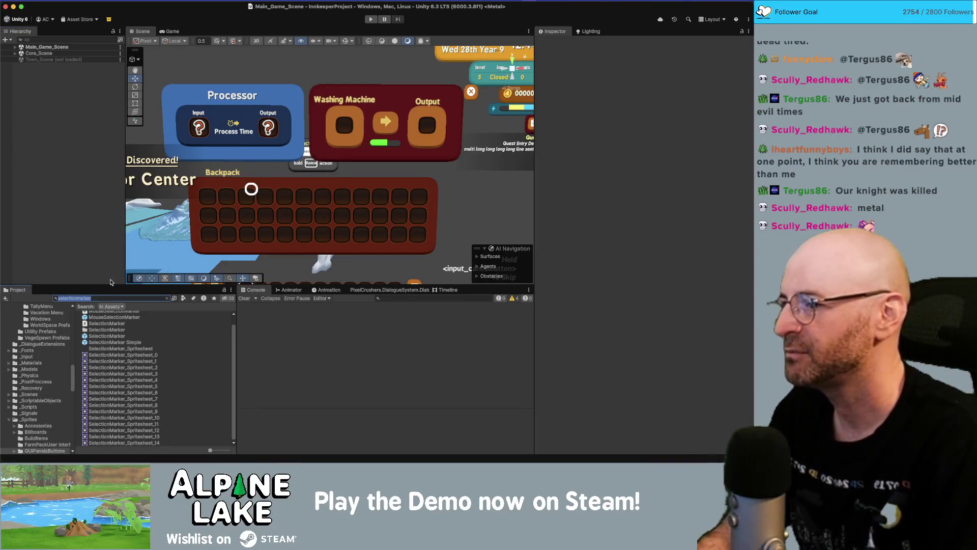
{"action": "type", "text": "star"}
{"action": "key", "text": "BackSpace"}
{"action": "key", "text": "BackSpace"}
{"action": "key", "text": "BackSpace"}
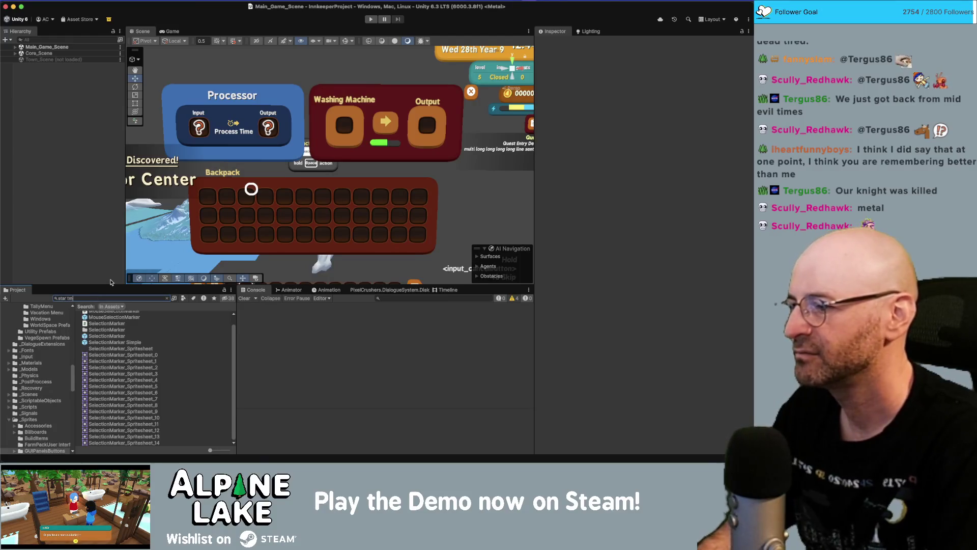
{"action": "type", "text": "menu"}
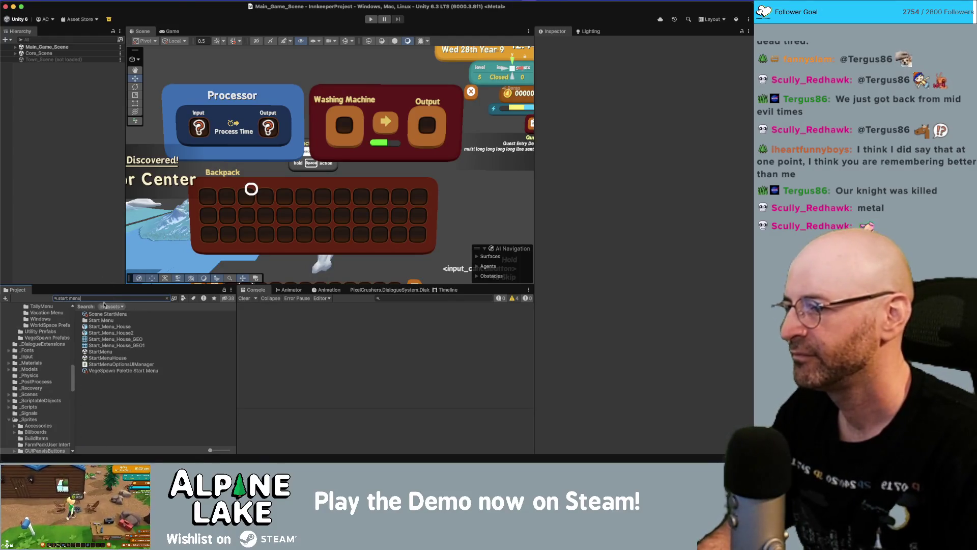
{"action": "double_click", "coordinate": [102, 352]}
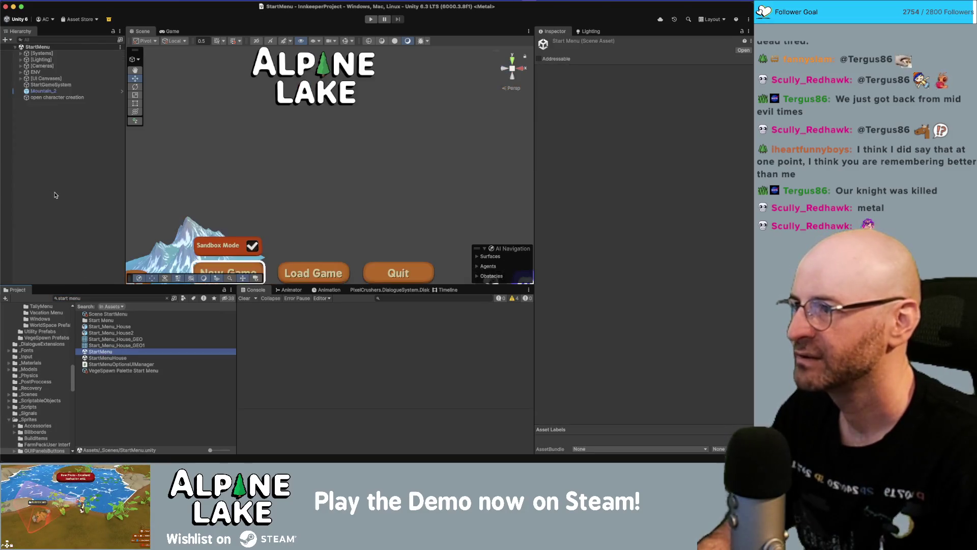
Frame the menu and expand [UI Canvases] > Screen Main > Buttons to select New Game Button.
{"action": "left_click_drag", "start_coordinate": [342, 224], "coordinate": [342, 63]}
{"action": "scroll", "coordinate": [342, 63], "scroll_direction": "up", "scroll_amount": 2}
{"action": "left_click", "coordinate": [266, 138]}
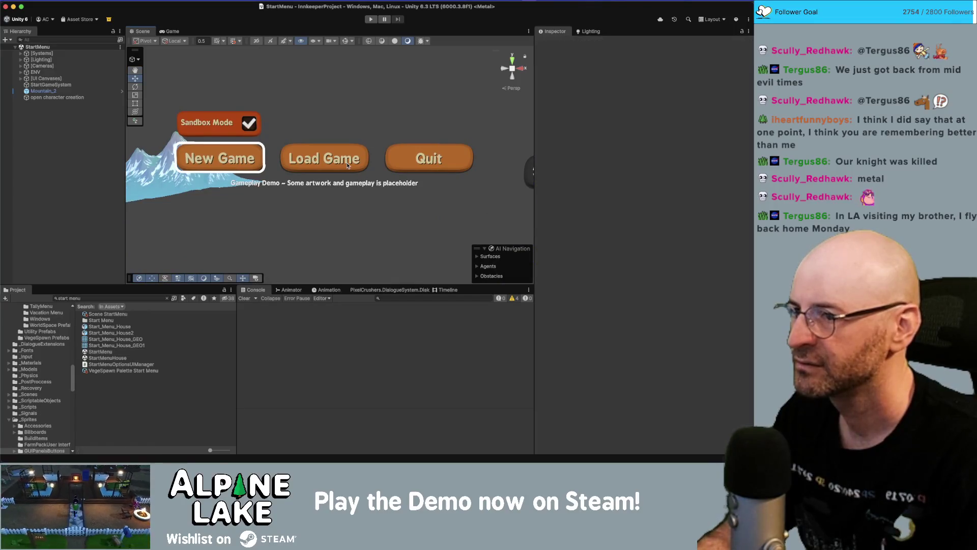
{"action": "left_click", "coordinate": [88, 78]}
{"action": "key", "text": "Right"}
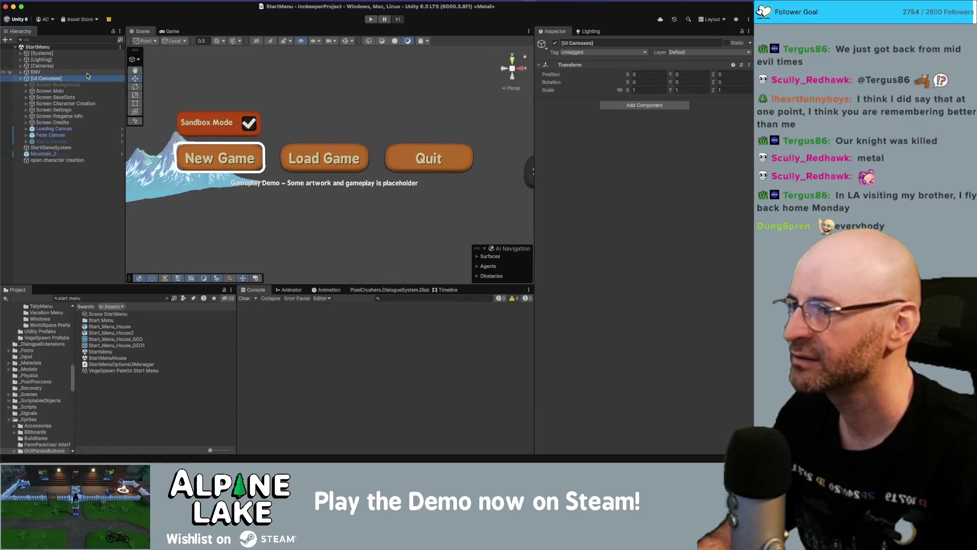
{"action": "key", "text": "Down"}
{"action": "key", "text": "Down"}
{"action": "key", "text": "Down"}
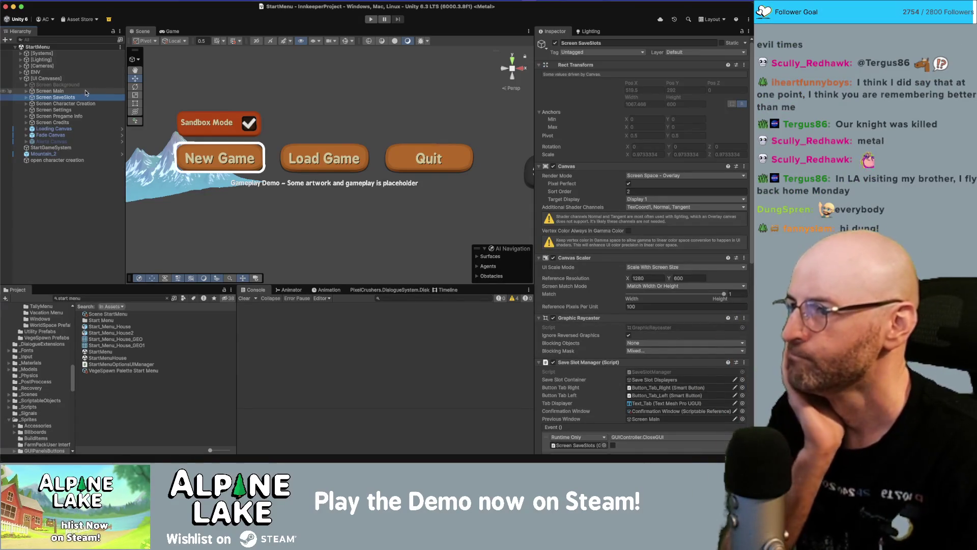
{"action": "left_click", "coordinate": [87, 92]}
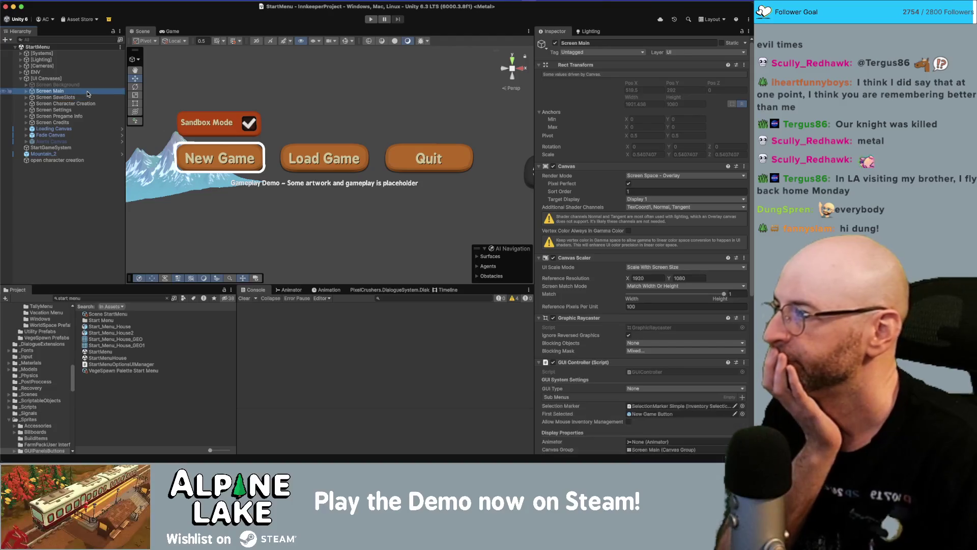
{"action": "key", "text": "Right"}
{"action": "key", "text": "Down"}
{"action": "key", "text": "Right"}
{"action": "key", "text": "Down"}
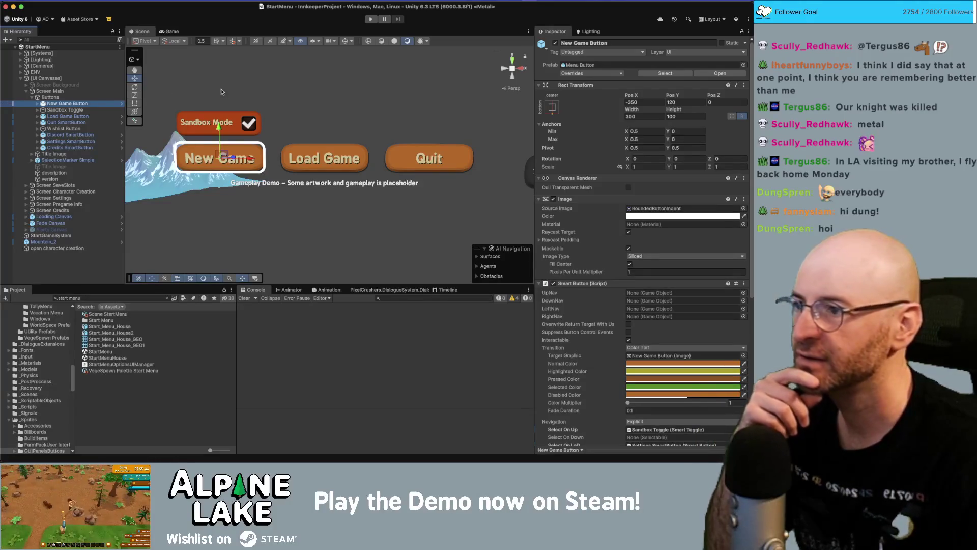
Try a Pixels Per Unit Multiplier of 1.27 on the Menu Button prefab, then discard it.
{"action": "left_click", "coordinate": [121, 104]}
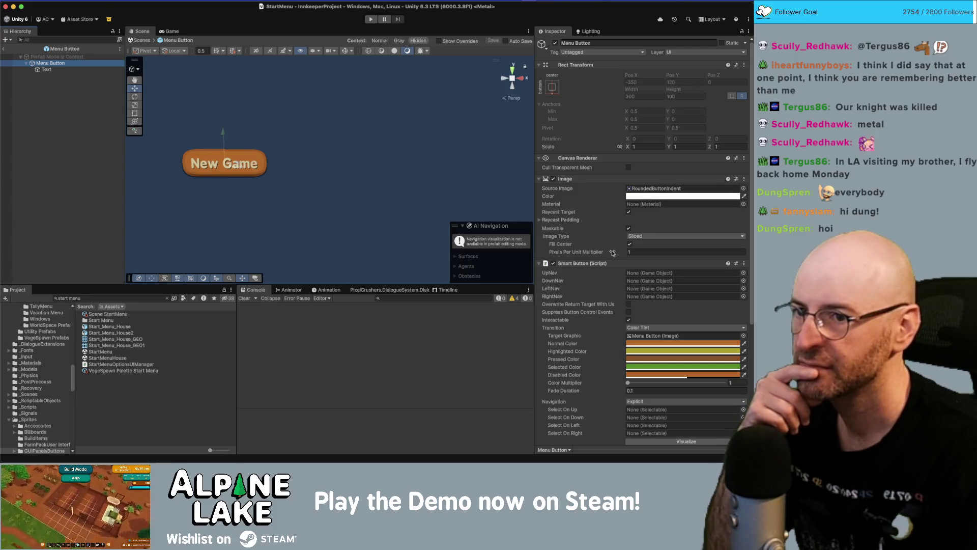
{"action": "left_click_drag", "start_coordinate": [613, 253], "coordinate": [620, 253]}
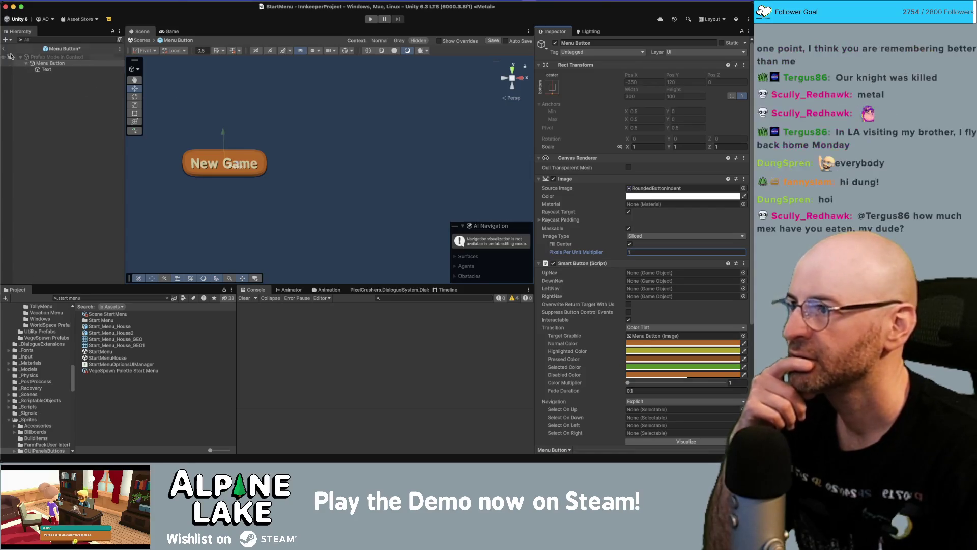
{"action": "left_click", "coordinate": [36, 63]}
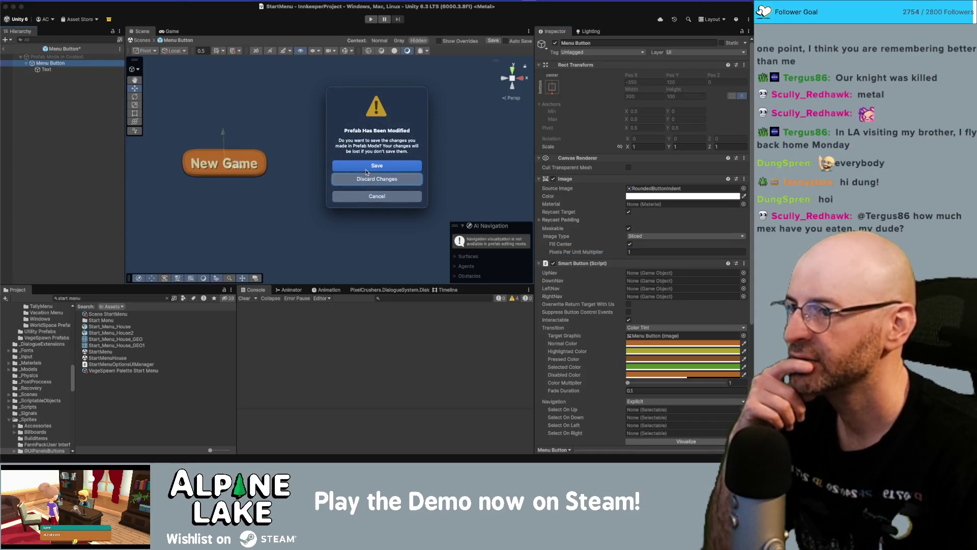
{"action": "left_click", "coordinate": [368, 179]}
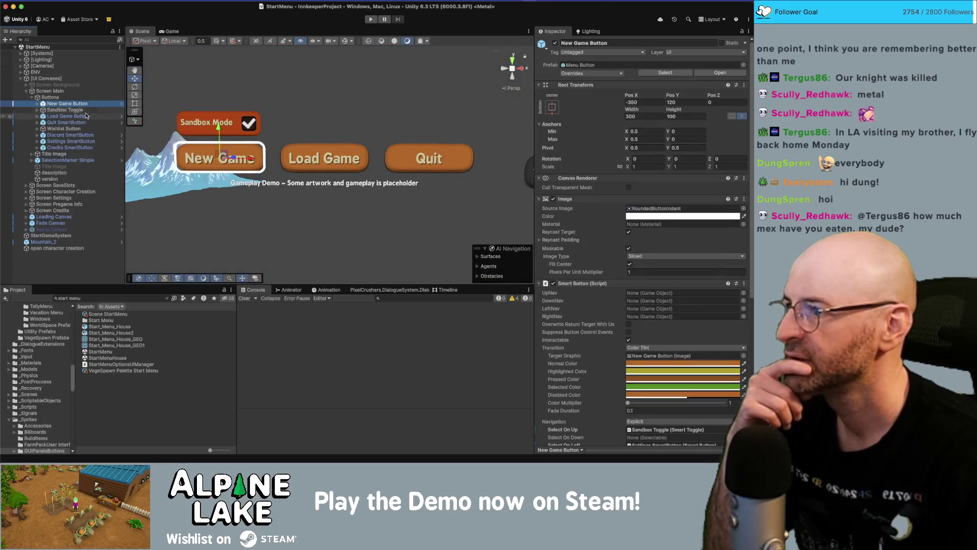
Inspect the Screen Main canvas, then set the New Game Button's height to 100.
{"action": "left_click", "coordinate": [71, 97]}
{"action": "left_click", "coordinate": [74, 92]}
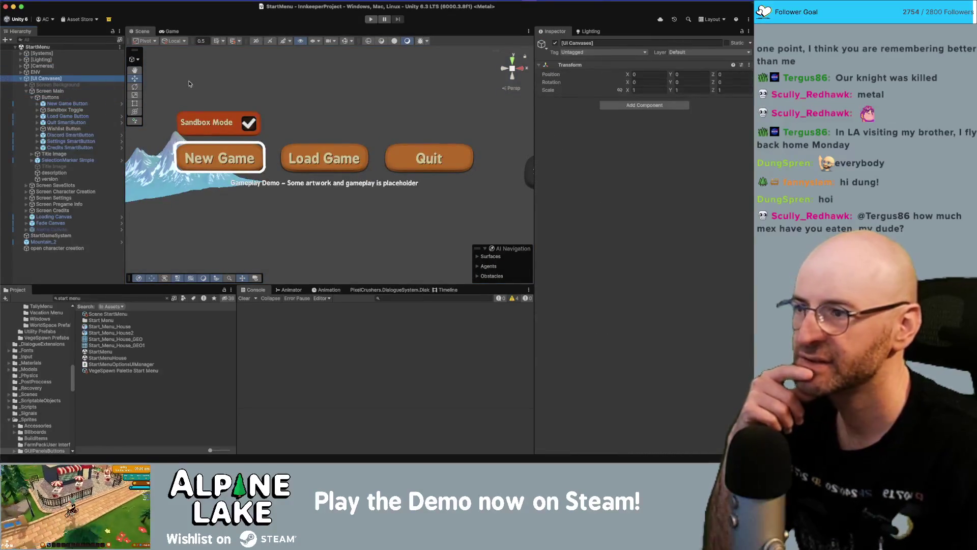
{"action": "left_click", "coordinate": [81, 92]}
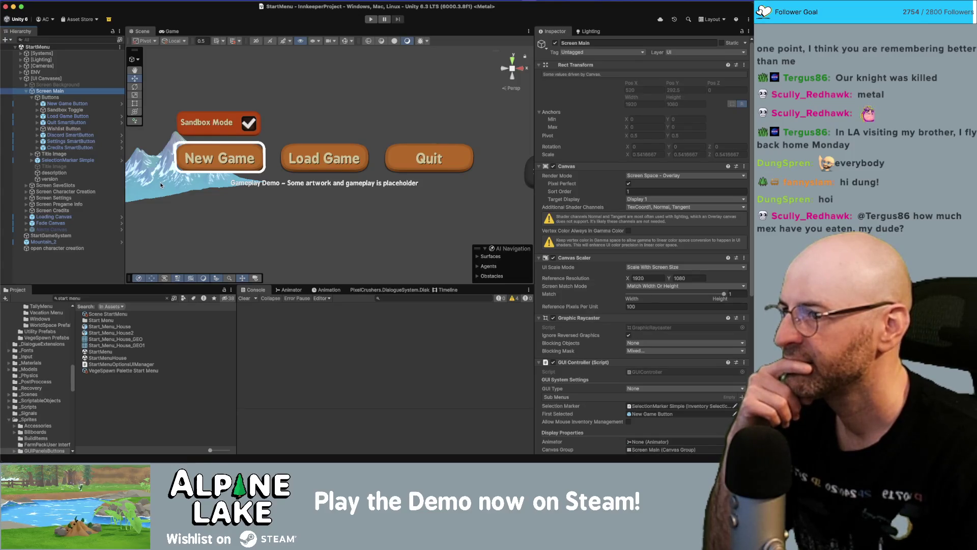
{"action": "left_click", "coordinate": [94, 104]}
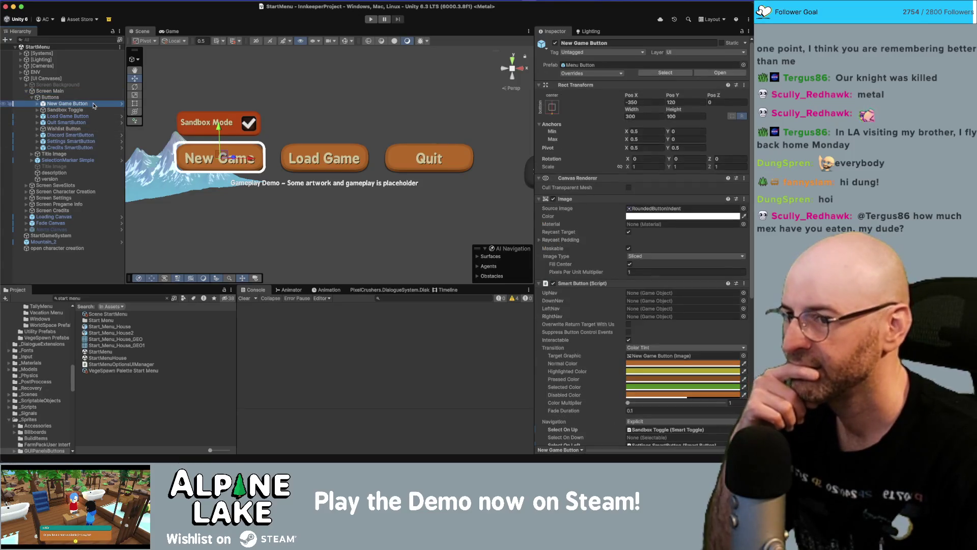
{"action": "left_click", "coordinate": [676, 110]}
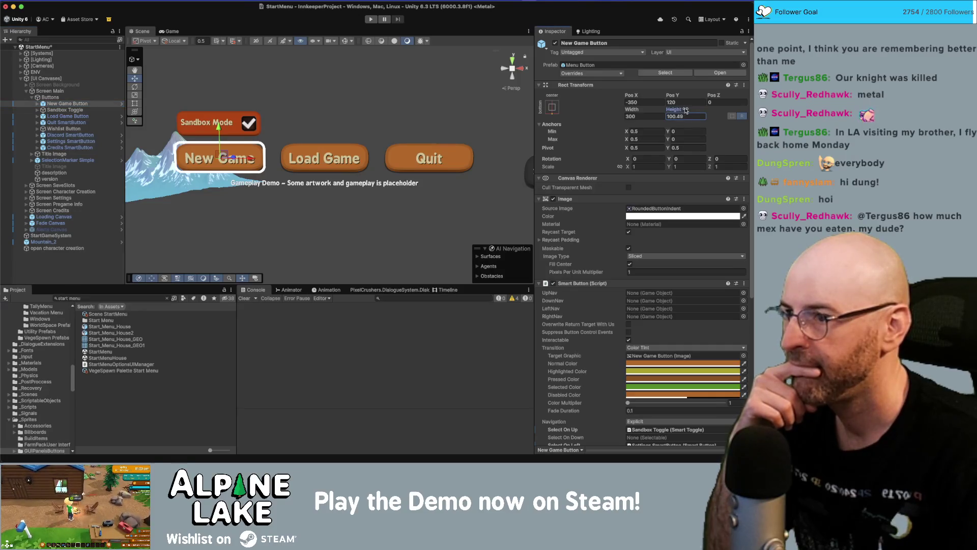
{"action": "left_click_drag", "start_coordinate": [656, 113], "coordinate": [685, 110]}
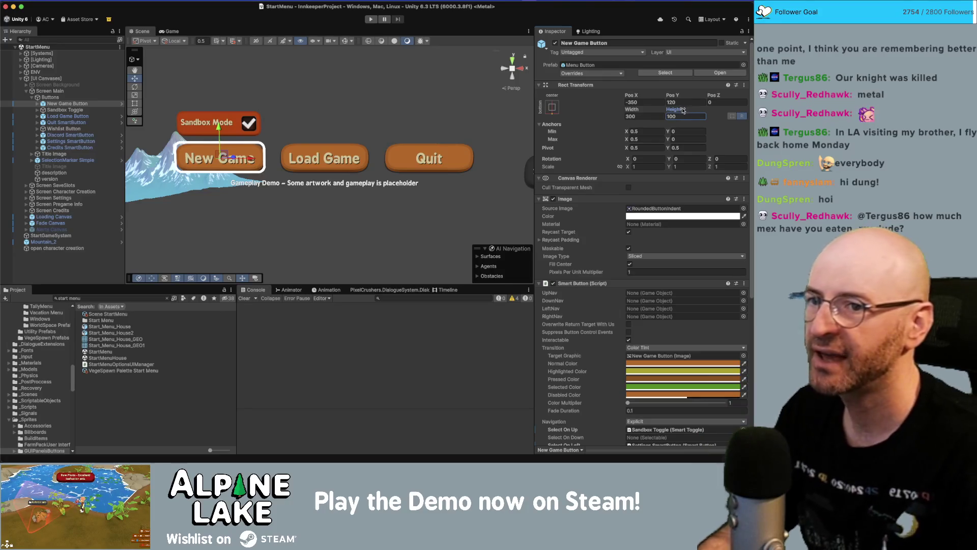
Set the Menu Button prefab's Pixels Per Unit Multiplier to 1.5, save, and return to the scene.
{"action": "left_click", "coordinate": [122, 103]}
{"action": "left_click", "coordinate": [639, 251]}
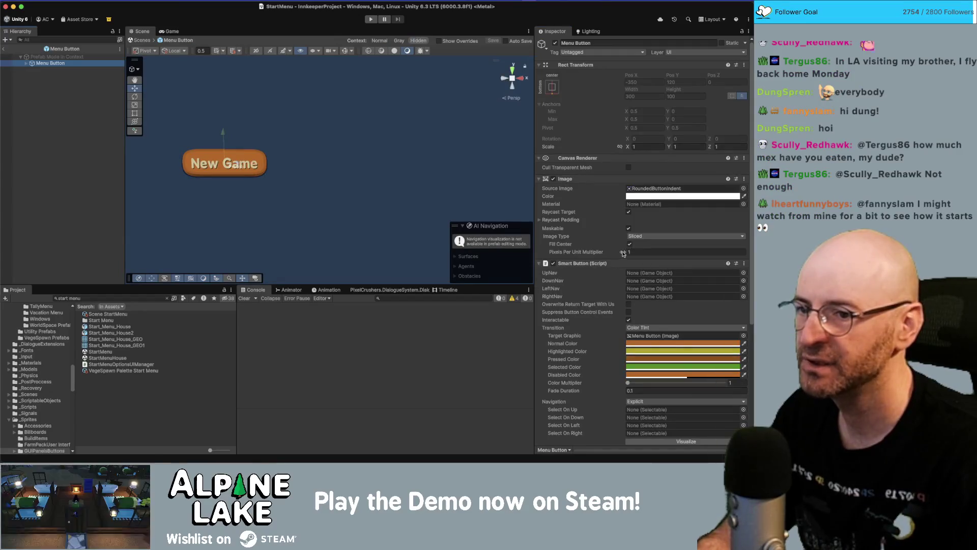
{"action": "type", "text": "1.5"}
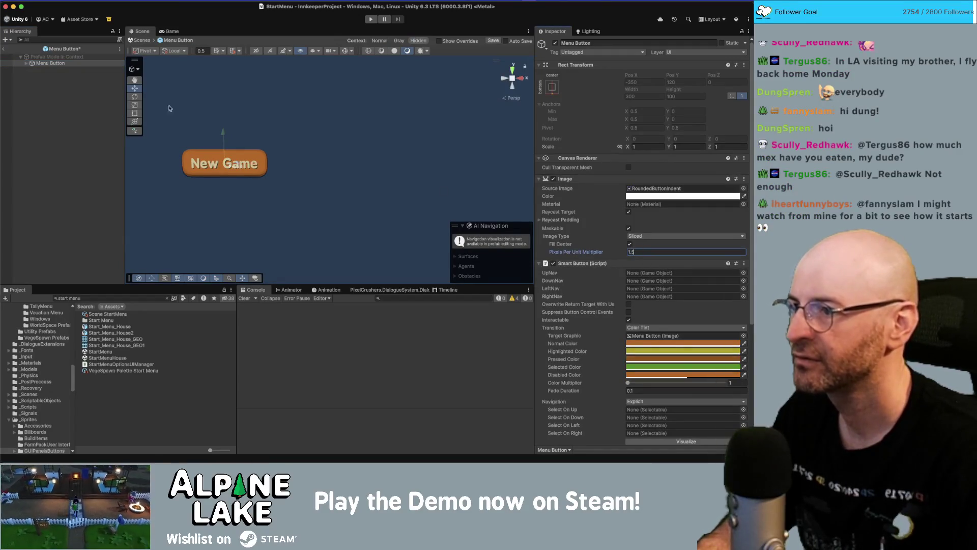
{"action": "key", "text": "ctrl+s"}
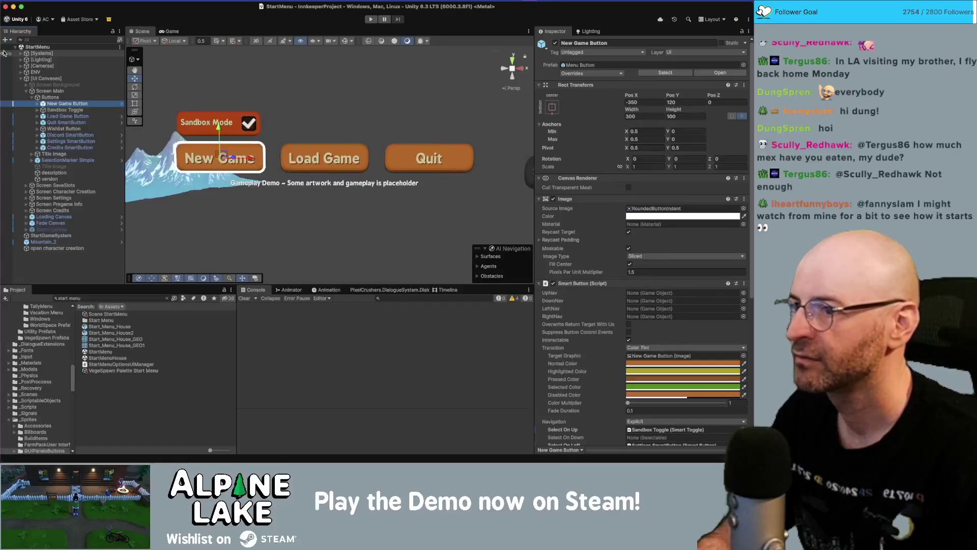
{"action": "left_click", "coordinate": [290, 88]}
{"action": "mouse_move", "coordinate": [290, 88]}
{"action": "left_mouse_down", "text": "alt"}
{"action": "mouse_move", "coordinate": [306, 87]}
{"action": "mouse_move", "coordinate": [325, 151]}
{"action": "mouse_move", "coordinate": [558, 181]}
{"action": "mouse_move", "coordinate": [390, 161]}
{"action": "left_mouse_up", "text": "alt"}
Select the Wishlist Button and compare its image settings with the Quit and Discord buttons.
{"action": "scroll", "coordinate": [327, 152], "scroll_direction": "down", "scroll_amount": 2}
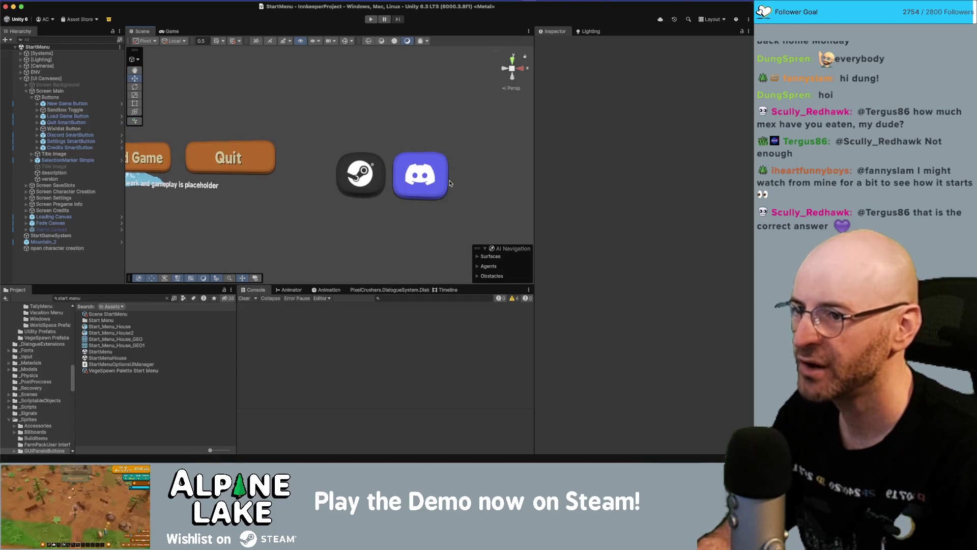
{"action": "left_click_drag", "start_coordinate": [461, 172], "coordinate": [415, 163], "text": "alt"}
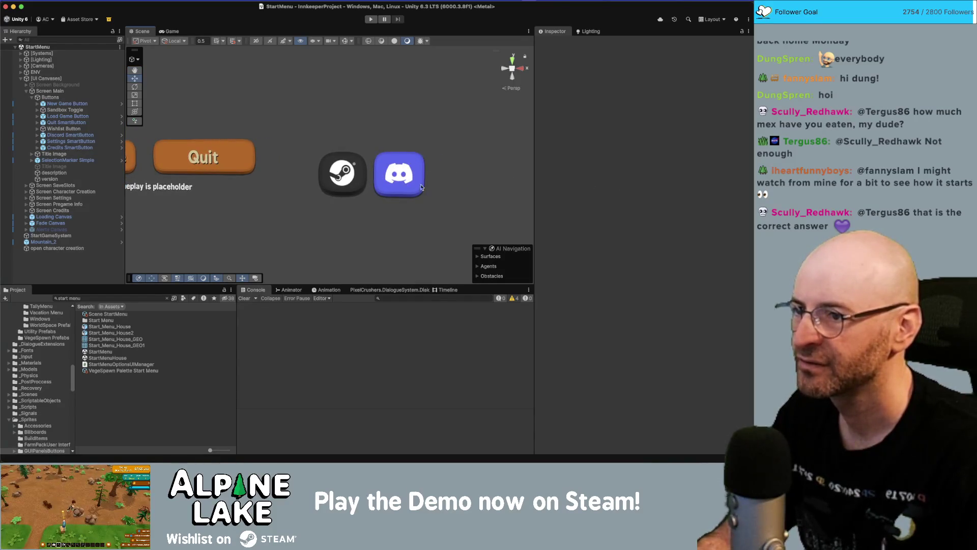
{"action": "left_click", "coordinate": [92, 148]}
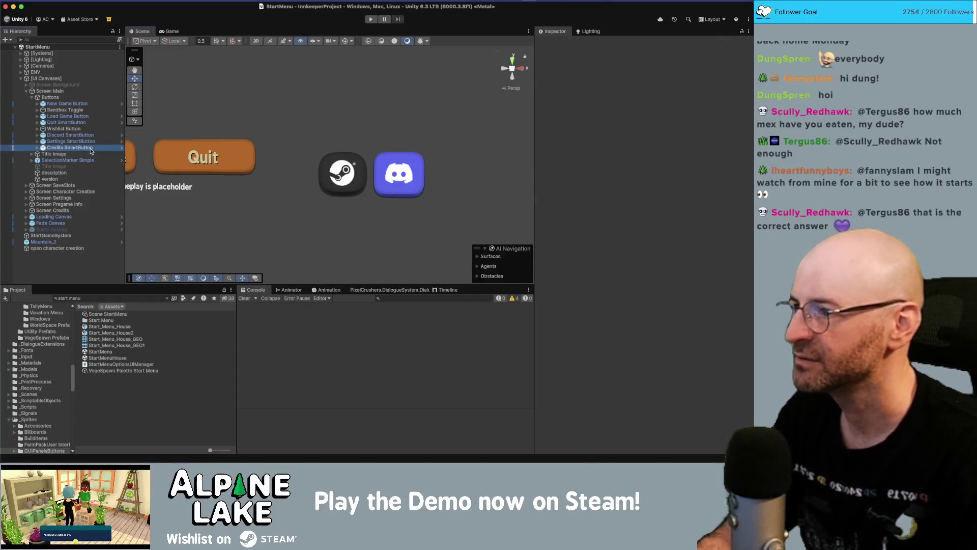
{"action": "key", "text": "Up"}
{"action": "key", "text": "Up"}
{"action": "key", "text": "Up"}
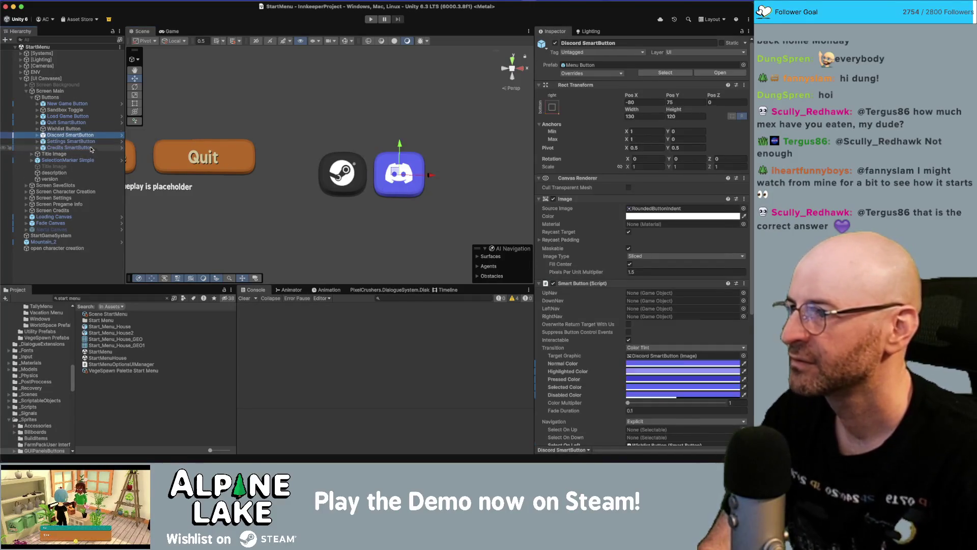
{"action": "key", "text": "Up"}
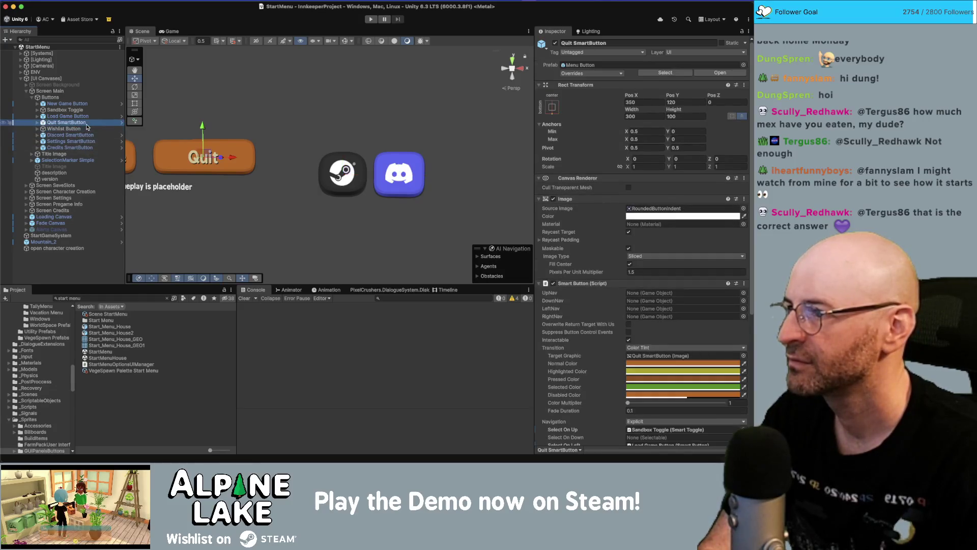
{"action": "key", "text": "Down"}
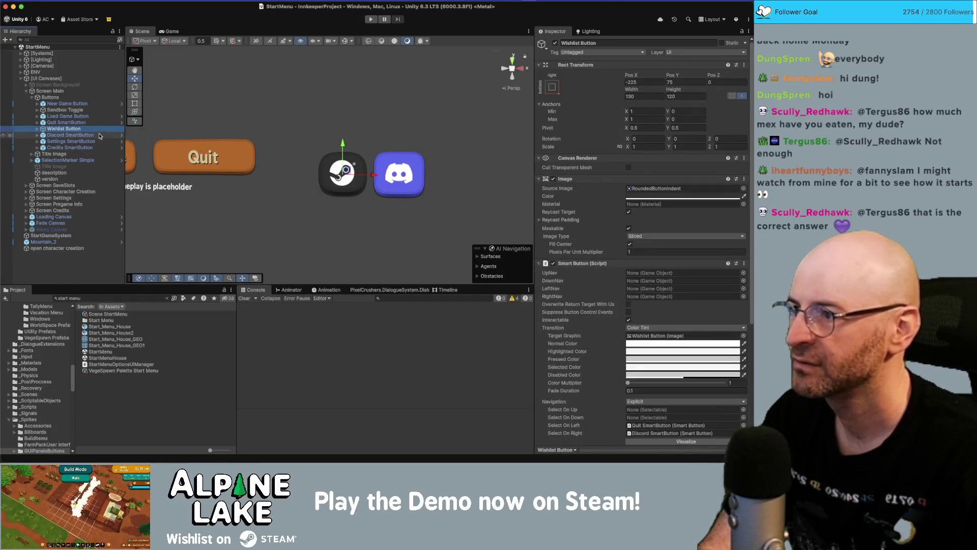
{"action": "key", "text": "Down"}
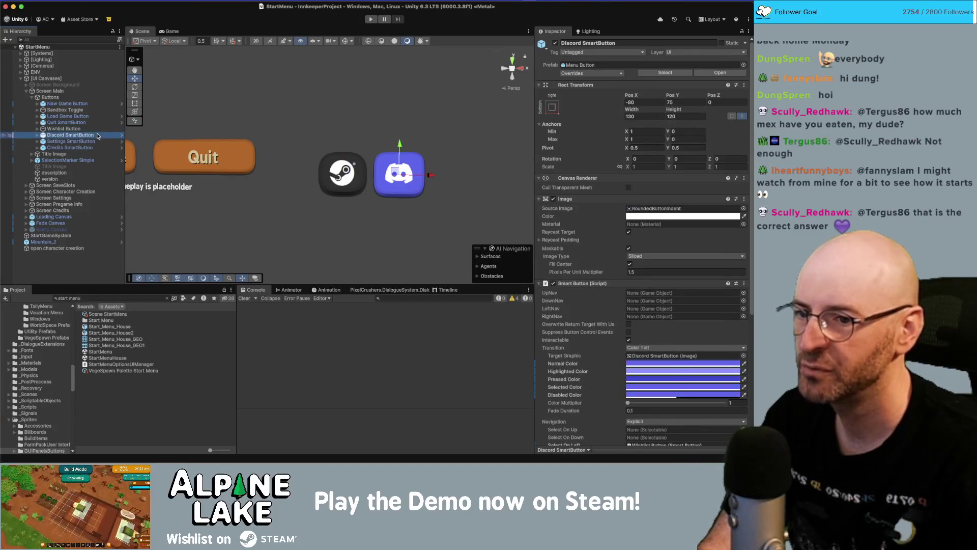
{"action": "key", "text": "Up"}
Set the Wishlist Button's Pixels Per Unit Multiplier to 1.5.
{"action": "left_click", "coordinate": [650, 250]}
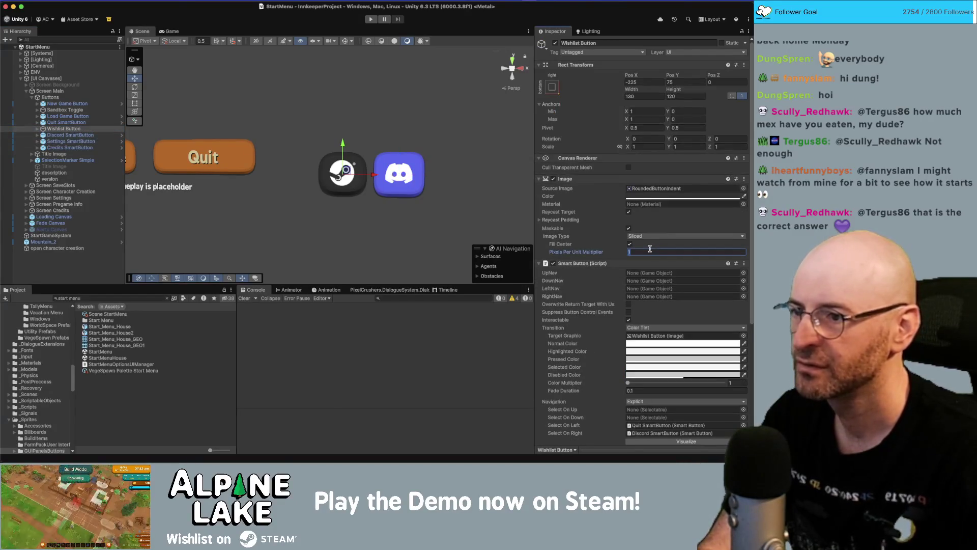
{"action": "type", "text": "1.5"}
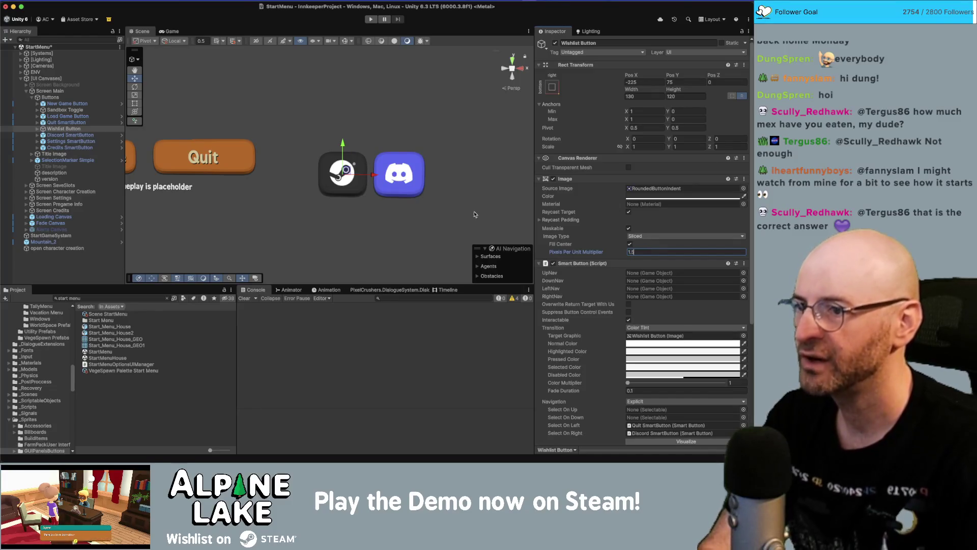
{"action": "left_click", "coordinate": [474, 143]}
{"action": "scroll", "coordinate": [415, 175], "scroll_direction": "down", "scroll_amount": 1}
{"action": "scroll", "coordinate": [415, 175], "scroll_direction": "down", "scroll_amount": 3}
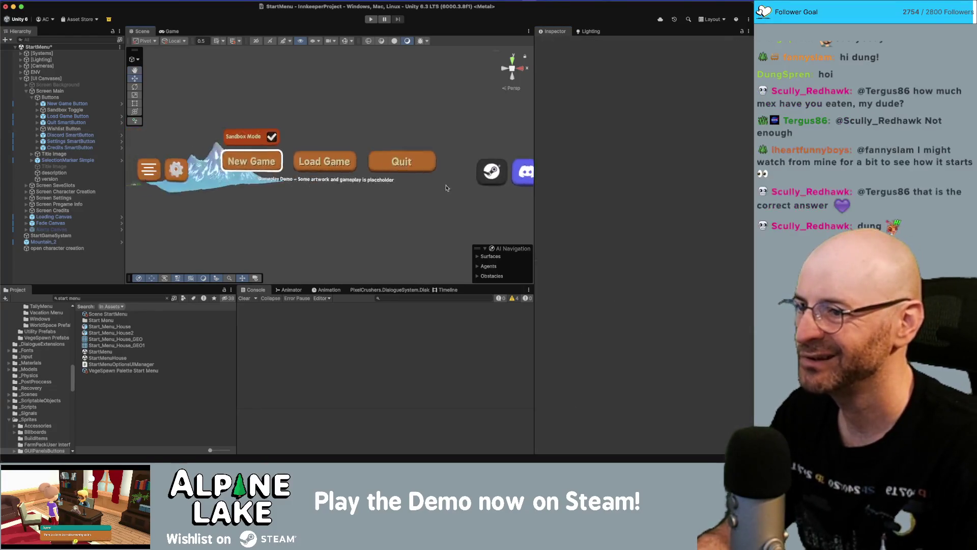
{"action": "scroll", "coordinate": [316, 168], "scroll_direction": "up", "scroll_amount": 5}
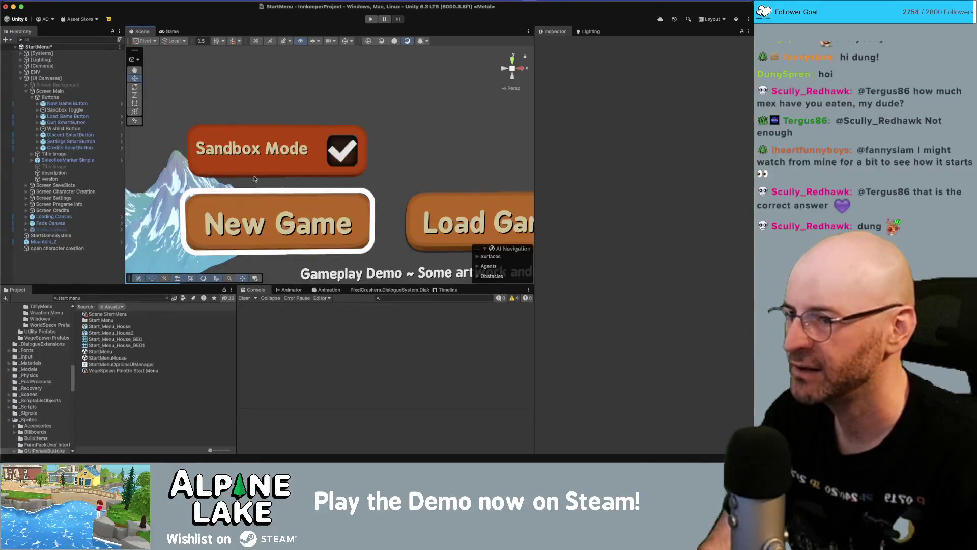
Give the Sandbox Toggle's Background the InventorySlot_Squircle_Standard sprite.
{"action": "left_click", "coordinate": [102, 110]}
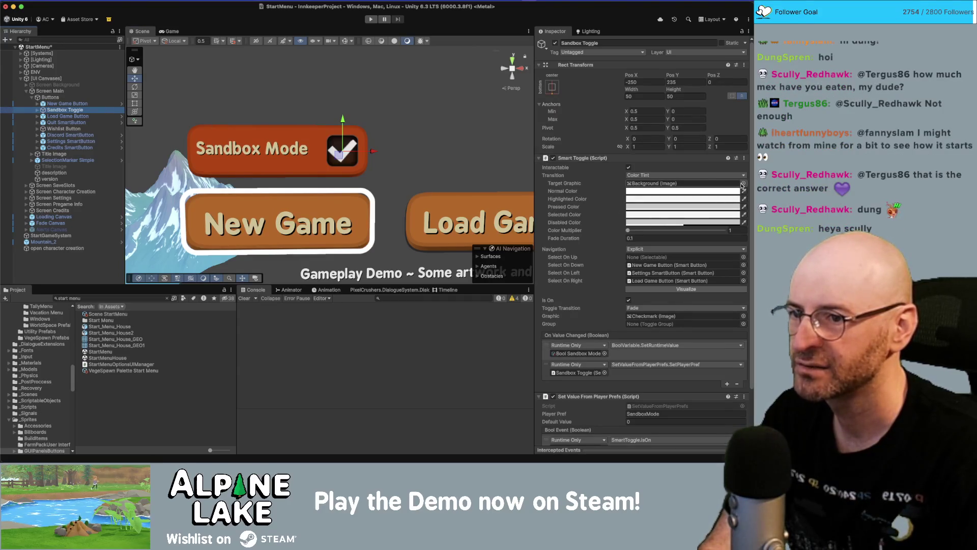
{"action": "left_click", "coordinate": [711, 184]}
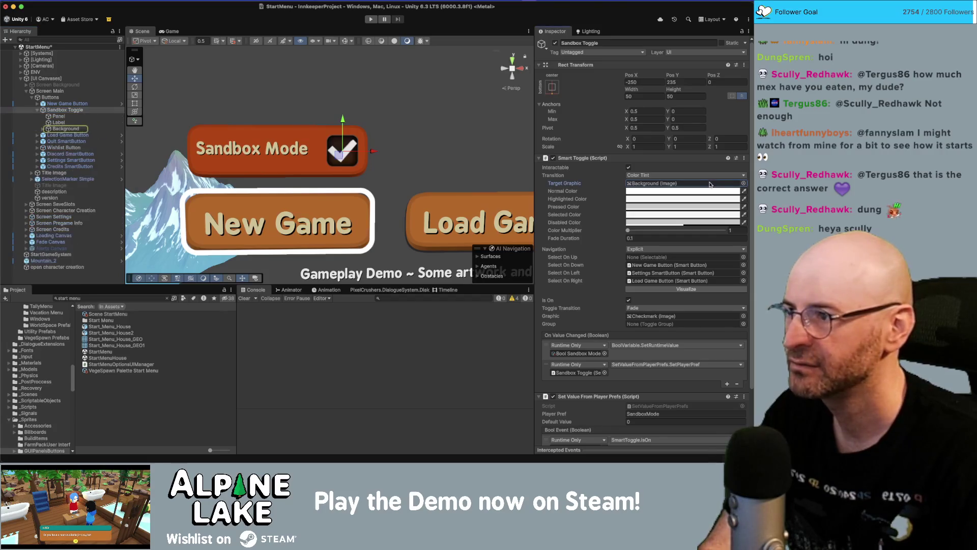
{"action": "left_click", "coordinate": [75, 130]}
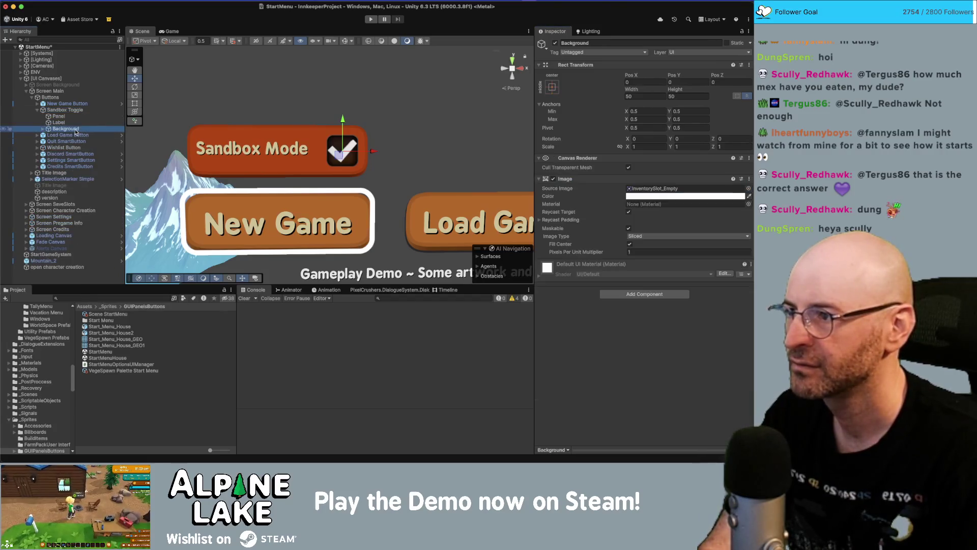
{"action": "left_click", "coordinate": [748, 189]}
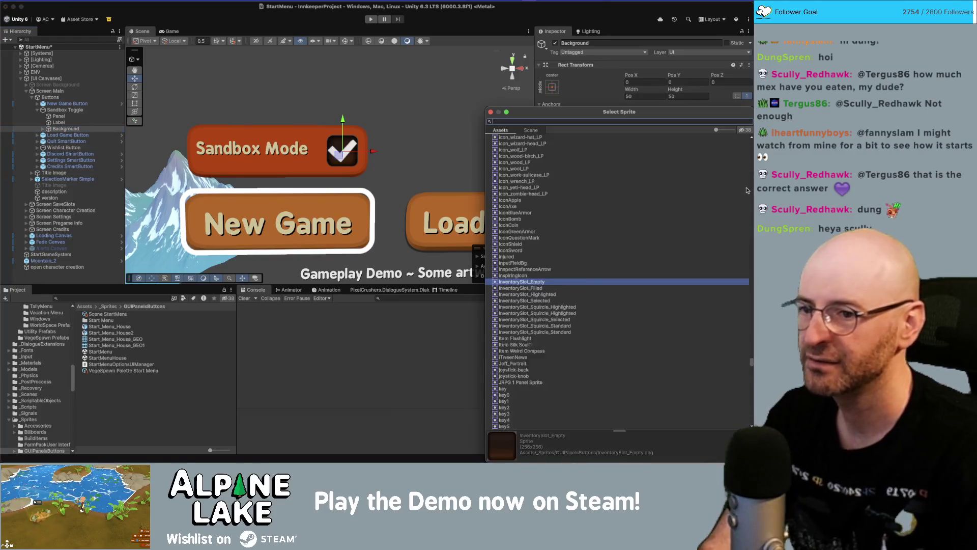
{"action": "left_click", "coordinate": [562, 326]}
{"action": "double_click", "coordinate": [567, 327]}
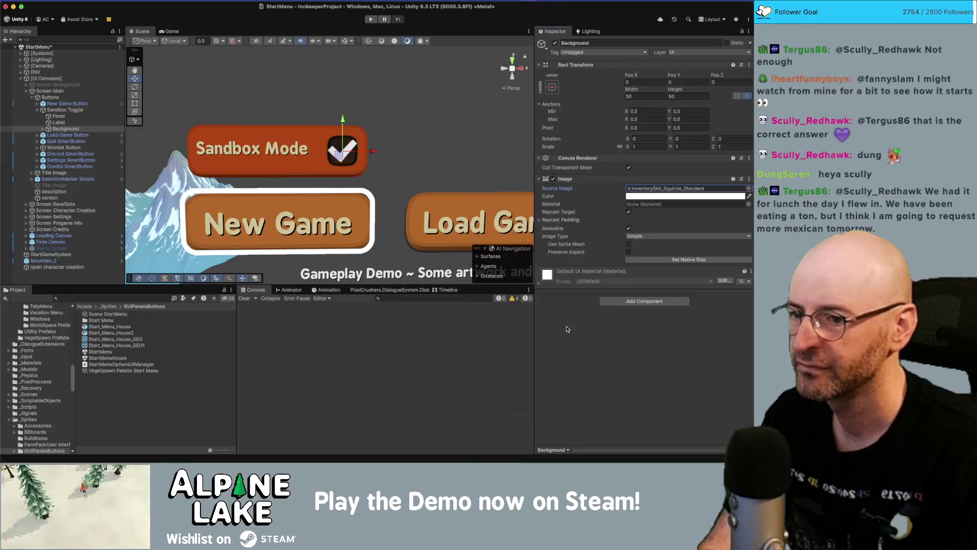
{"action": "left_click", "coordinate": [644, 95]}
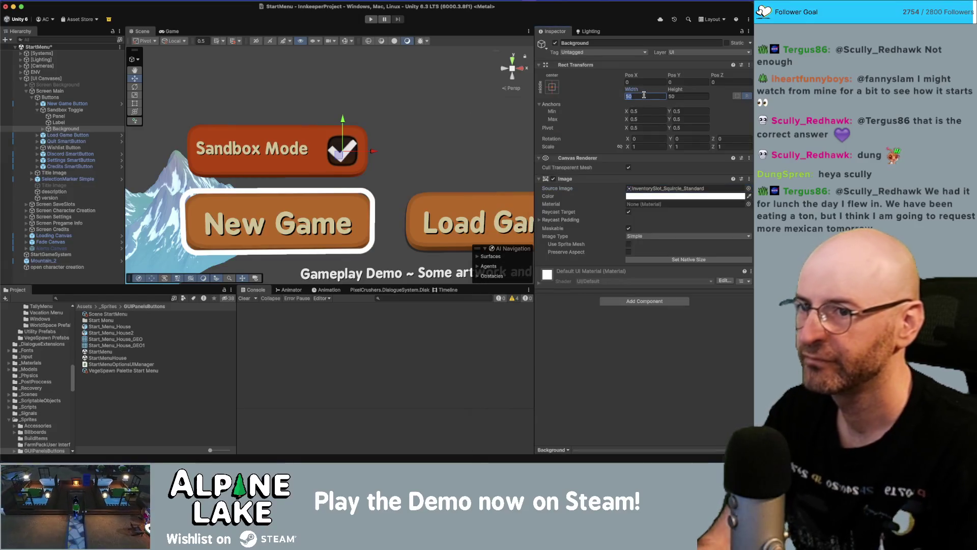
Set the toggle Panel's Source Image to RoundedButtonIndent, keeping its multiplier at 2.
{"action": "left_click", "coordinate": [90, 117]}
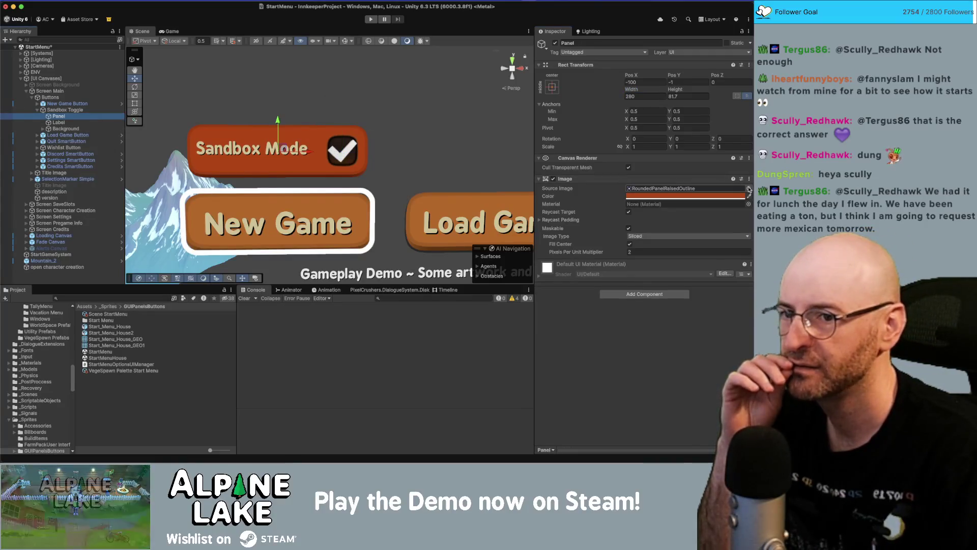
{"action": "left_click", "coordinate": [650, 251]}
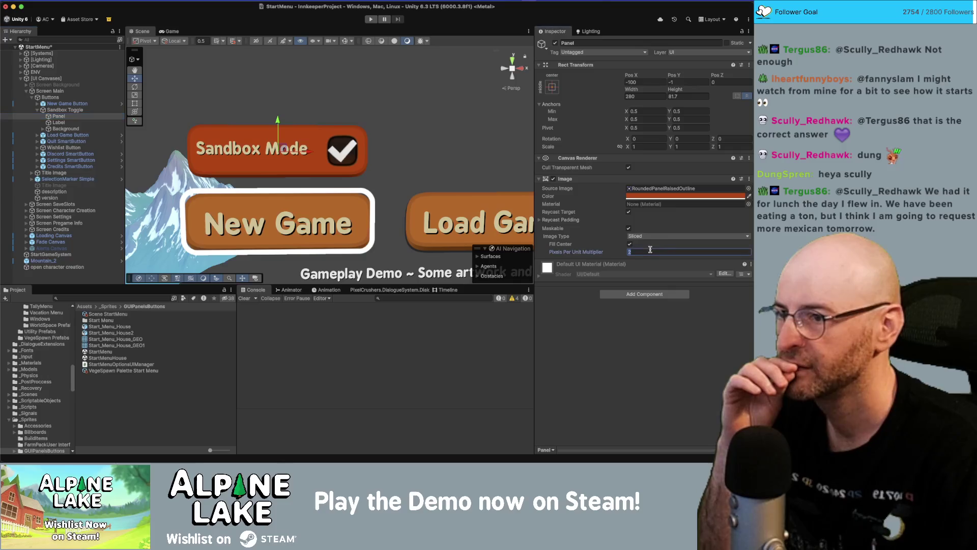
{"action": "type", "text": "1"}
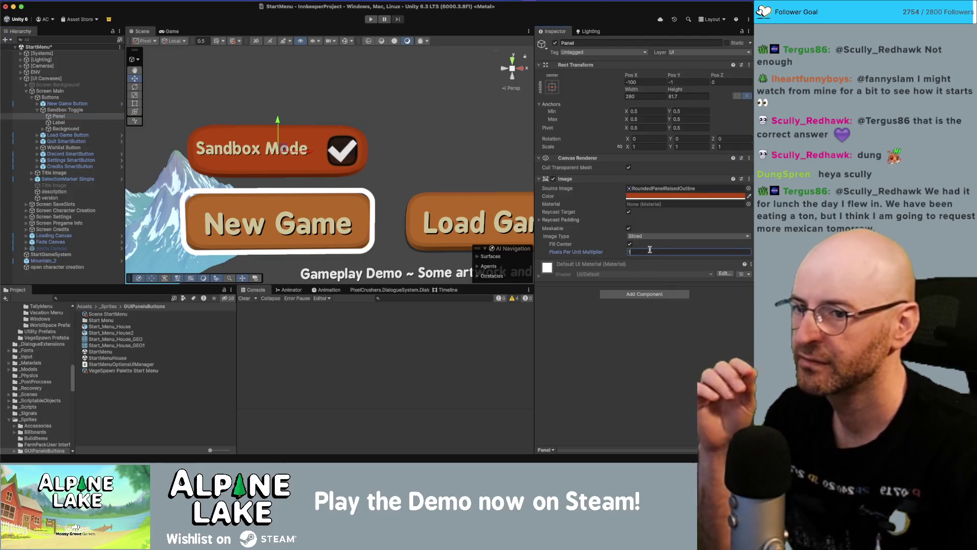
{"action": "key", "text": "BackSpace"}
{"action": "type", "text": "2"}
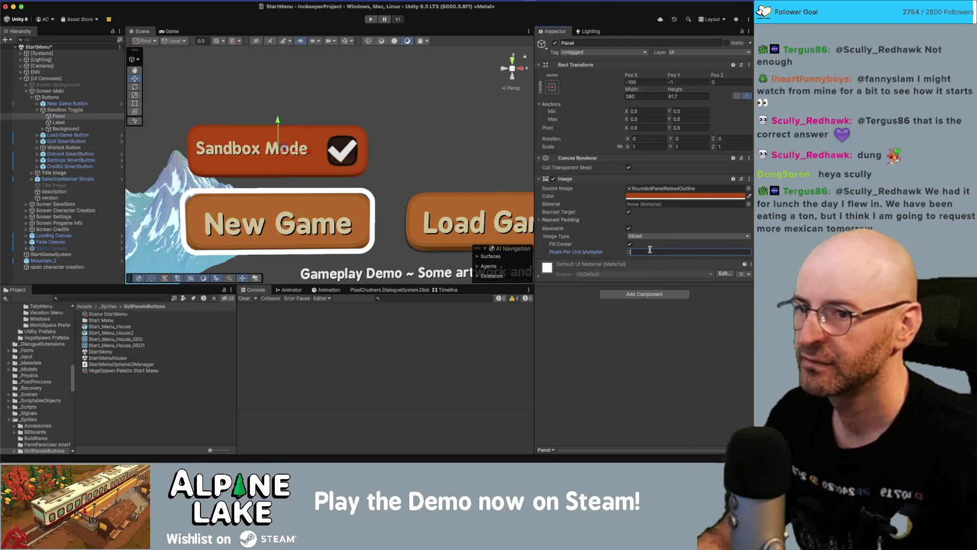
{"action": "left_click", "coordinate": [749, 188]}
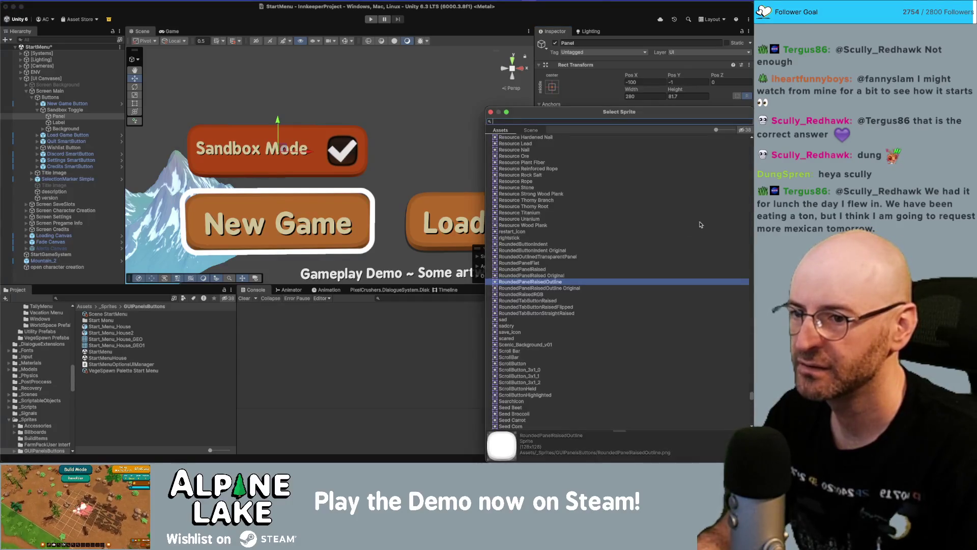
{"action": "double_click", "coordinate": [560, 244]}
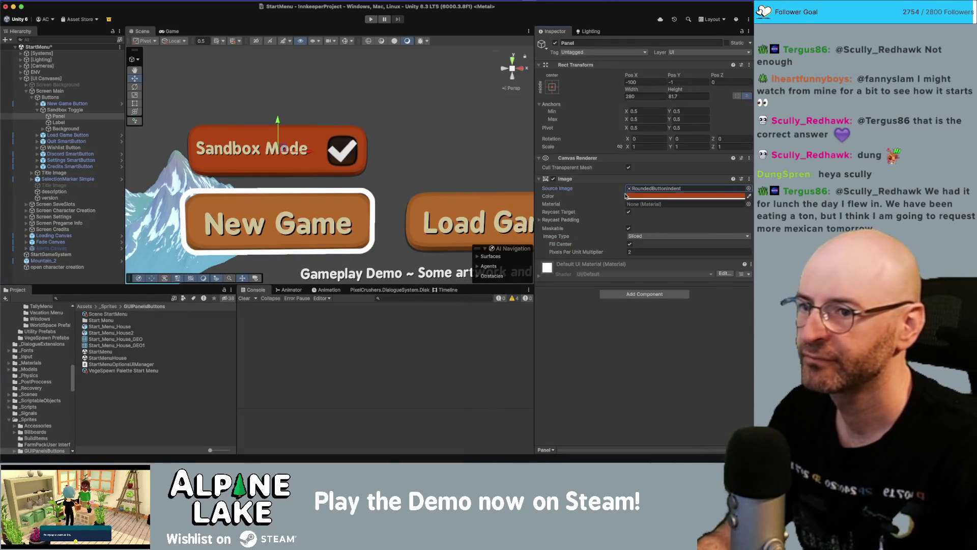
After comparing with the Load Game Button, set the Panel's Pixels Per Unit Multiplier to 1.5.
{"action": "right_click", "coordinate": [467, 172]}
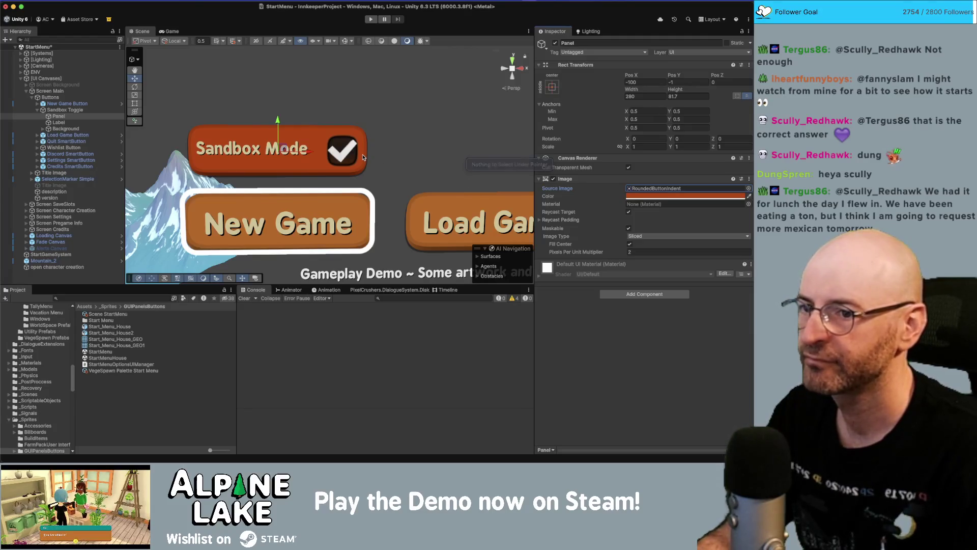
{"action": "left_click", "coordinate": [91, 135]}
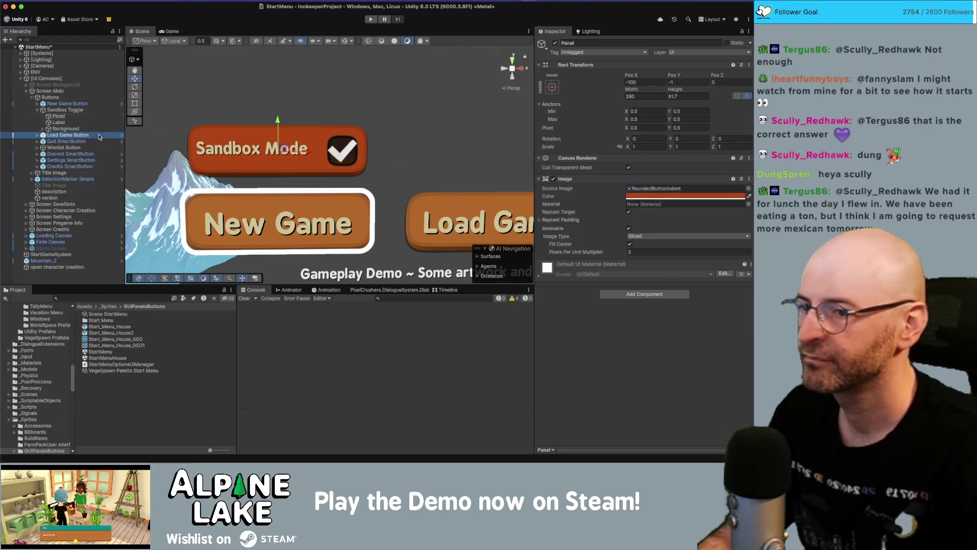
{"action": "left_click", "coordinate": [77, 110]}
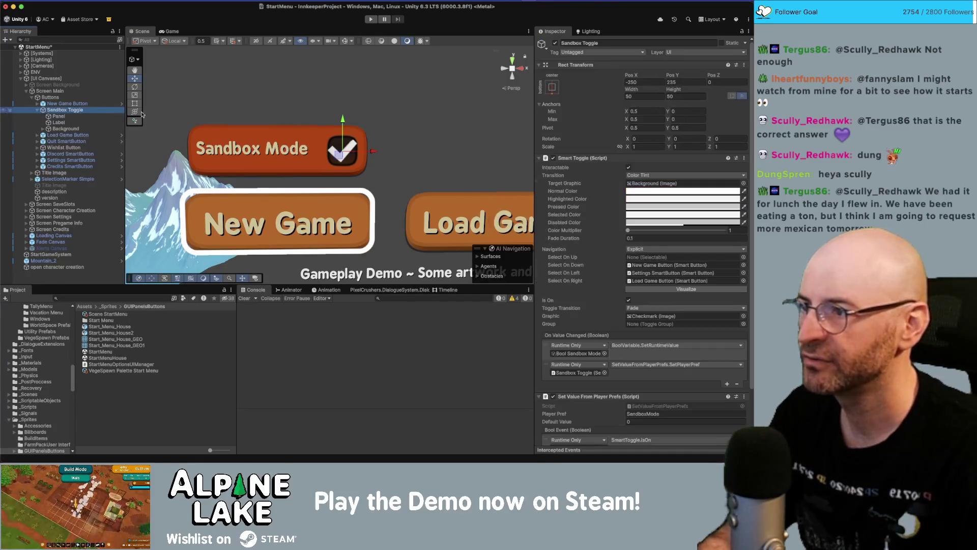
{"action": "key", "text": "Down"}
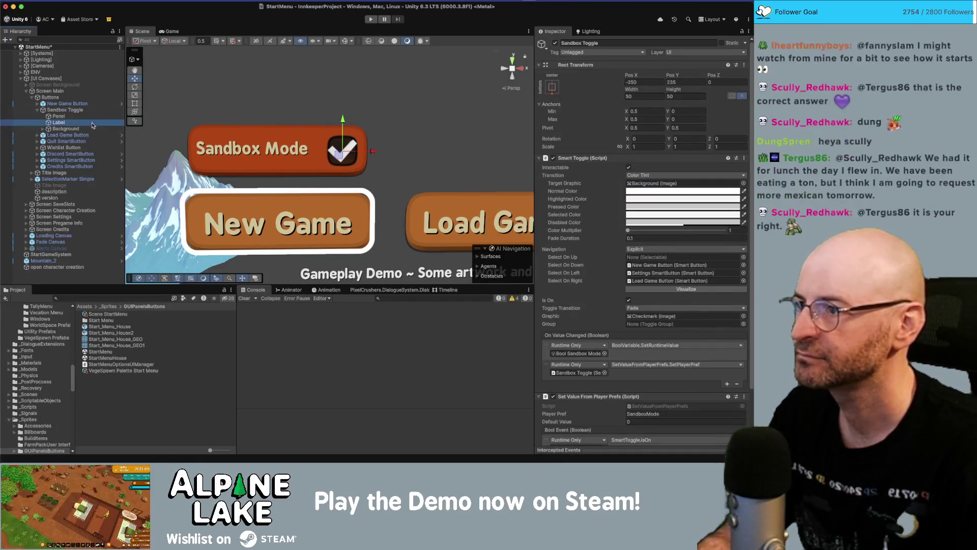
{"action": "left_click", "coordinate": [648, 251]}
{"action": "type", "text": "1.5"}
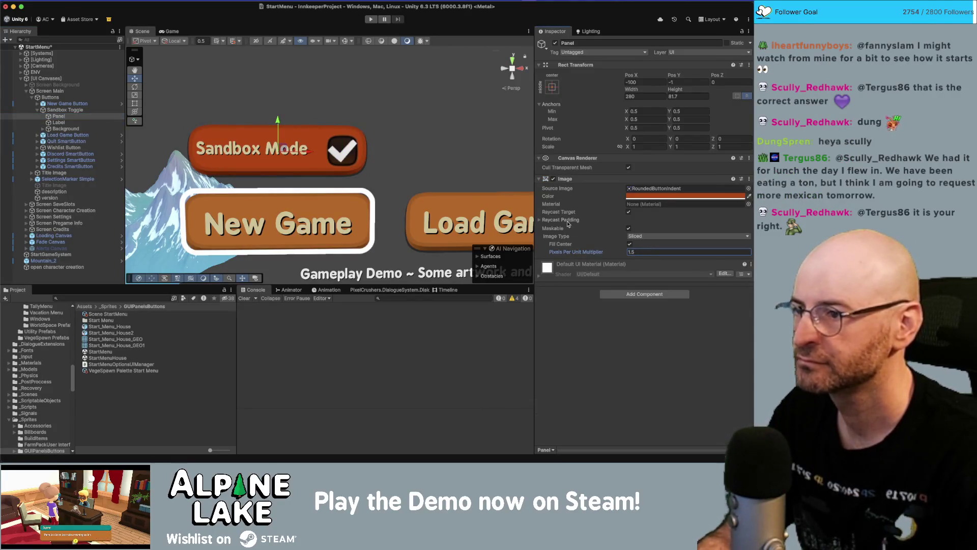
Make the Sandbox Mode panel slightly taller, to 91.7 high, and frame the whole menu.
{"action": "mouse_move", "coordinate": [689, 90]}
{"action": "left_mouse_down"}
{"action": "mouse_move", "coordinate": [642, 91]}
{"action": "mouse_move", "coordinate": [651, 91]}
{"action": "left_mouse_up"}
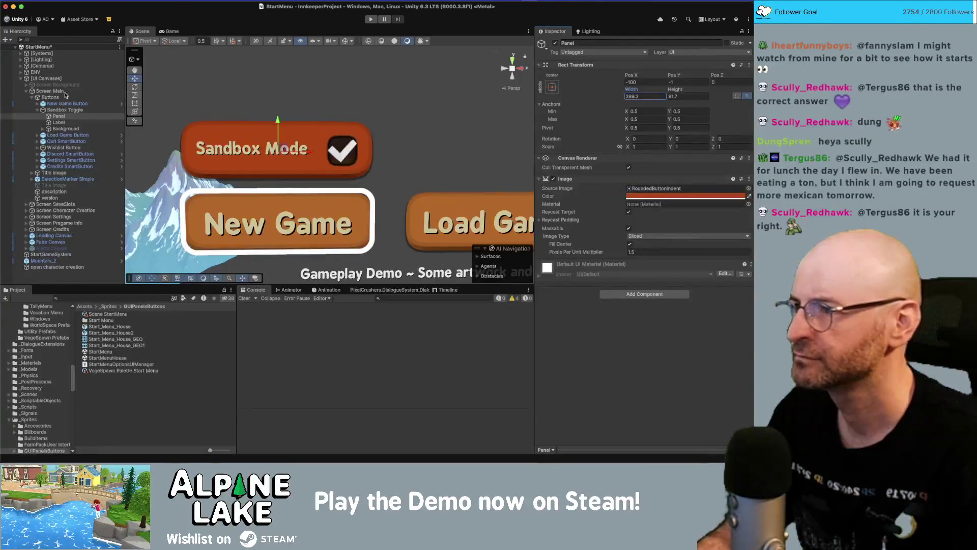
{"action": "scroll", "coordinate": [431, 111], "scroll_direction": "down", "scroll_amount": 5}
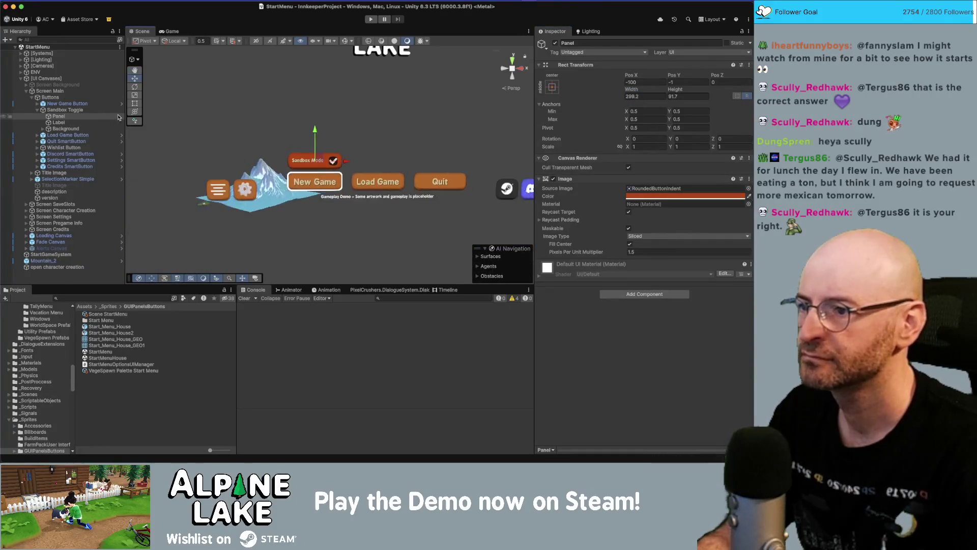
{"action": "mouse_move", "coordinate": [322, 120]}
{"action": "left_mouse_down"}
{"action": "mouse_move", "coordinate": [287, 101]}
{"action": "mouse_move", "coordinate": [238, 100]}
{"action": "mouse_move", "coordinate": [277, 166]}
{"action": "left_mouse_up"}
{"action": "key", "text": "Left"}
{"action": "key", "text": "Left"}
{"action": "key", "text": "Left"}
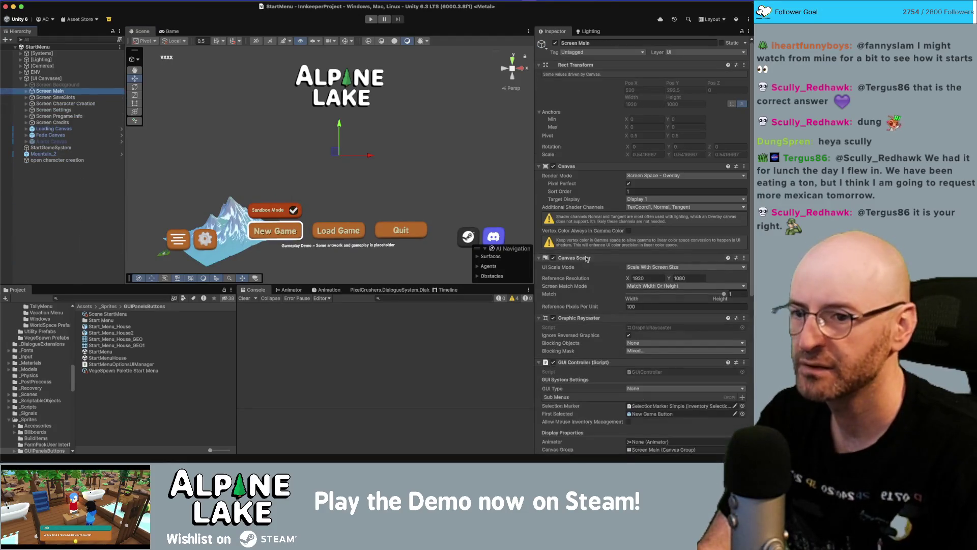
Hide Screen Main with Canvas Group alpha 0 and show Screen SaveSlots with alpha 1.
{"action": "scroll", "coordinate": [646, 321], "scroll_direction": "down", "scroll_amount": 10}
{"action": "double_click", "coordinate": [633, 377]}
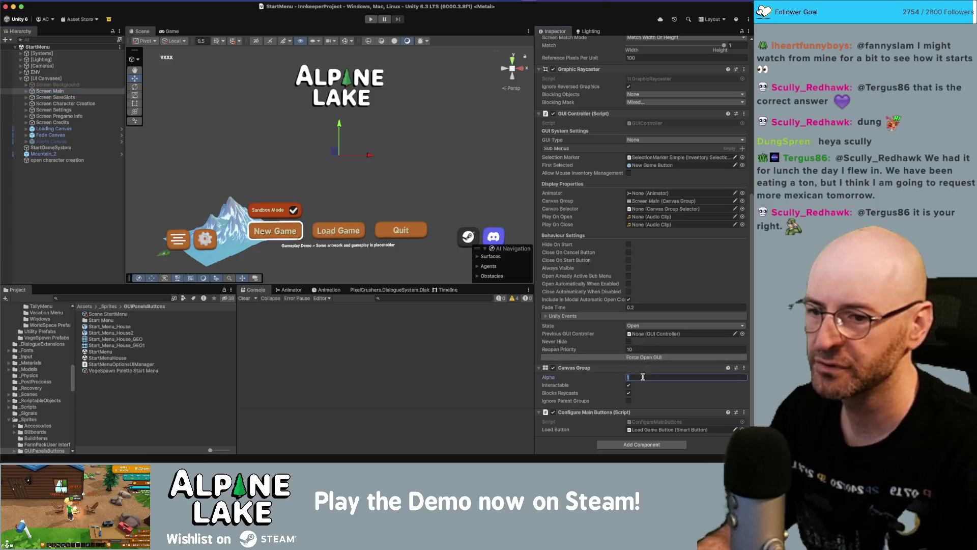
{"action": "type", "text": "0"}
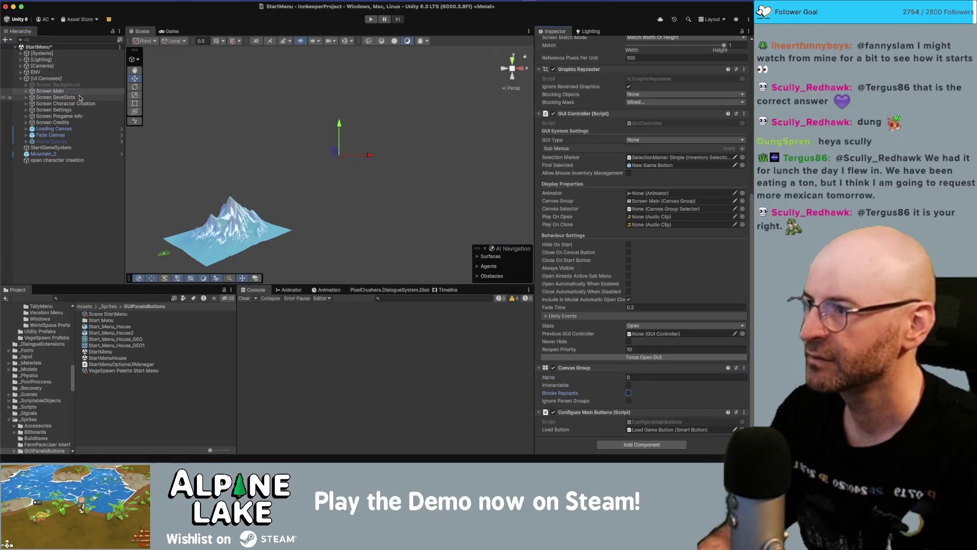
{"action": "key", "text": "Down"}
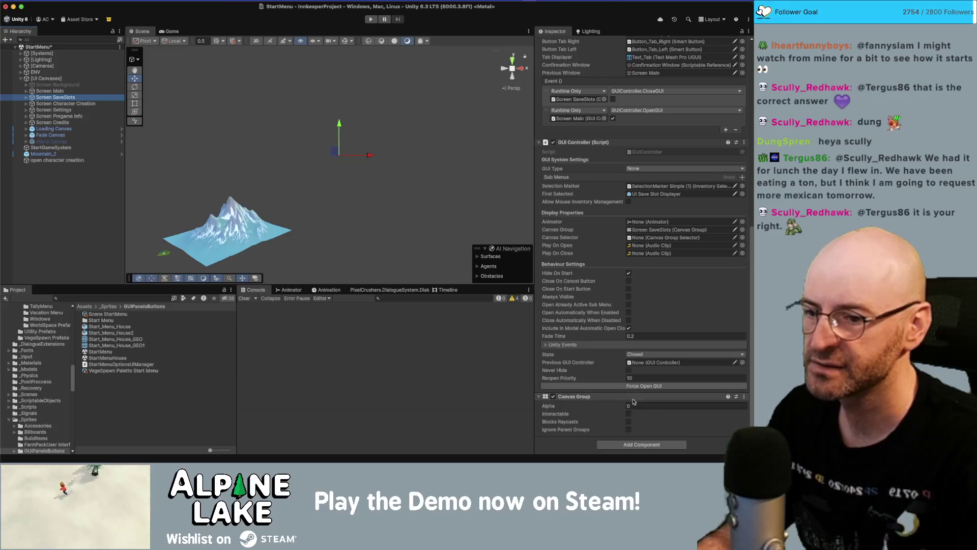
{"action": "double_click", "coordinate": [633, 405]}
{"action": "type", "text": "1"}
{"action": "key", "text": "Return"}
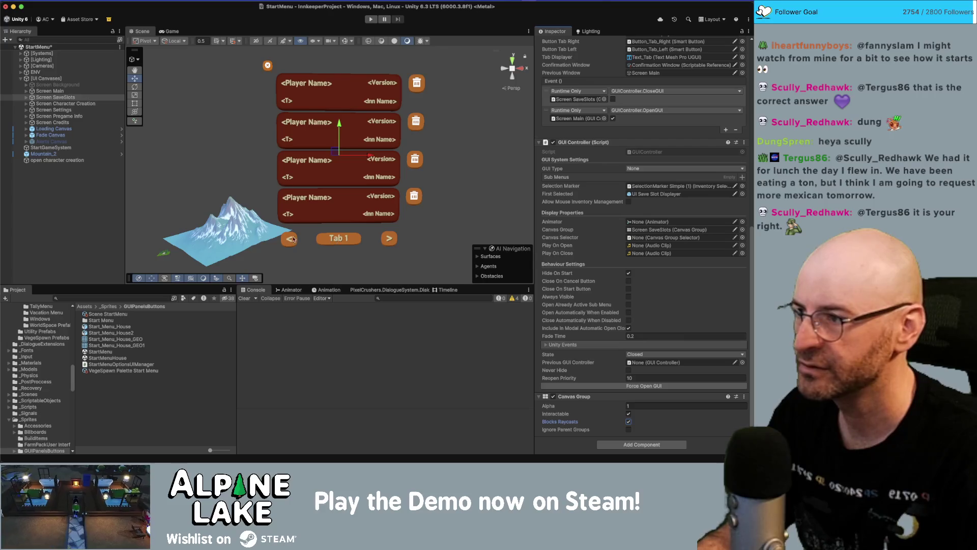
Expand Screen SaveSlots down to the TabText Window and inspect its pixels per unit multiplier.
{"action": "left_click", "coordinate": [91, 97]}
{"action": "key", "text": "Right"}
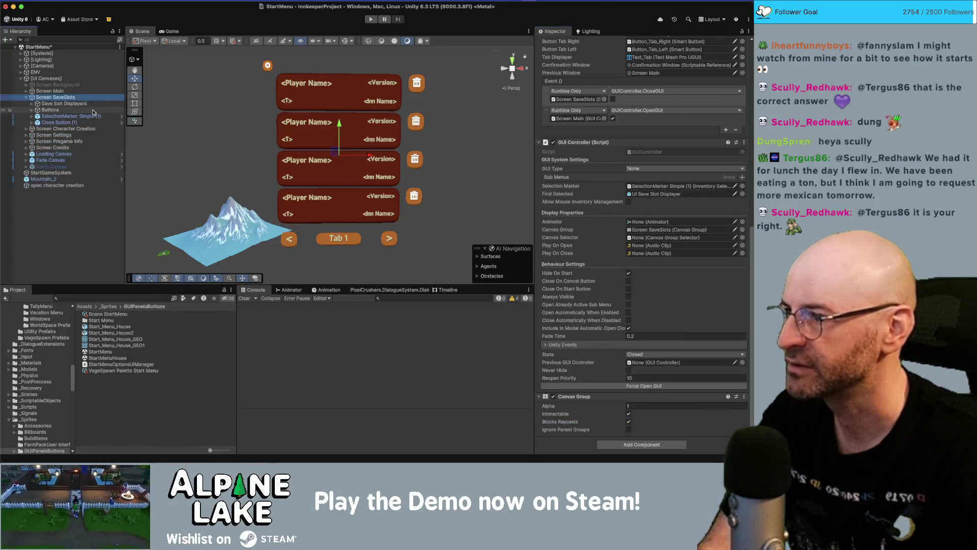
{"action": "left_click", "coordinate": [93, 110]}
{"action": "key", "text": "Right"}
{"action": "key", "text": "Down"}
{"action": "key", "text": "Down"}
{"action": "key", "text": "Down"}
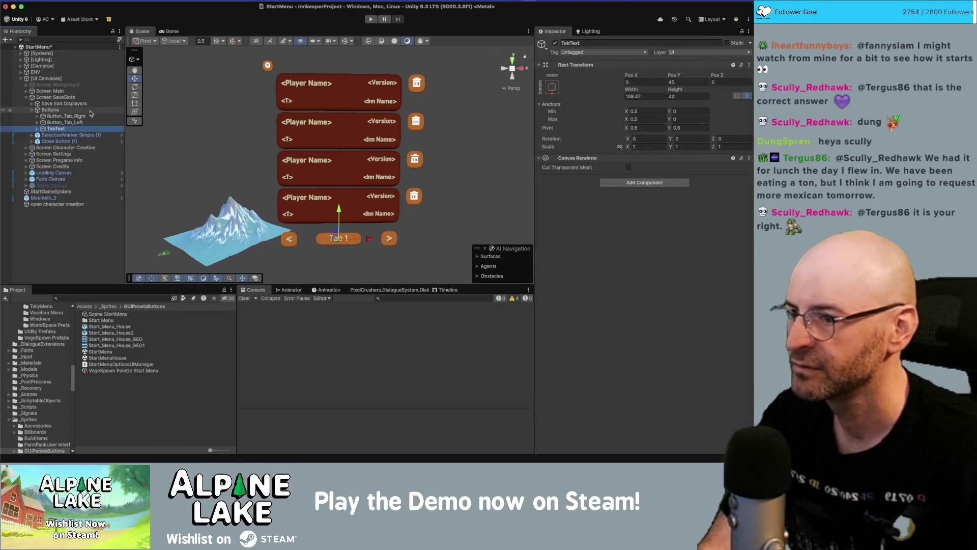
{"action": "key", "text": "Right"}
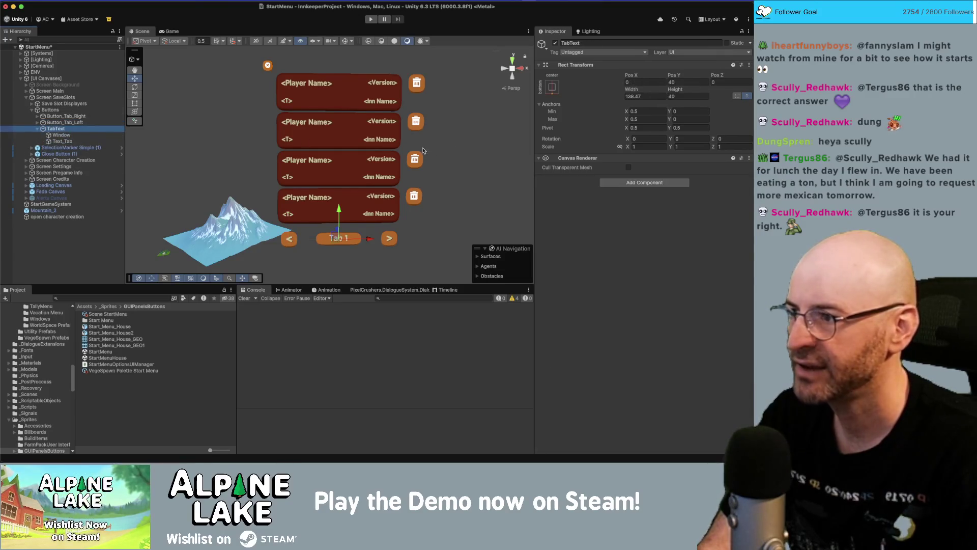
{"action": "key", "text": "Down"}
{"action": "left_click", "coordinate": [643, 251]}
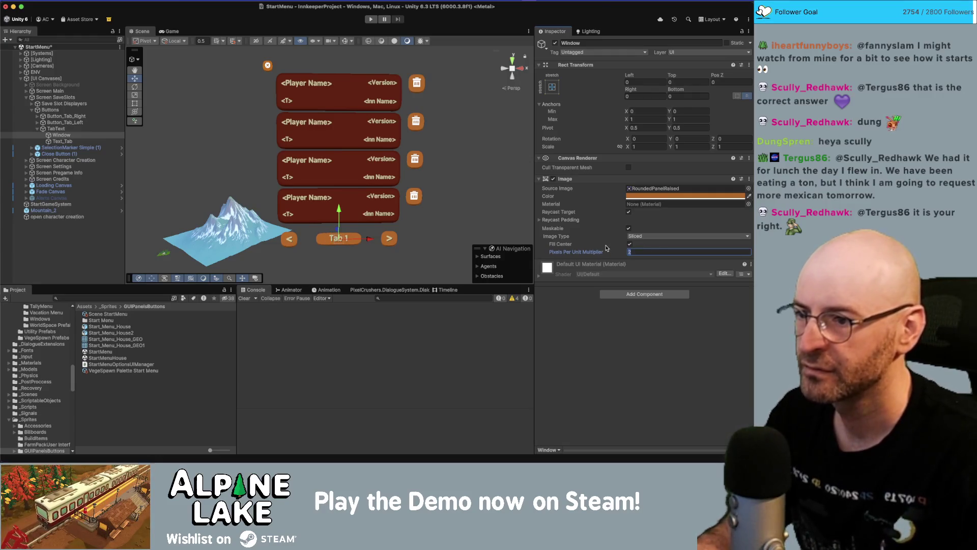
{"action": "left_click", "coordinate": [527, 212]}
{"action": "scroll", "coordinate": [351, 213], "scroll_direction": "up", "scroll_amount": 2}
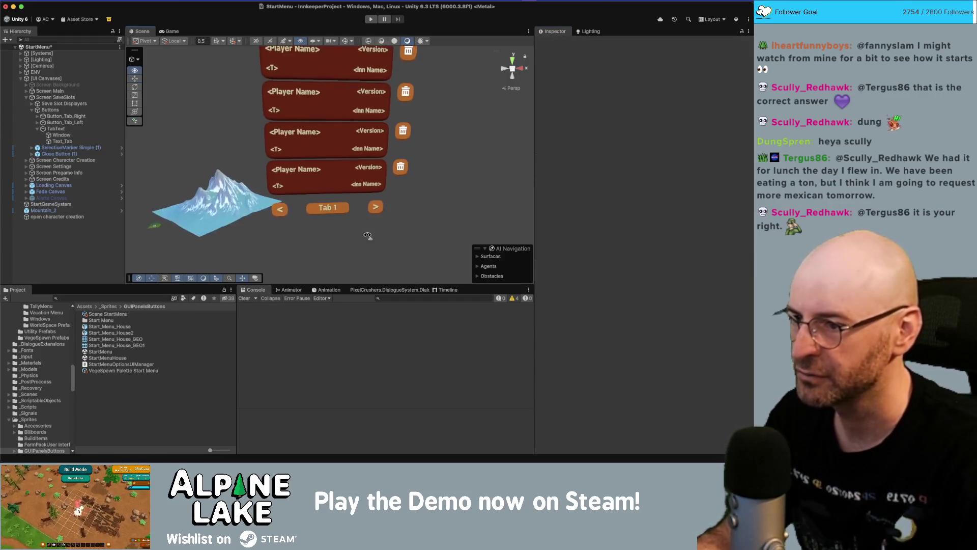
Save the StartMenu scene and collapse the Screen SaveSlots hierarchy.
{"action": "key", "text": "super+s"}
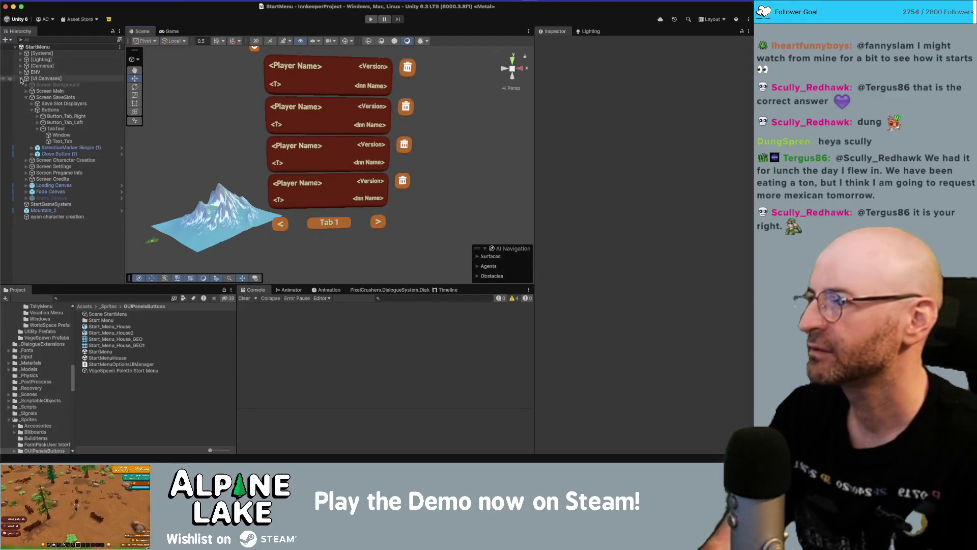
{"action": "left_click", "coordinate": [27, 97], "text": "alt"}
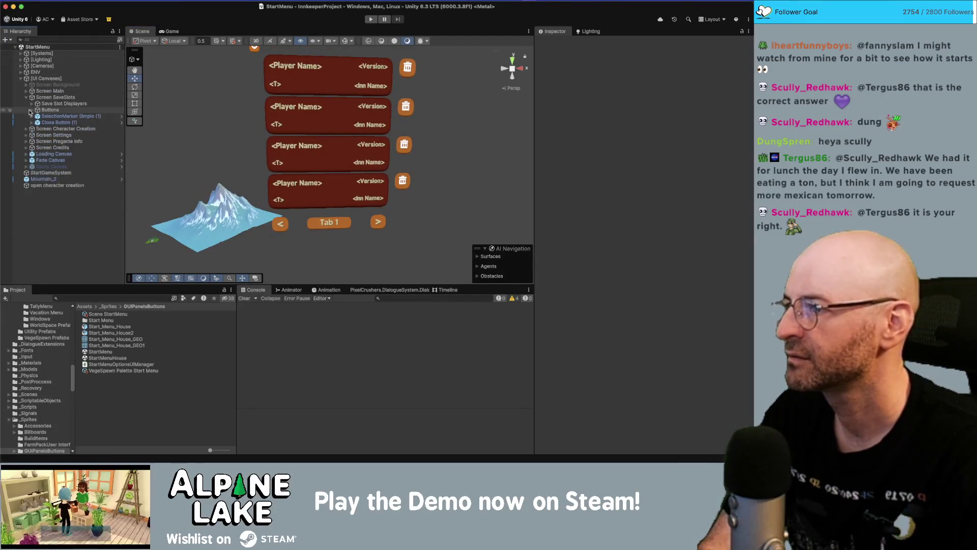
{"action": "left_click", "coordinate": [26, 97]}
{"action": "left_click", "coordinate": [33, 97]}
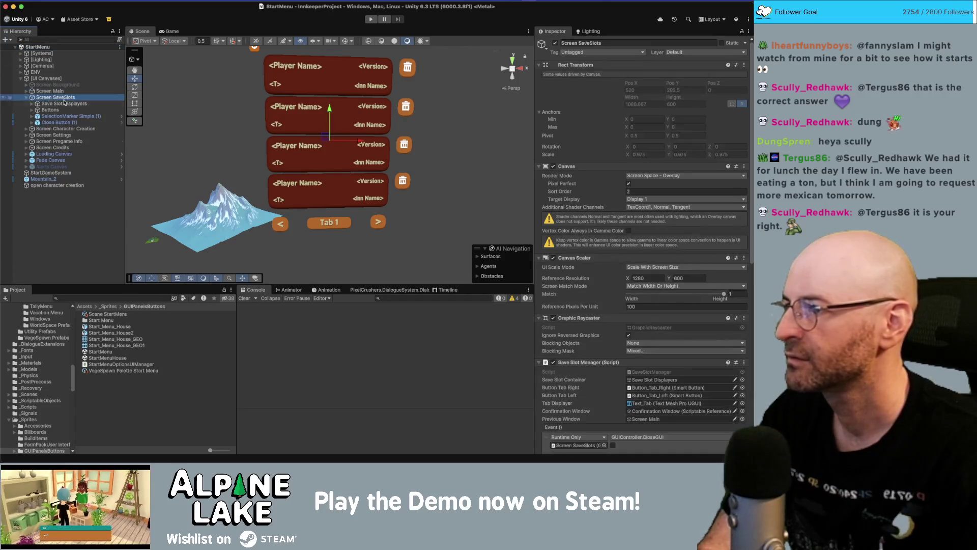
{"action": "key", "text": "Left"}
Set Screen SaveSlots' Canvas Group alpha to 0 to hide the save slots.
{"action": "scroll", "coordinate": [649, 330], "scroll_direction": "down", "scroll_amount": 5}
{"action": "scroll", "coordinate": [649, 330], "scroll_direction": "down", "scroll_amount": 5}
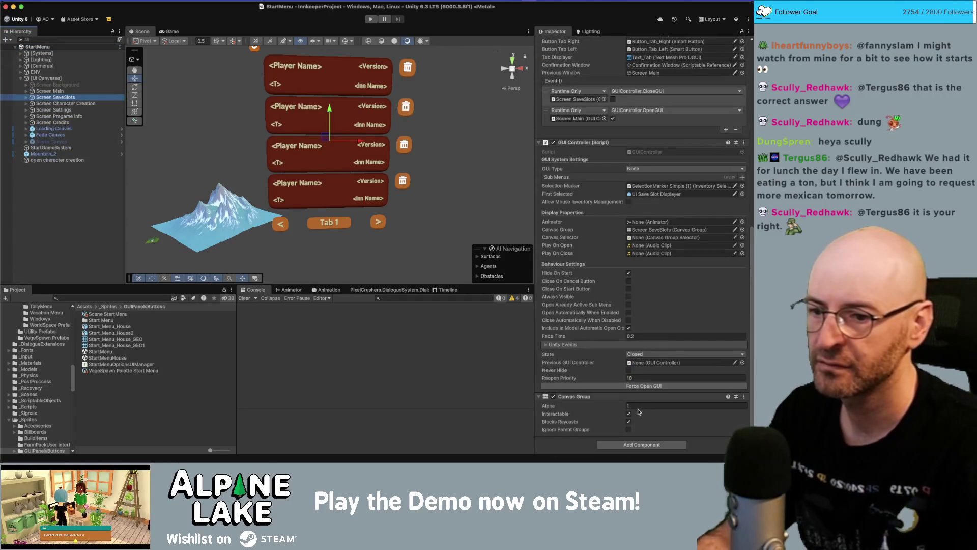
{"action": "left_click", "coordinate": [657, 406]}
{"action": "type", "text": "0"}
{"action": "key", "text": "Tab"}
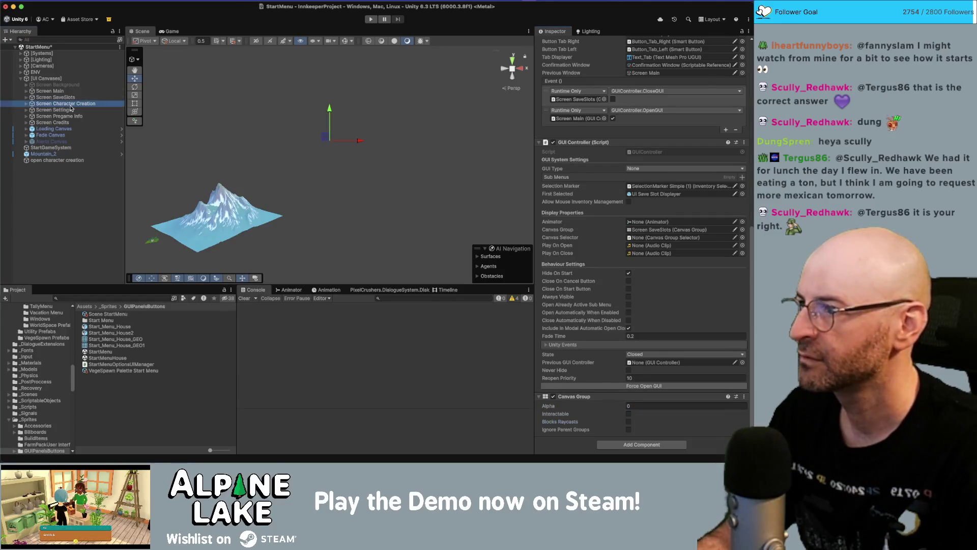
Make Screen Character Creation visible with alpha 1 and expand its Panel hierarchy.
{"action": "left_click", "coordinate": [65, 103]}
{"action": "left_click", "coordinate": [634, 406]}
{"action": "left_click", "coordinate": [633, 406]}
{"action": "type", "text": "1"}
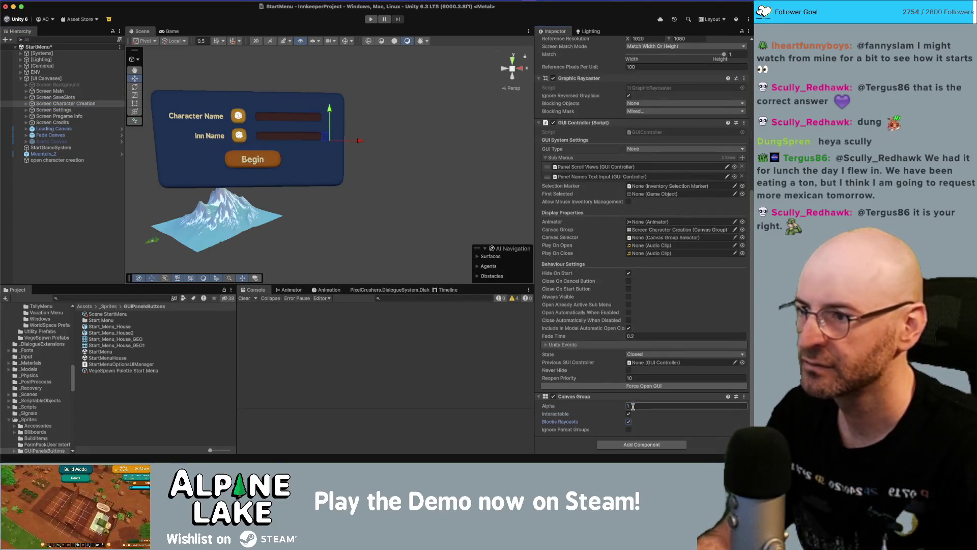
{"action": "left_click", "coordinate": [26, 103]}
{"action": "left_click", "coordinate": [82, 109]}
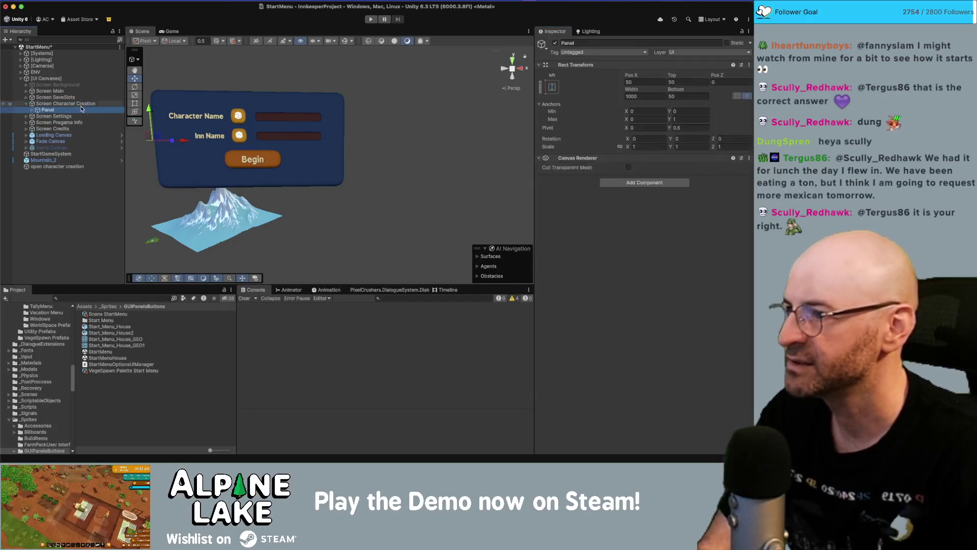
{"action": "left_click", "coordinate": [32, 109]}
{"action": "left_click", "coordinate": [37, 116]}
{"action": "left_click", "coordinate": [76, 128]}
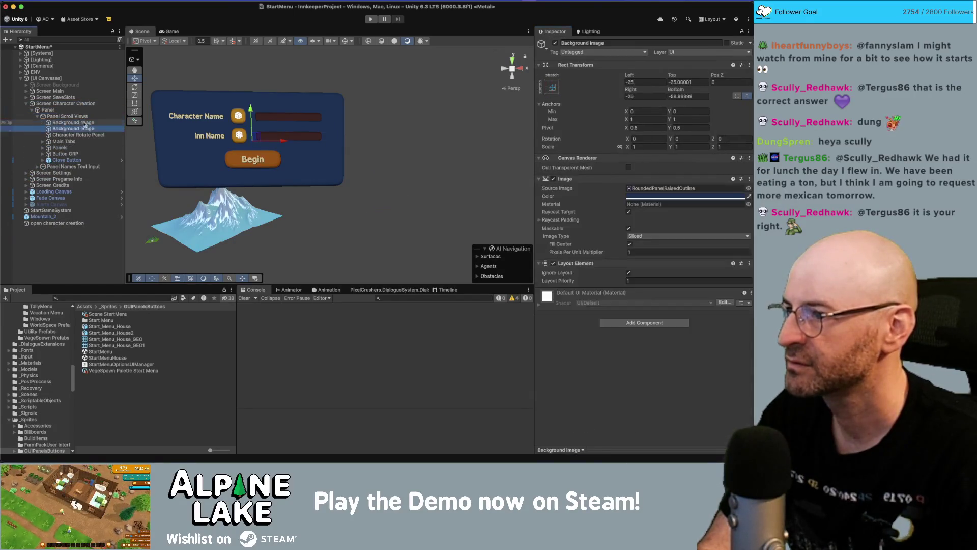
{"action": "key", "text": "Down"}
{"action": "key", "text": "Down"}
{"action": "key", "text": "Up"}
{"action": "key", "text": "Up"}
{"action": "key", "text": "Up"}
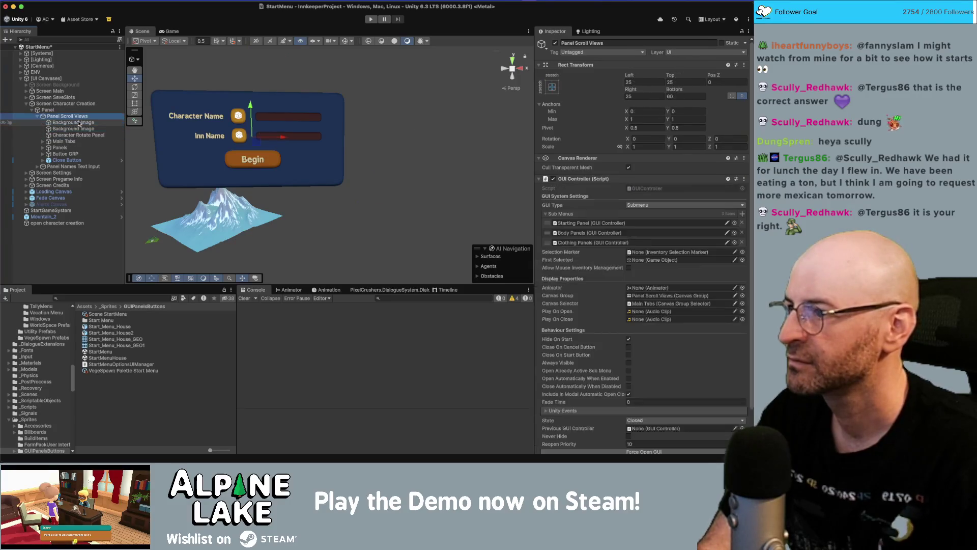
{"action": "key", "text": "Left"}
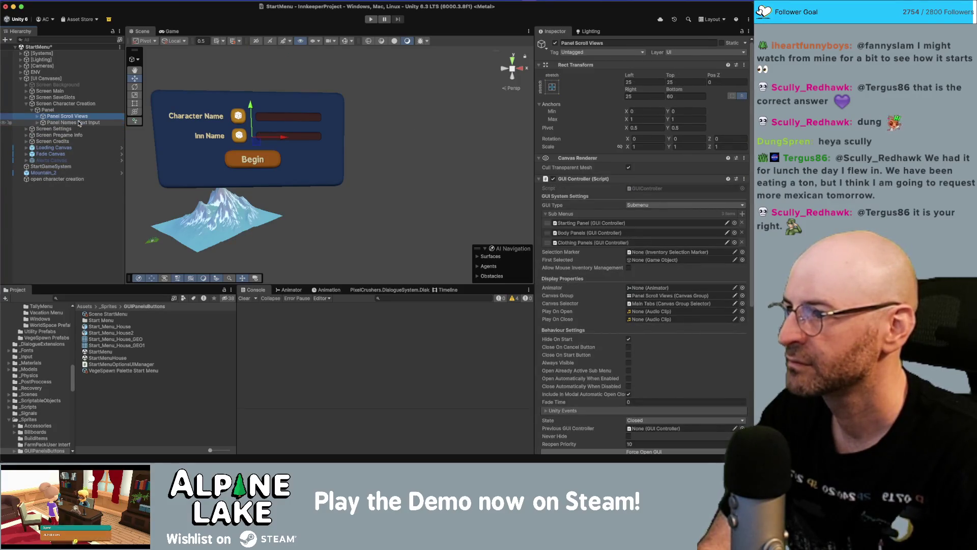
Cycle through the character-creation objects stacked under one spot in the scene.
{"action": "left_click", "coordinate": [261, 163]}
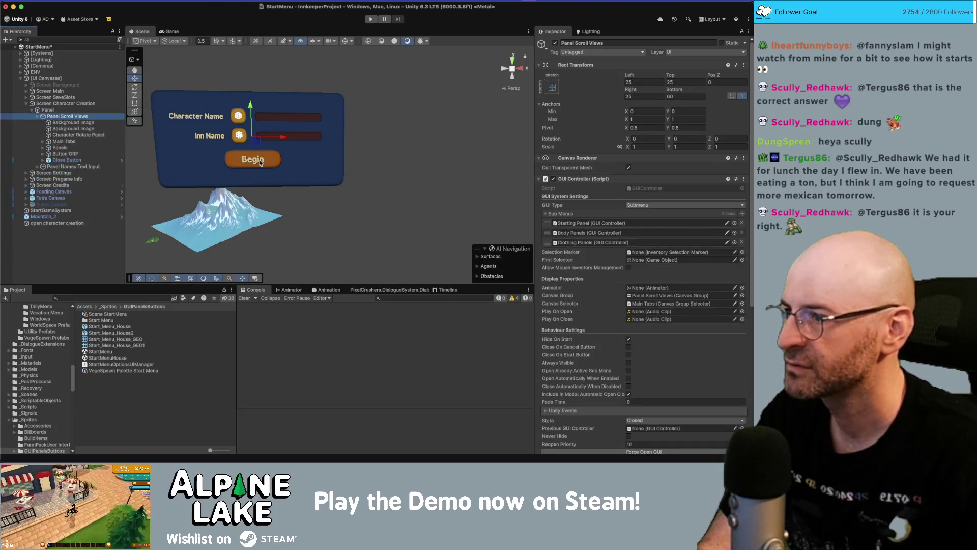
{"action": "left_click", "coordinate": [260, 163]}
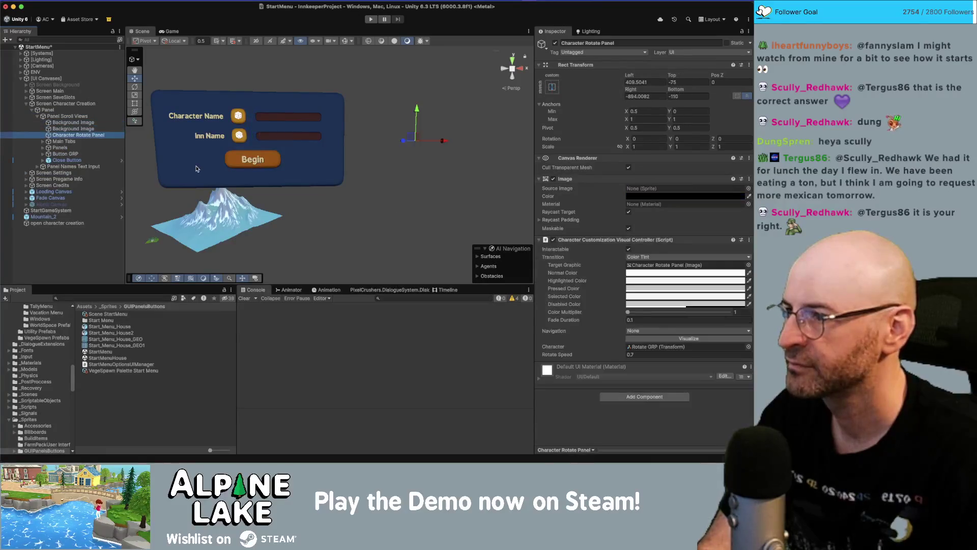
{"action": "left_click", "coordinate": [197, 168]}
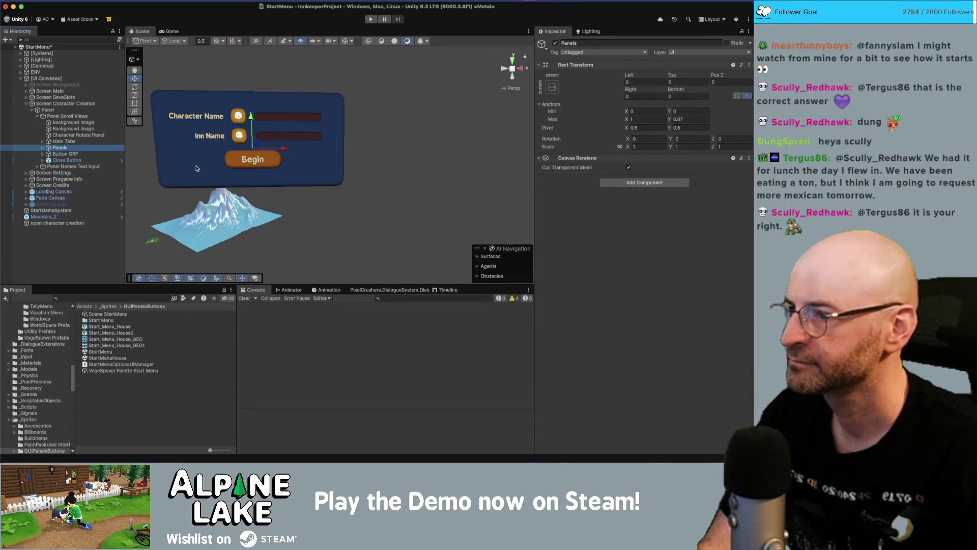
{"action": "left_click", "coordinate": [197, 168]}
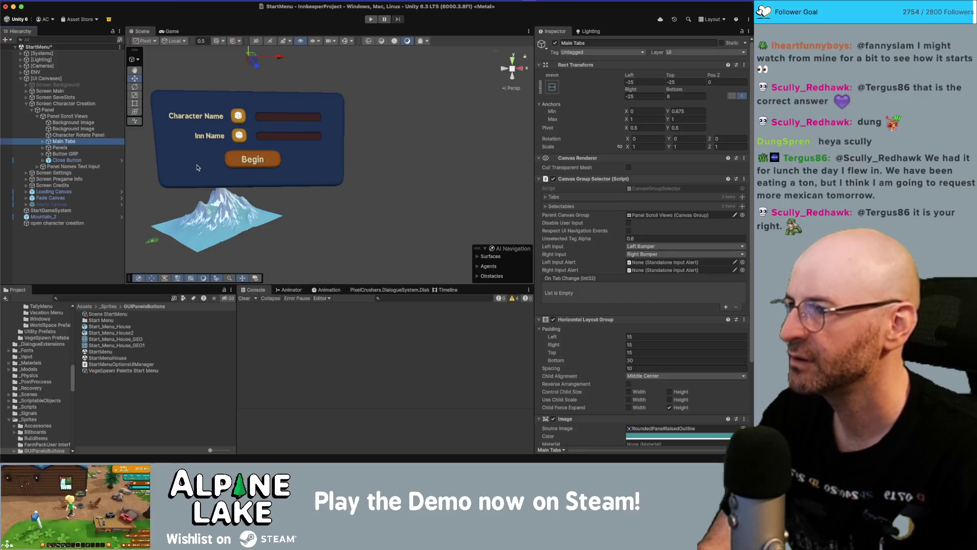
{"action": "left_click", "coordinate": [197, 168]}
{"action": "left_click", "coordinate": [193, 165]}
{"action": "left_click", "coordinate": [188, 161]}
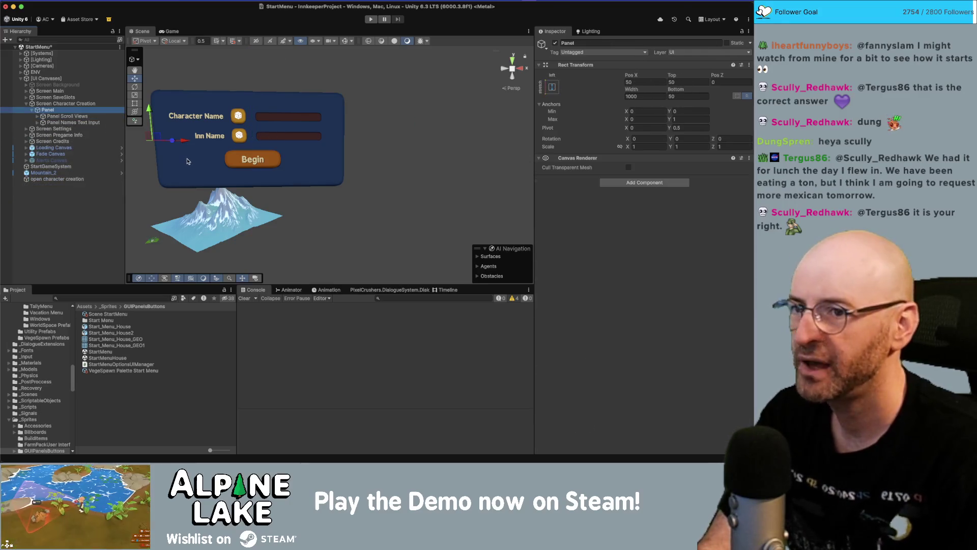
Set the Panel Names Text Input Background Image's pixels per unit multiplier to 1.5.
{"action": "left_click", "coordinate": [209, 129]}
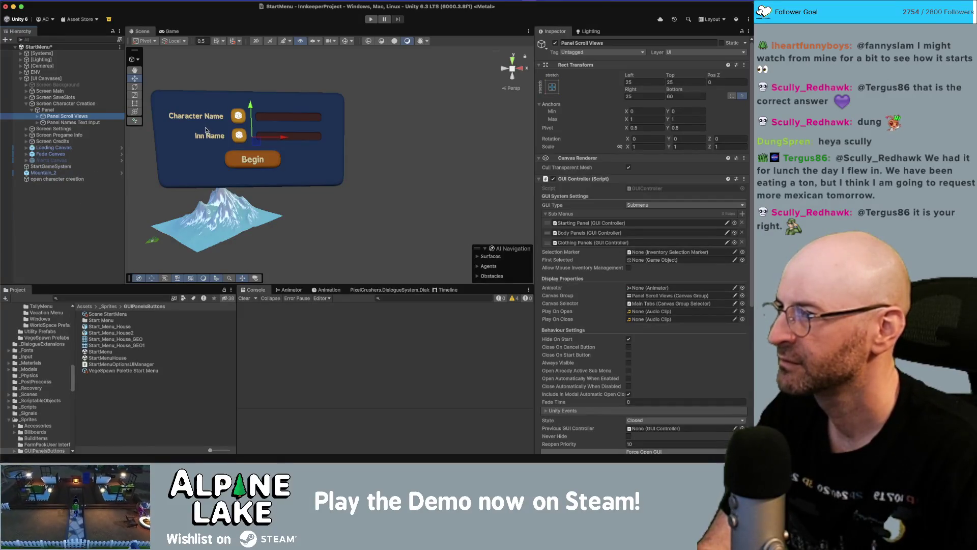
{"action": "left_click", "coordinate": [205, 130]}
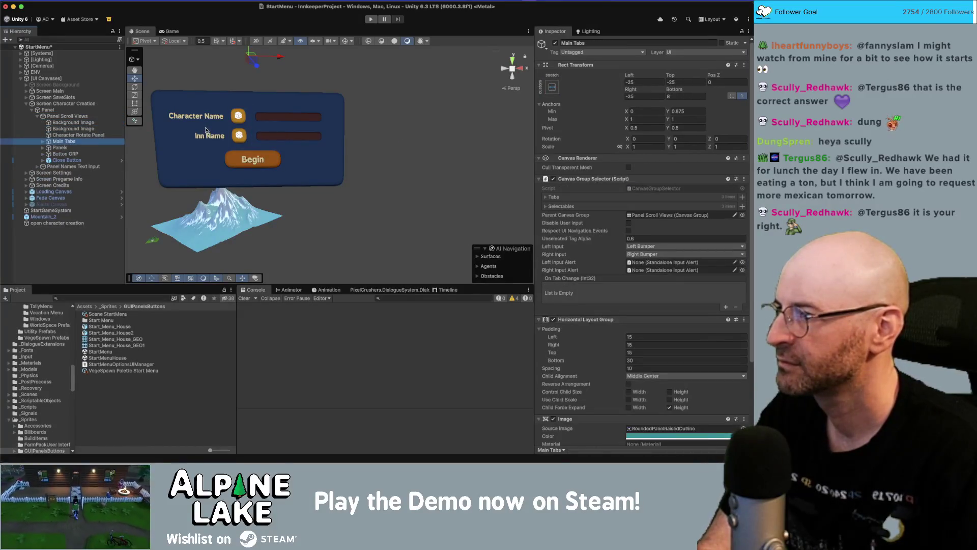
{"action": "left_click", "coordinate": [206, 130]}
{"action": "left_click", "coordinate": [206, 129]}
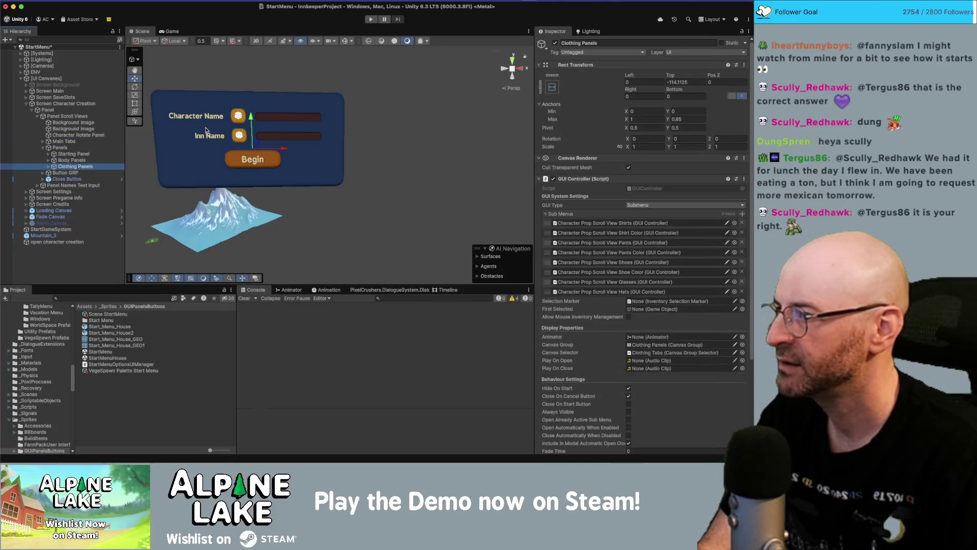
{"action": "left_click", "coordinate": [205, 129]}
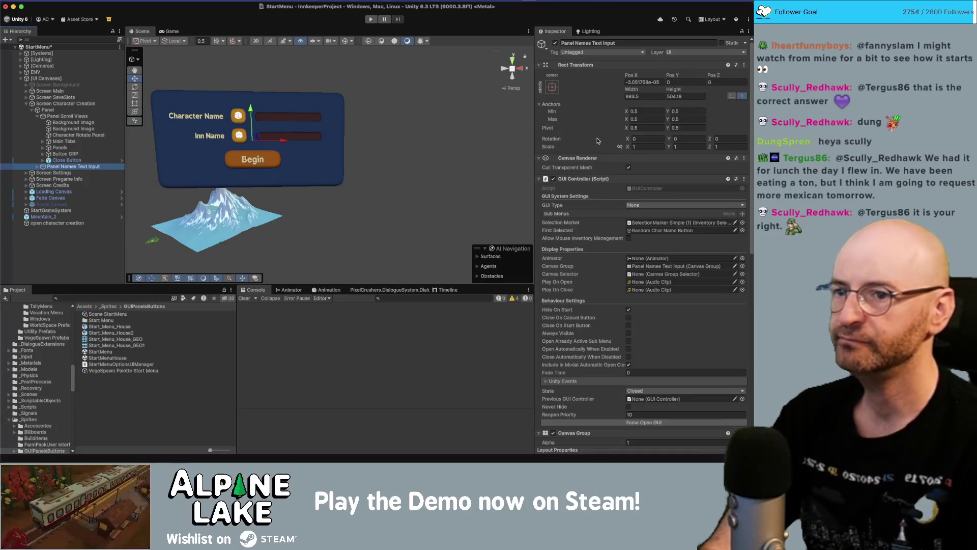
{"action": "scroll", "coordinate": [603, 149], "scroll_direction": "down", "scroll_amount": 5}
{"action": "key", "text": "Down"}
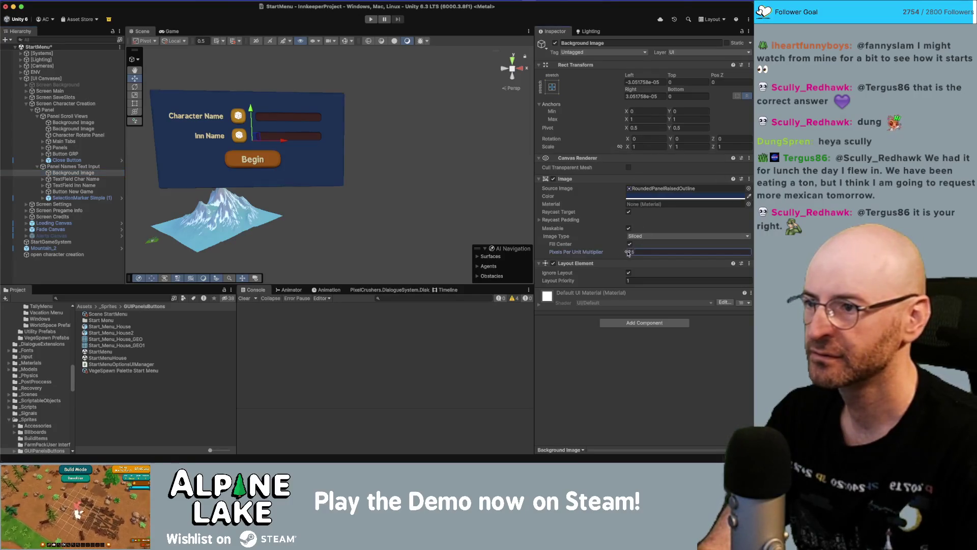
{"action": "left_click_drag", "start_coordinate": [621, 253], "coordinate": [621, 254]}
{"action": "left_click", "coordinate": [647, 252]}
{"action": "type", "text": "1"}
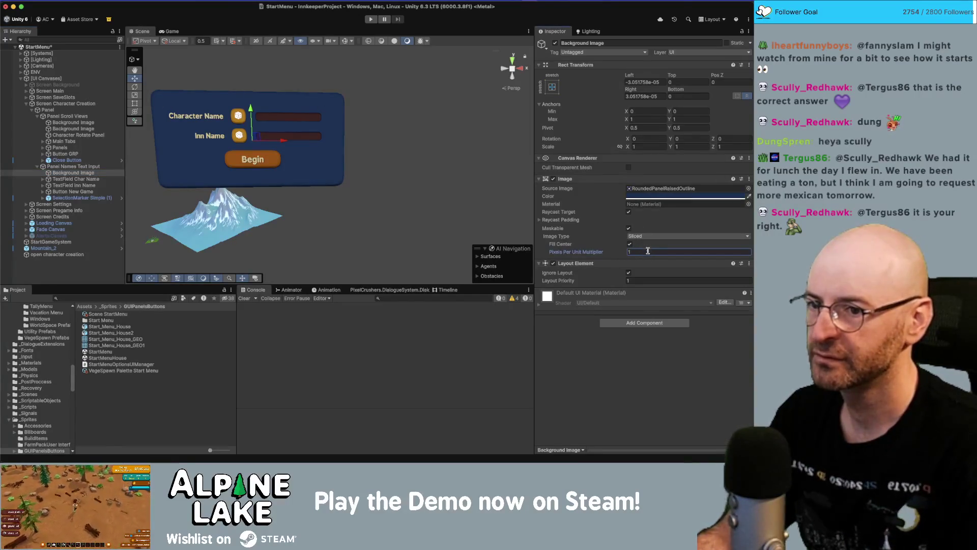
{"action": "type", "text": ".5"}
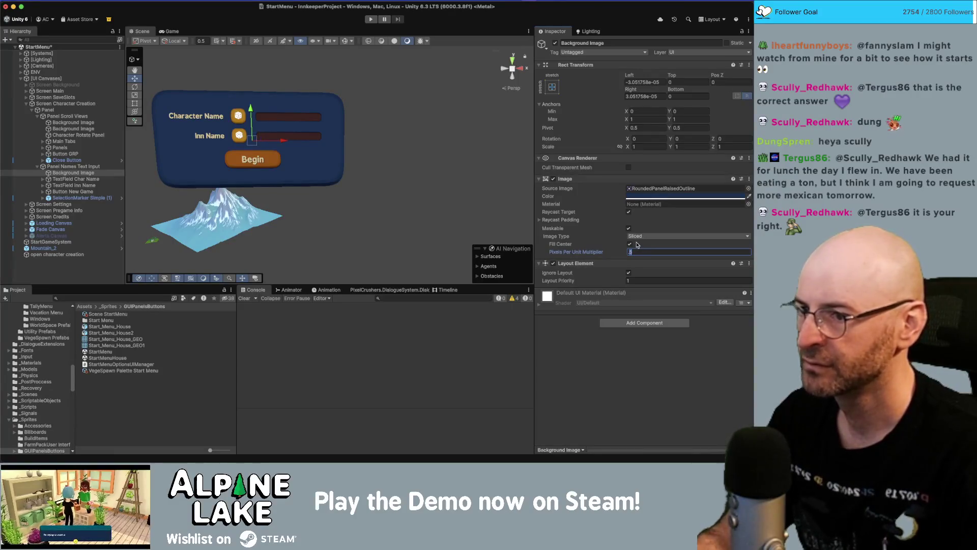
{"action": "left_click_drag", "start_coordinate": [153, 139], "coordinate": [168, 127]}
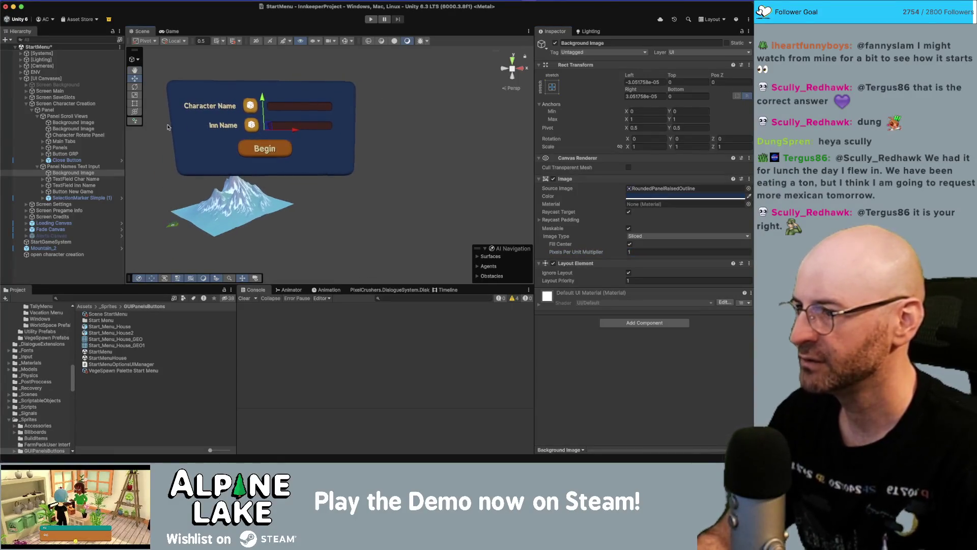
Hide the Panel Names Text Input by setting its Canvas Group alpha to 0.
{"action": "left_click", "coordinate": [99, 167]}
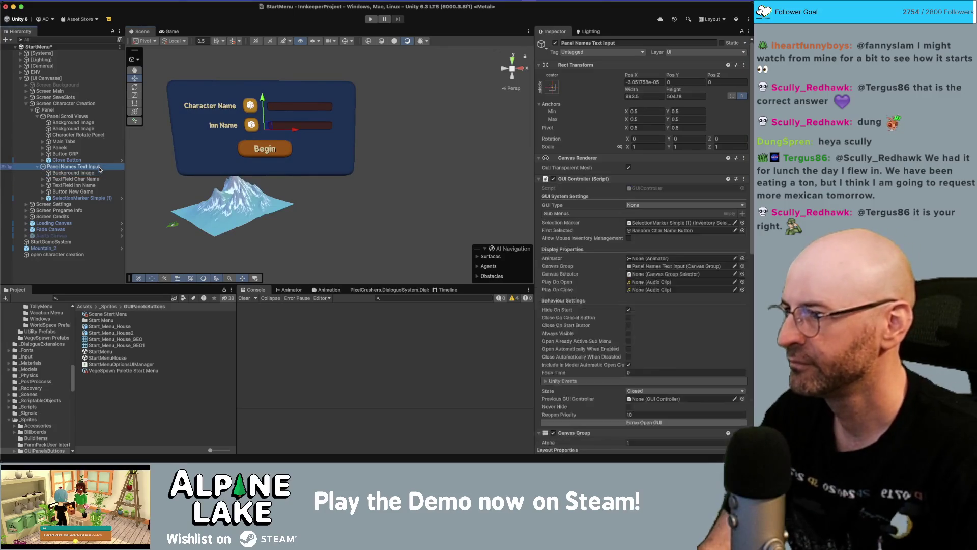
{"action": "key", "text": "Left"}
{"action": "left_click", "coordinate": [97, 148]}
{"action": "key", "text": "Right"}
{"action": "left_click", "coordinate": [96, 160]}
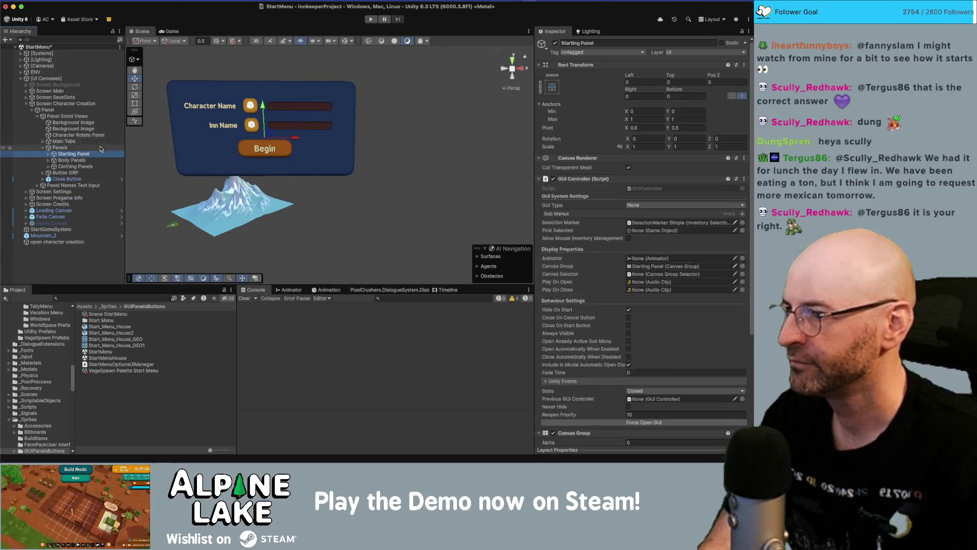
{"action": "left_click", "coordinate": [97, 185]}
{"action": "scroll", "coordinate": [651, 204], "scroll_direction": "down", "scroll_amount": 10}
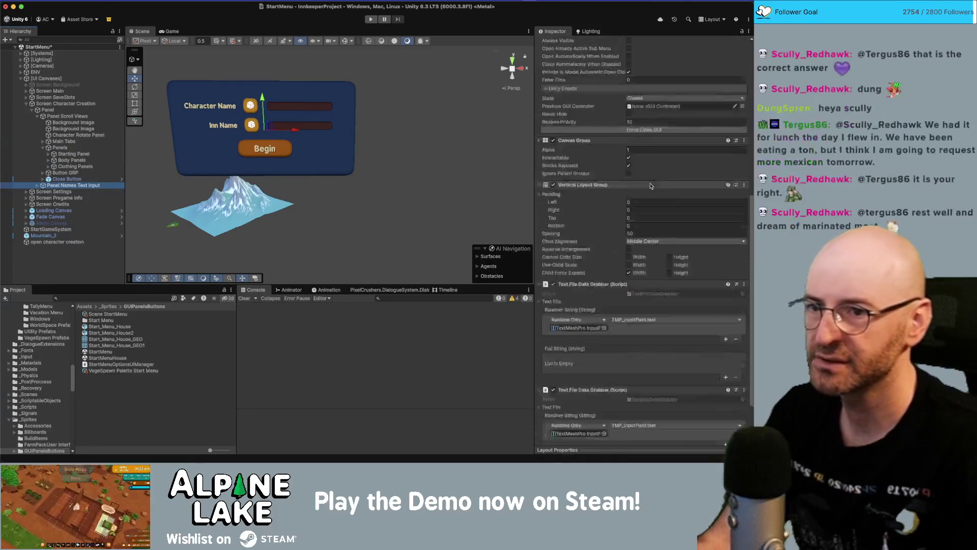
{"action": "left_click", "coordinate": [640, 94]}
{"action": "type", "text": "0"}
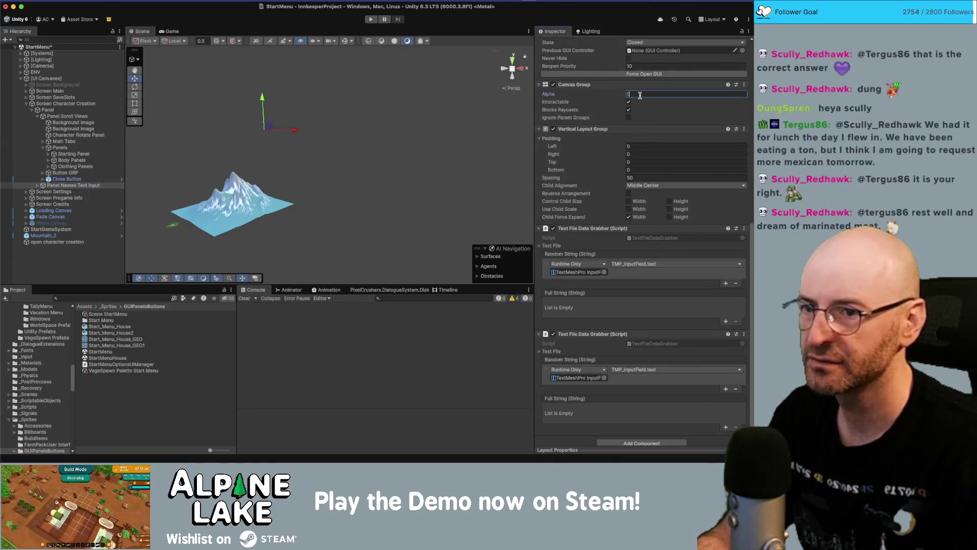
{"action": "key", "text": "Return"}
Check the Starting Panel's alpha and set Panel Scroll Views' alpha back to 1.
{"action": "left_click", "coordinate": [73, 153]}
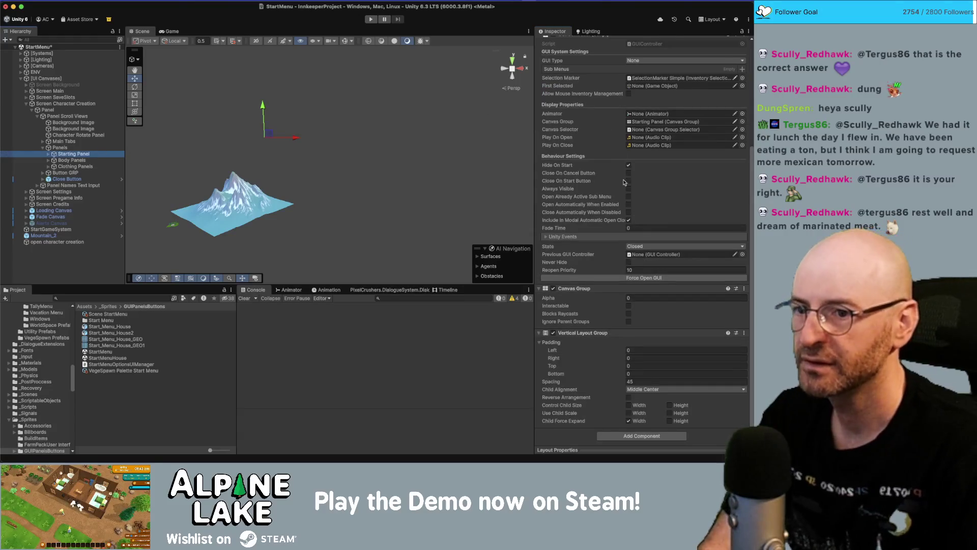
{"action": "left_click", "coordinate": [642, 299]}
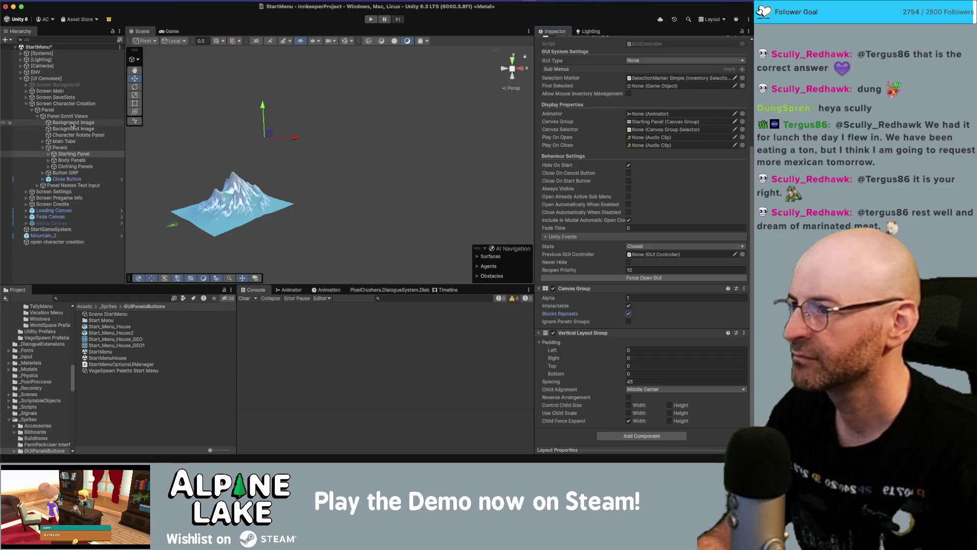
{"action": "left_click", "coordinate": [89, 118]}
{"action": "scroll", "coordinate": [633, 291], "scroll_direction": "down", "scroll_amount": 3}
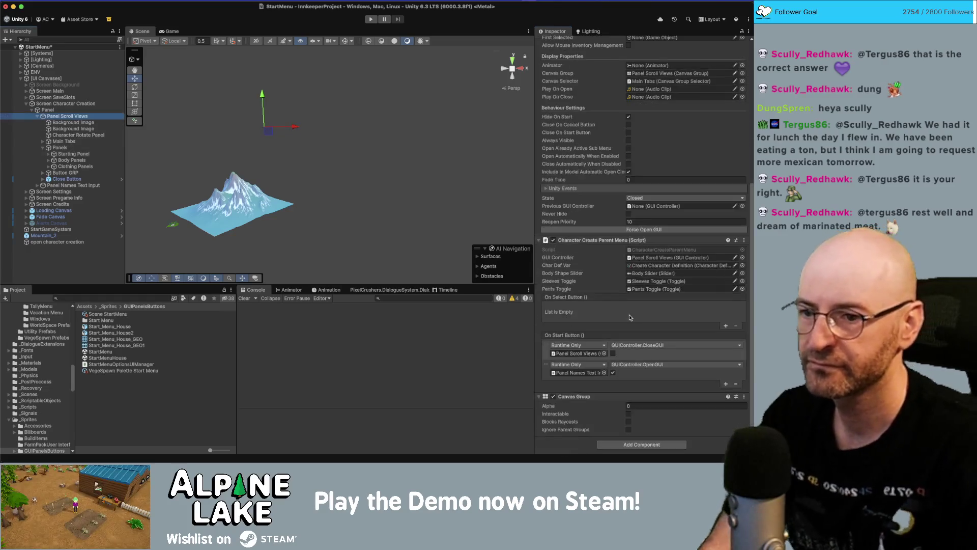
{"action": "left_click", "coordinate": [634, 406]}
{"action": "type", "text": "1"}
{"action": "key", "text": "Return"}
Restore the Starting Panel to full opacity and frame its Random buttons in the scene.
{"action": "scroll", "coordinate": [145, 237], "scroll_direction": "down", "scroll_amount": 5}
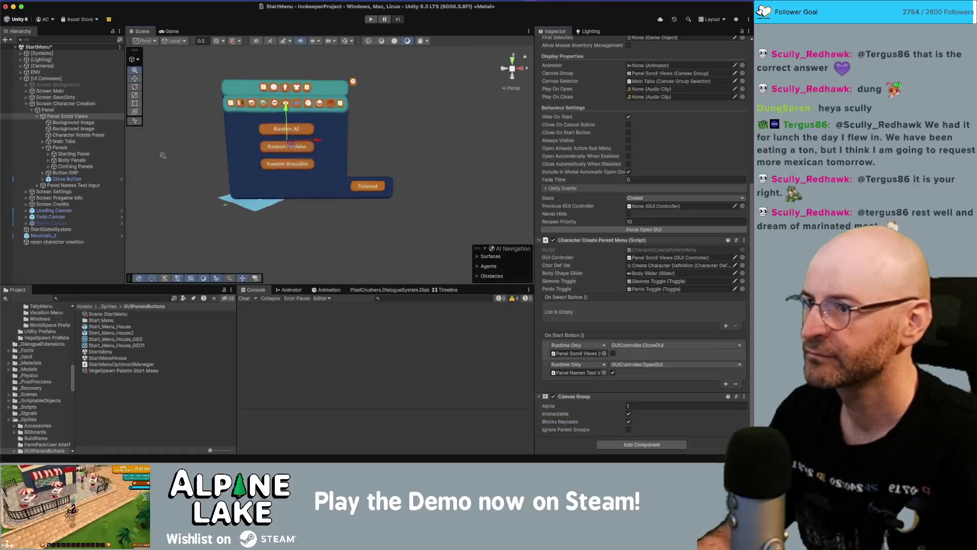
{"action": "left_click", "coordinate": [54, 154]}
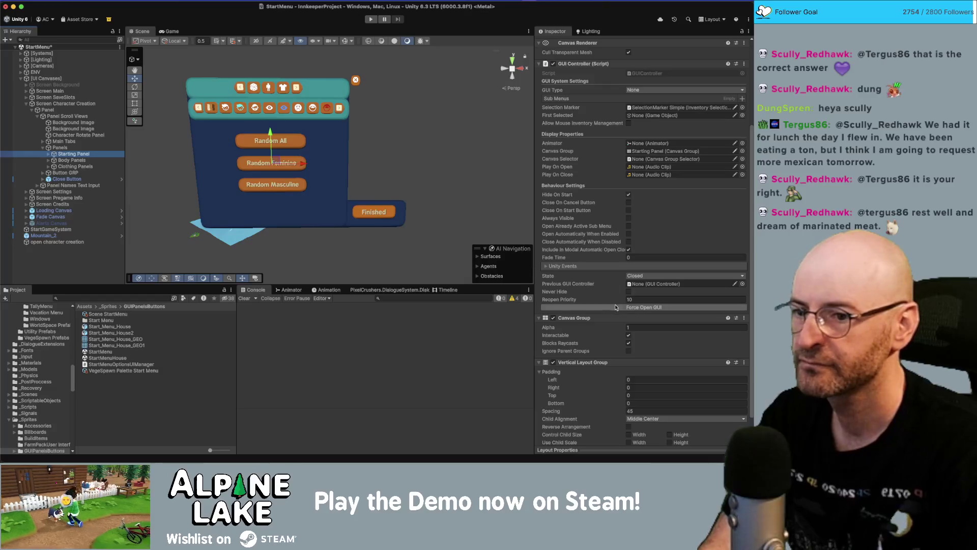
{"action": "left_click", "coordinate": [630, 327]}
{"action": "type", "text": "0"}
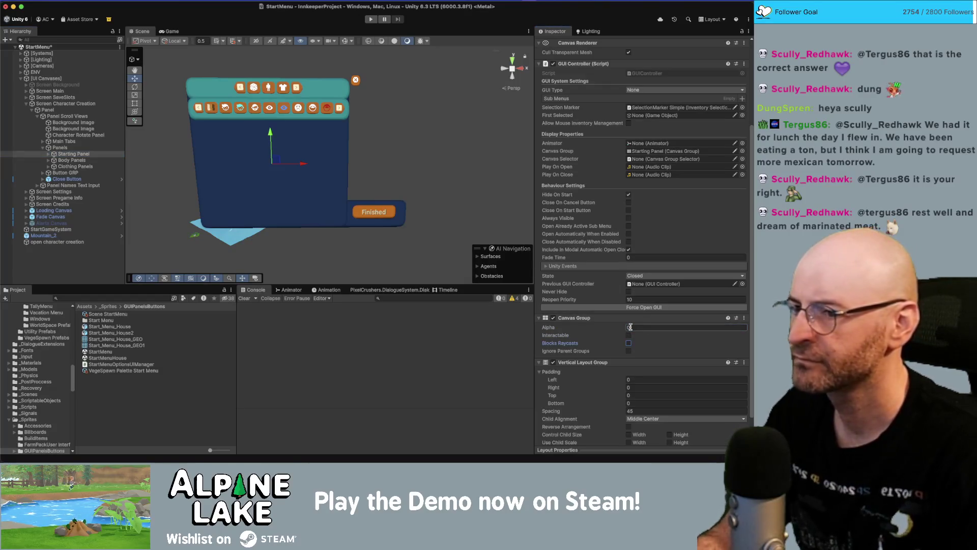
{"action": "type", "text": "1"}
{"action": "key", "text": "Return"}
{"action": "scroll", "coordinate": [361, 156], "scroll_direction": "up", "scroll_amount": 2}
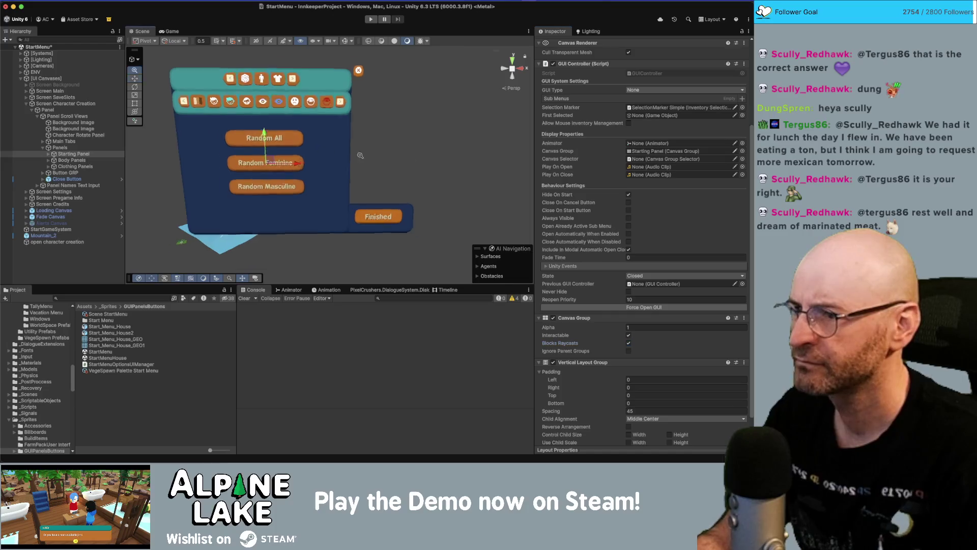
{"action": "scroll", "coordinate": [360, 155], "scroll_direction": "up", "scroll_amount": 3}
{"action": "mouse_move", "coordinate": [275, 118]}
{"action": "left_mouse_down"}
{"action": "mouse_move", "coordinate": [346, 176]}
{"action": "mouse_move", "coordinate": [447, 209]}
{"action": "left_mouse_up"}
{"action": "scroll", "coordinate": [305, 153], "scroll_direction": "up", "scroll_amount": 1}
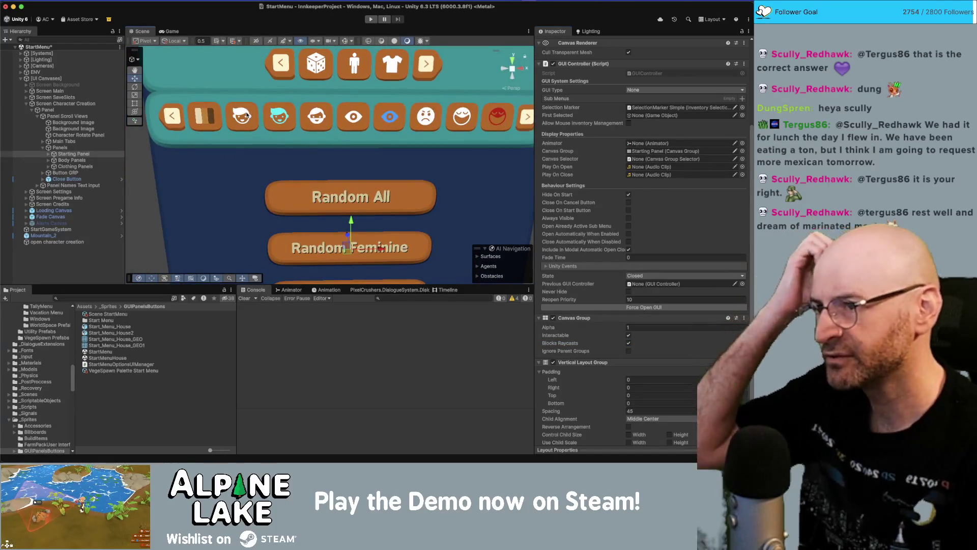
Set Button_Start, Button_Body and Button_Clothing's Image Pixels Per Unit Multiplier to 2.
{"action": "left_click", "coordinate": [92, 161]}
{"action": "left_click", "coordinate": [88, 142]}
{"action": "key", "text": "Right"}
{"action": "key", "text": "Right"}
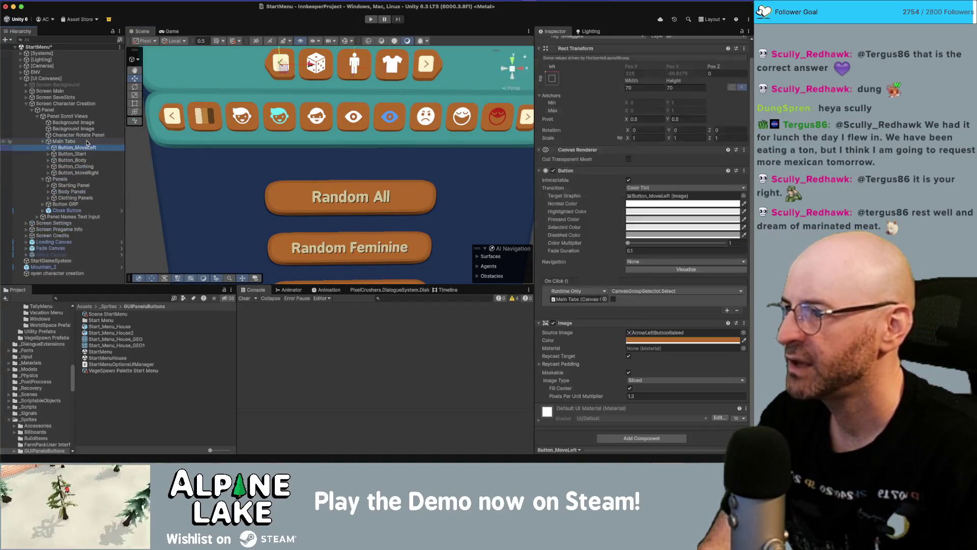
{"action": "key", "text": "Down"}
{"action": "key", "text": "Right"}
{"action": "key", "text": "Left"}
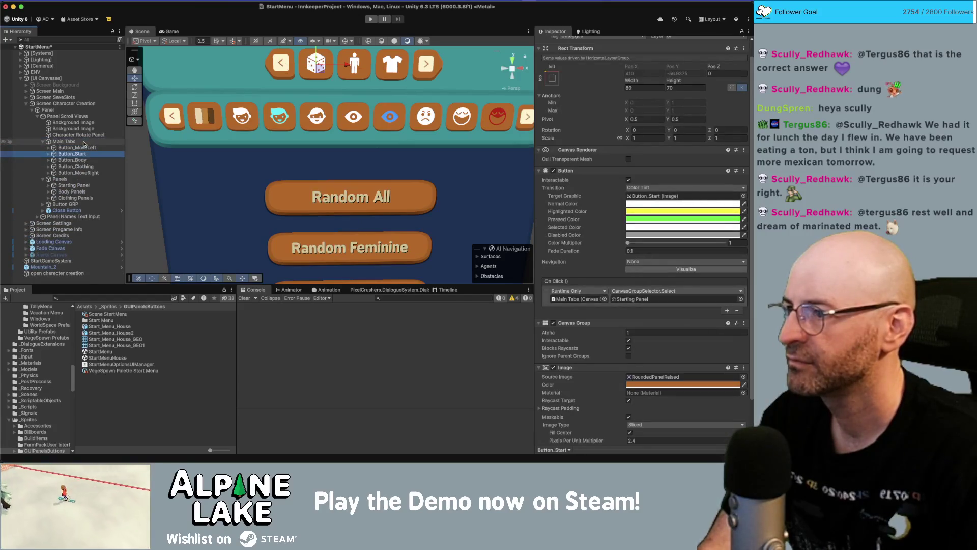
{"action": "key", "text": "Up"}
{"action": "left_click", "coordinate": [85, 153]}
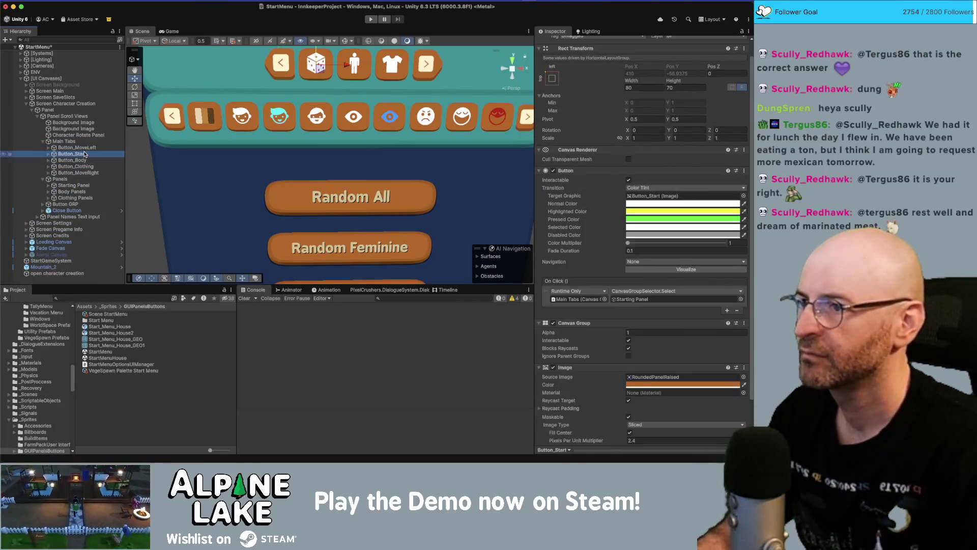
{"action": "left_click", "coordinate": [85, 166], "text": "shift"}
{"action": "scroll", "coordinate": [341, 129], "scroll_direction": "up", "scroll_amount": 3}
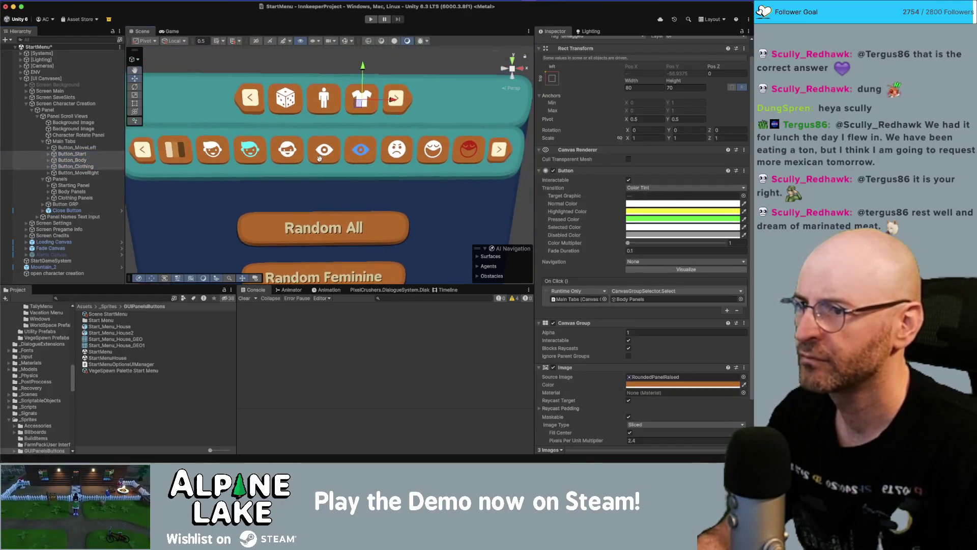
{"action": "scroll", "coordinate": [655, 354], "scroll_direction": "down", "scroll_amount": 2}
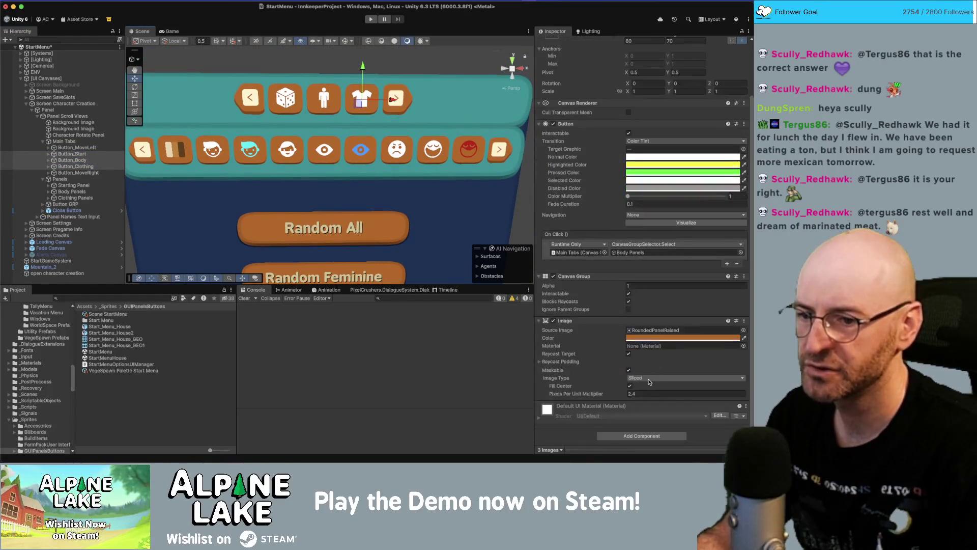
{"action": "left_click", "coordinate": [637, 394]}
{"action": "type", "text": "2"}
{"action": "key", "text": "Return"}
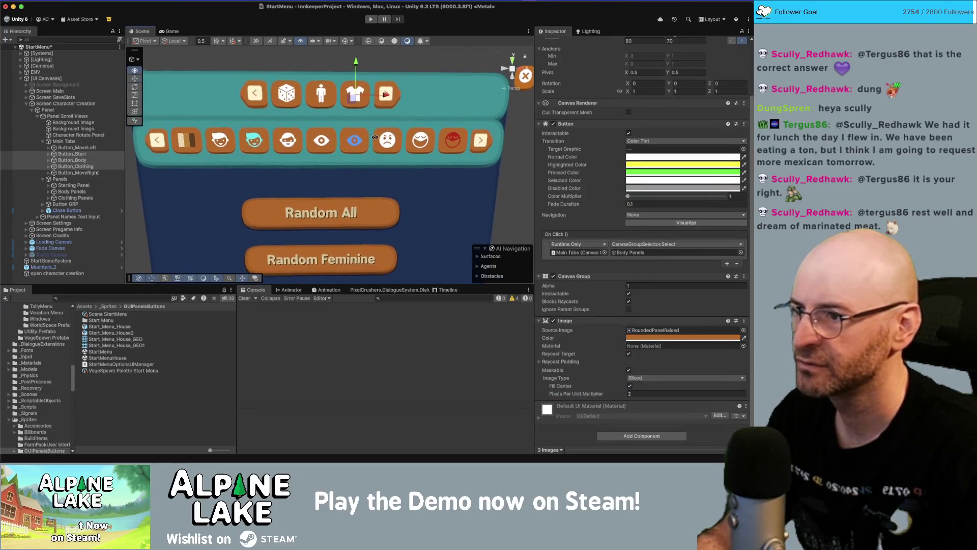
Expand Body Panels and Body Tabs in the Hierarchy to reveal the body tab buttons.
{"action": "left_click", "coordinate": [81, 185]}
{"action": "key", "text": "Left"}
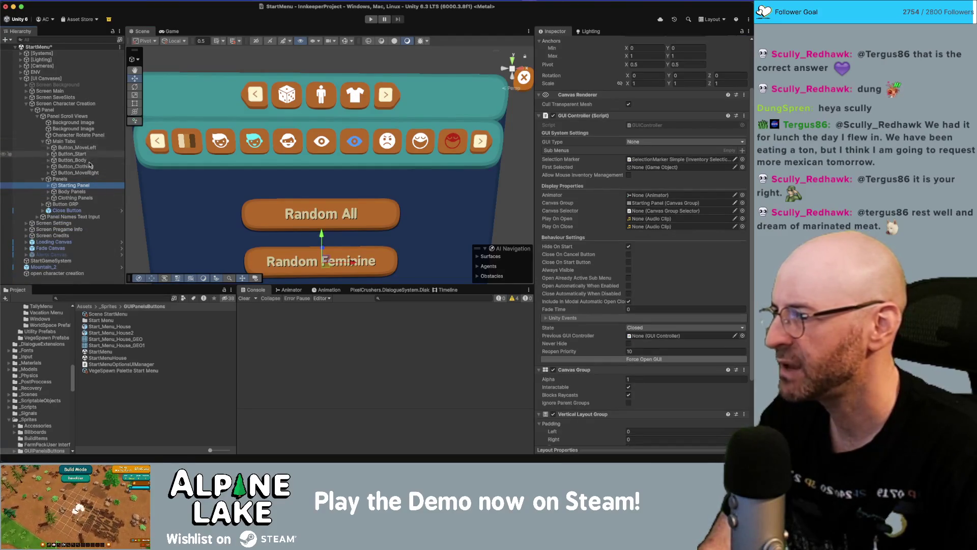
{"action": "key", "text": "Down"}
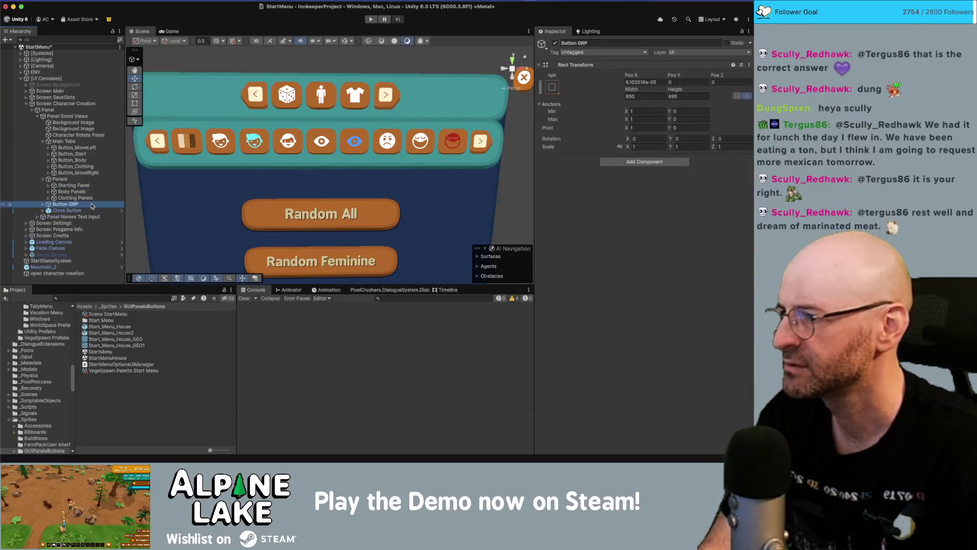
{"action": "key", "text": "Up"}
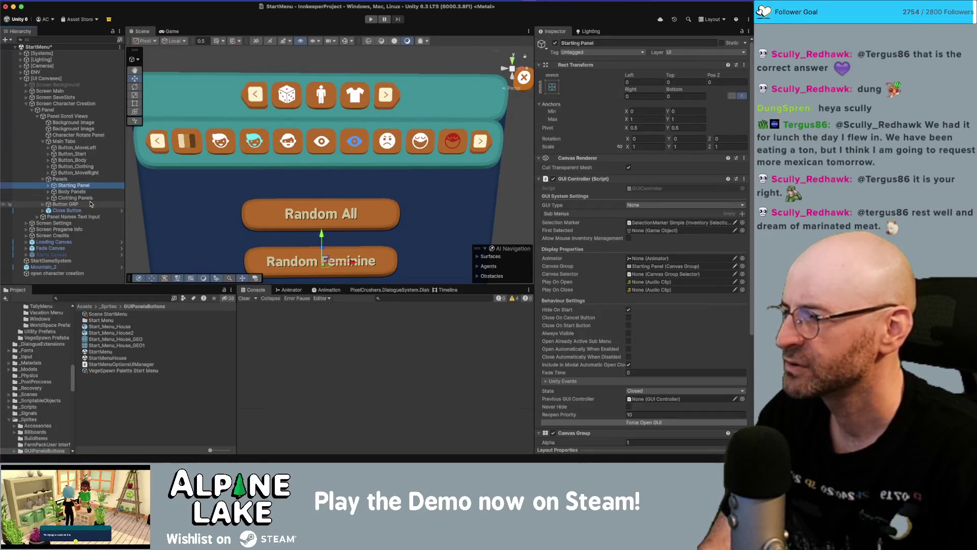
{"action": "key", "text": "Right"}
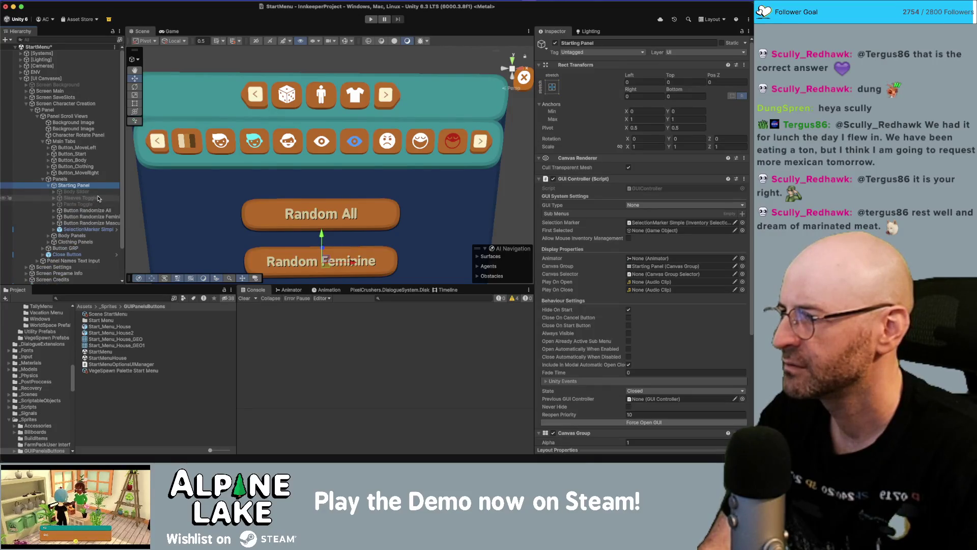
{"action": "key", "text": "Left"}
{"action": "key", "text": "Down"}
{"action": "key", "text": "Right"}
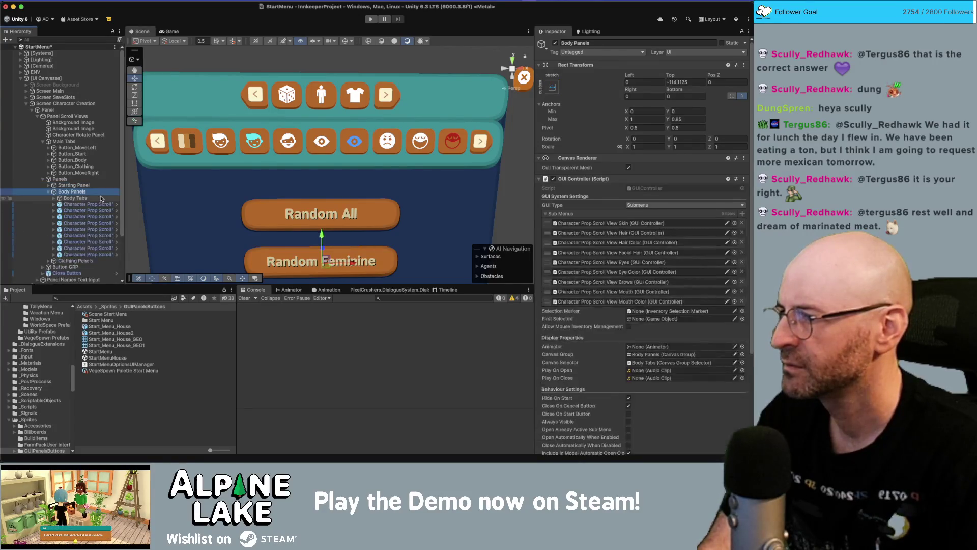
{"action": "left_click", "coordinate": [101, 198]}
{"action": "key", "text": "Right"}
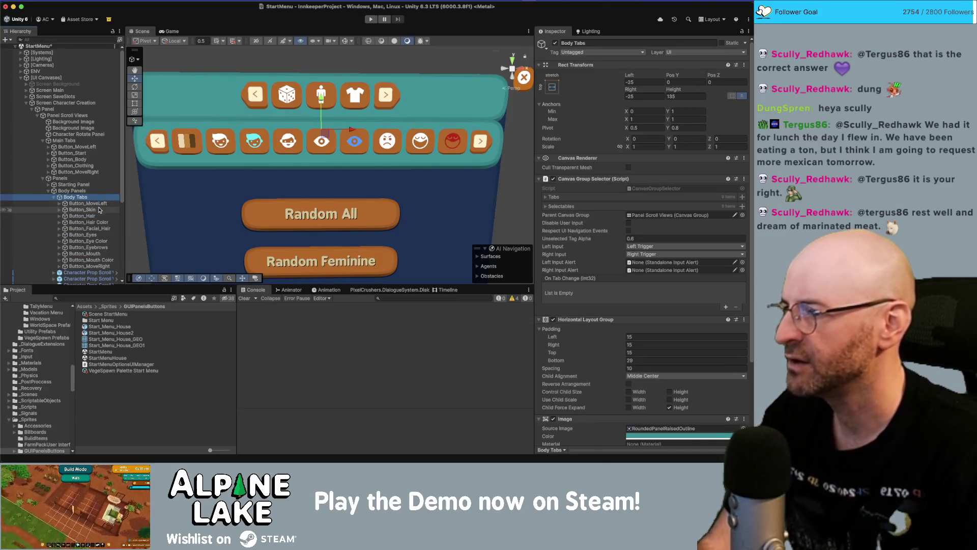
Select Button_Skin through Button_Mouth Color and set their Pixels Per Unit Multiplier to 2.
{"action": "left_click", "coordinate": [100, 209]}
{"action": "scroll", "coordinate": [100, 211], "scroll_direction": "down", "scroll_amount": 1}
{"action": "left_click", "coordinate": [87, 254], "text": "shift"}
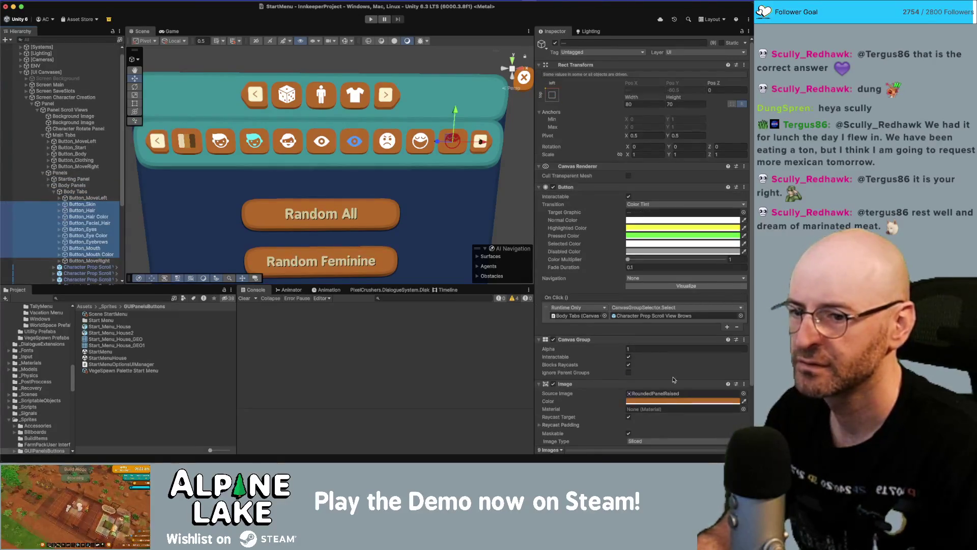
{"action": "scroll", "coordinate": [675, 384], "scroll_direction": "down", "scroll_amount": 3}
{"action": "left_click", "coordinate": [668, 391]}
{"action": "type", "text": "2"}
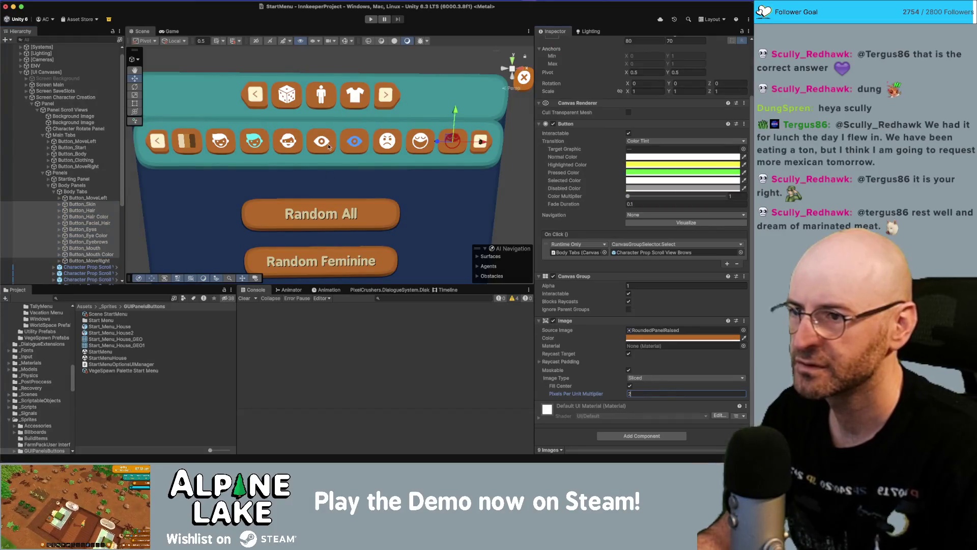
Try several alternative multiplier values on the body tab buttons to compare corner roundness.
{"action": "scroll", "coordinate": [289, 128], "scroll_direction": "down", "scroll_amount": 2}
{"action": "left_click", "coordinate": [667, 393]}
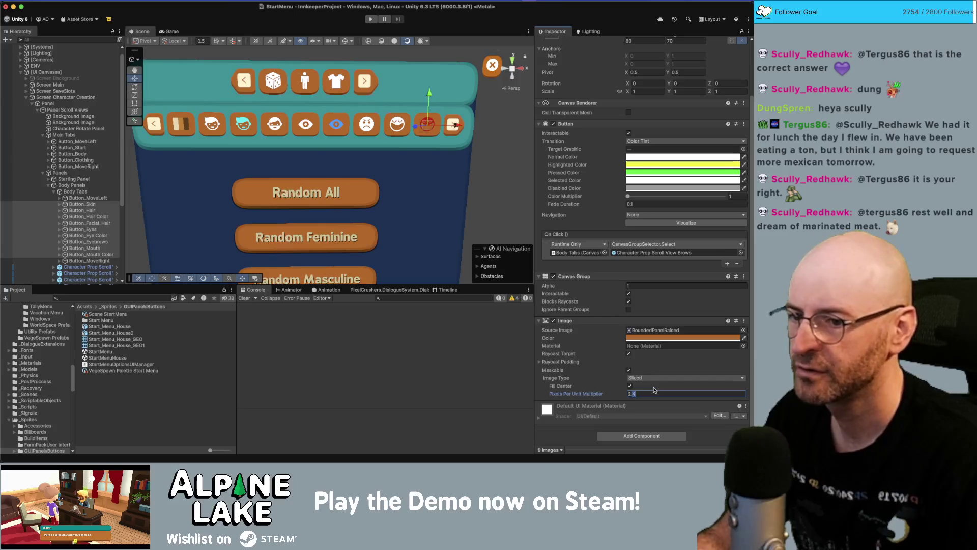
{"action": "key", "text": "BackSpace"}
{"action": "key", "text": "BackSpace"}
{"action": "type", "text": "1"}
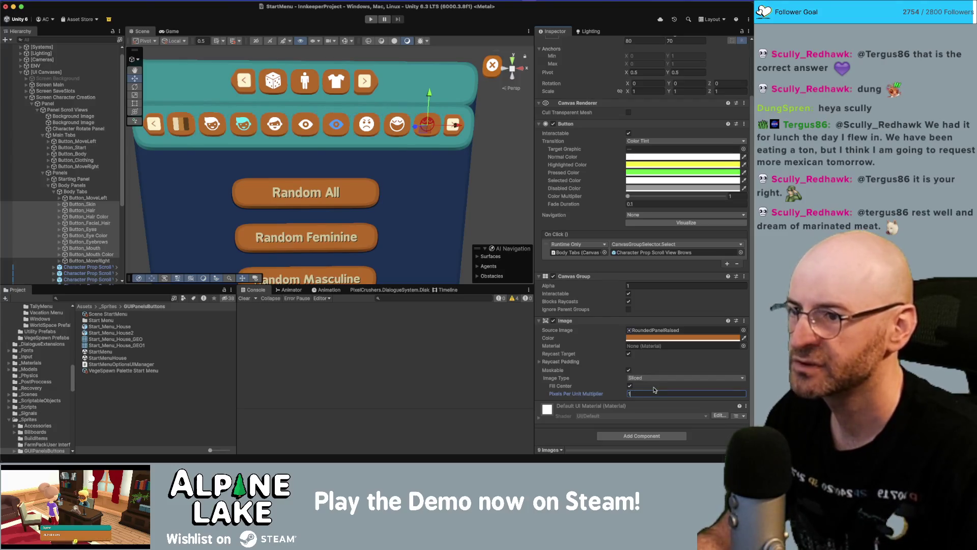
{"action": "key", "text": "BackSpace"}
{"action": "type", "text": "2"}
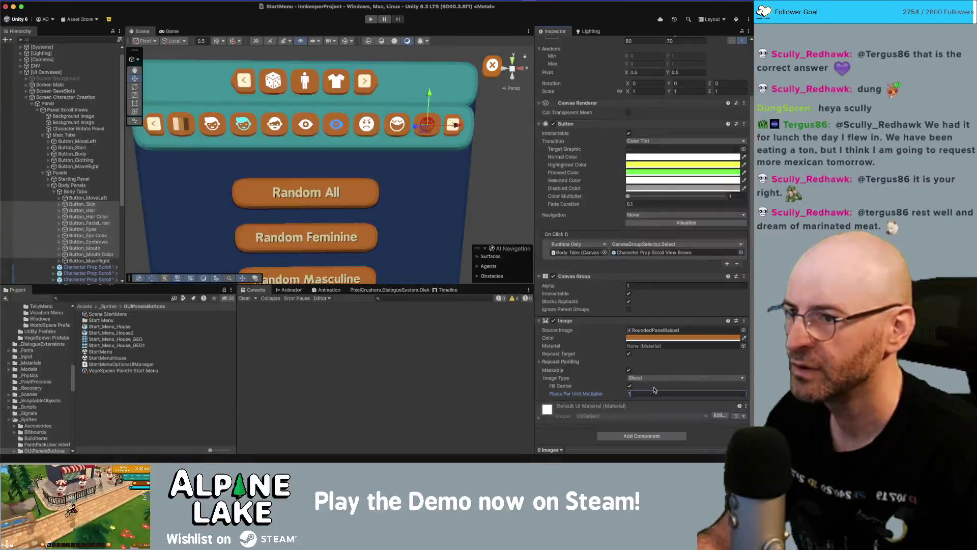
{"action": "key", "text": "BackSpace"}
{"action": "type", "text": "5"}
{"action": "key", "text": "BackSpace"}
{"action": "type", "text": "1"}
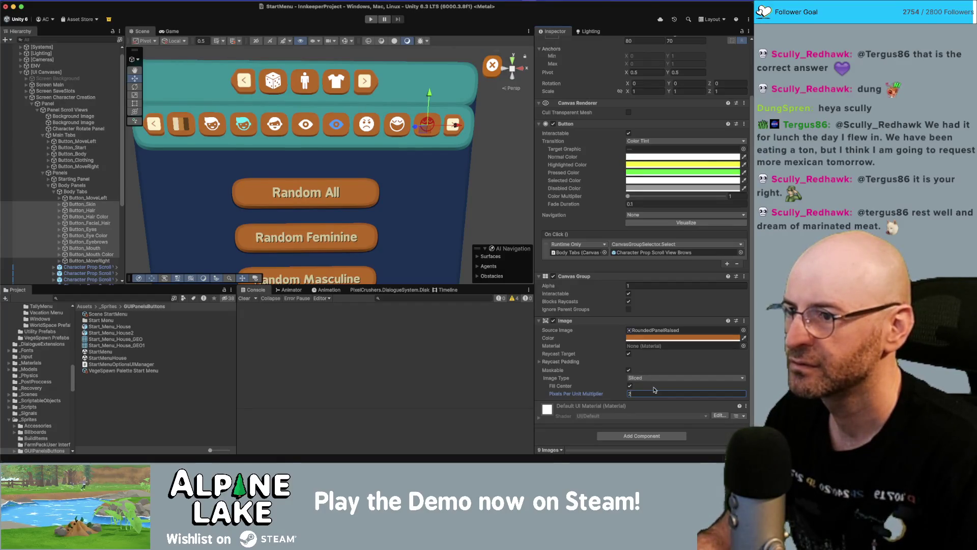
{"action": "key", "text": "BackSpace"}
{"action": "type", "text": "1.5"}
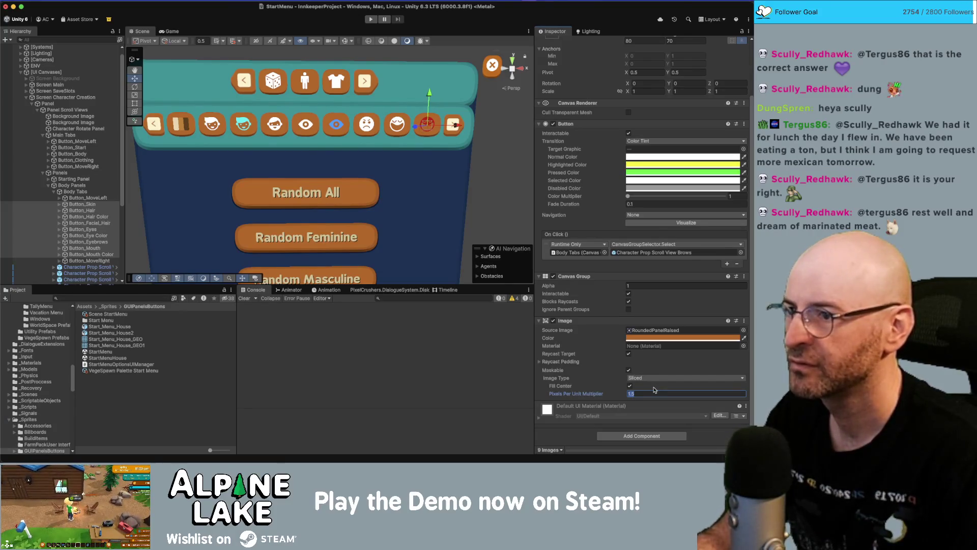
{"action": "type", "text": "2"}
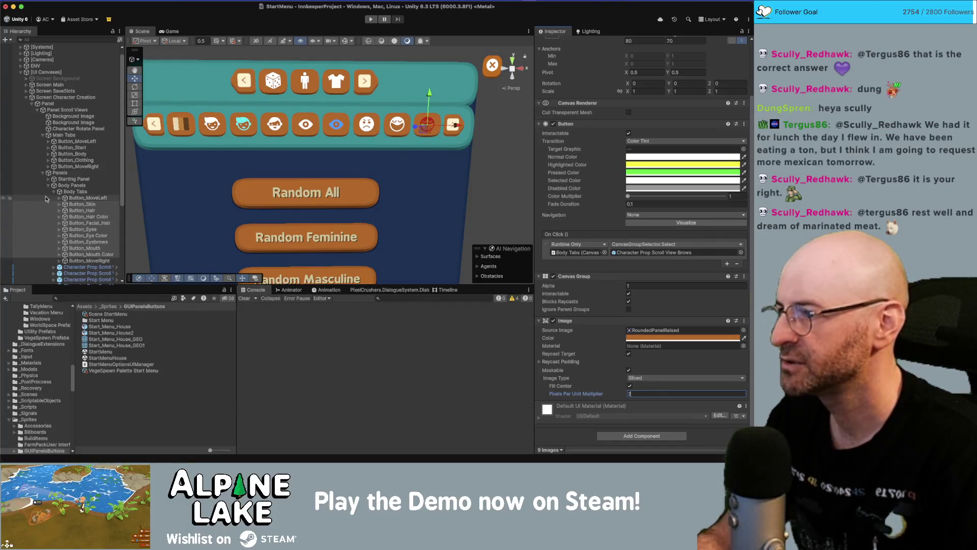
Collapse Body Tabs and Body Panels in the Hierarchy.
{"action": "left_click", "coordinate": [51, 193]}
{"action": "left_click", "coordinate": [54, 192]}
{"action": "left_click", "coordinate": [49, 186]}
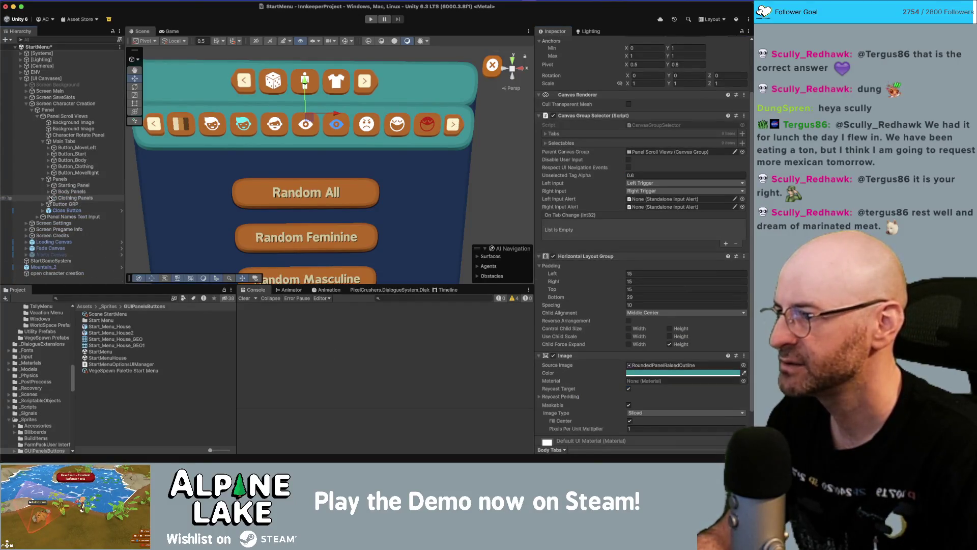
Select Button_Shirts through Button_Hats under Clothing Tabs and set their multiplier to 2.
{"action": "left_click", "coordinate": [49, 198]}
{"action": "left_click", "coordinate": [54, 204]}
{"action": "left_click", "coordinate": [84, 217]}
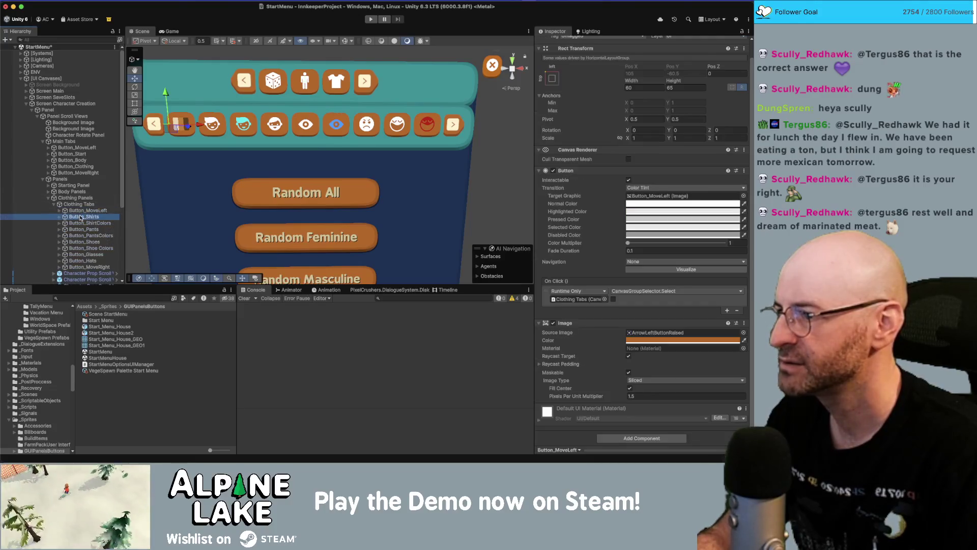
{"action": "left_click", "coordinate": [105, 261], "text": "shift"}
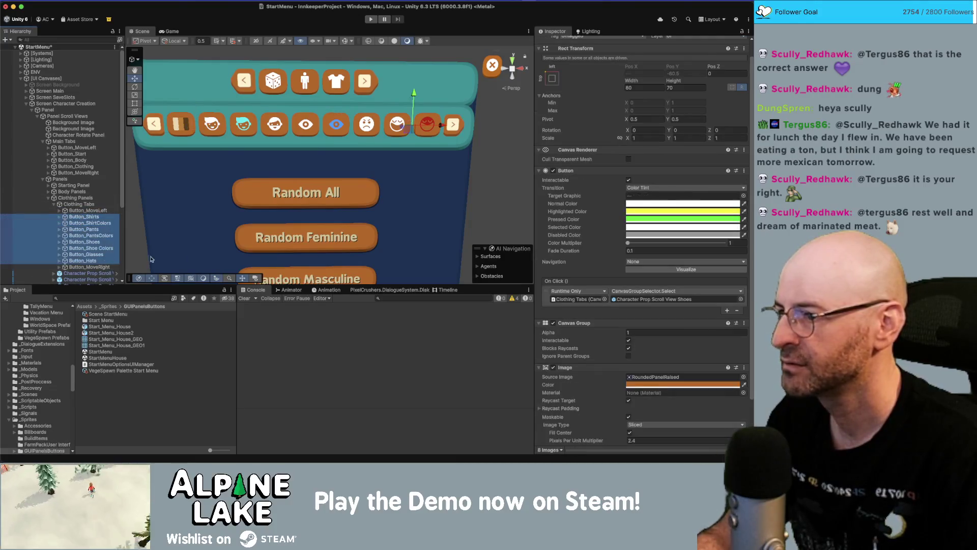
{"action": "left_click", "coordinate": [642, 440]}
{"action": "key", "text": "BackSpace"}
{"action": "key", "text": "BackSpace"}
{"action": "scroll", "coordinate": [292, 193], "scroll_direction": "down", "scroll_amount": 3}
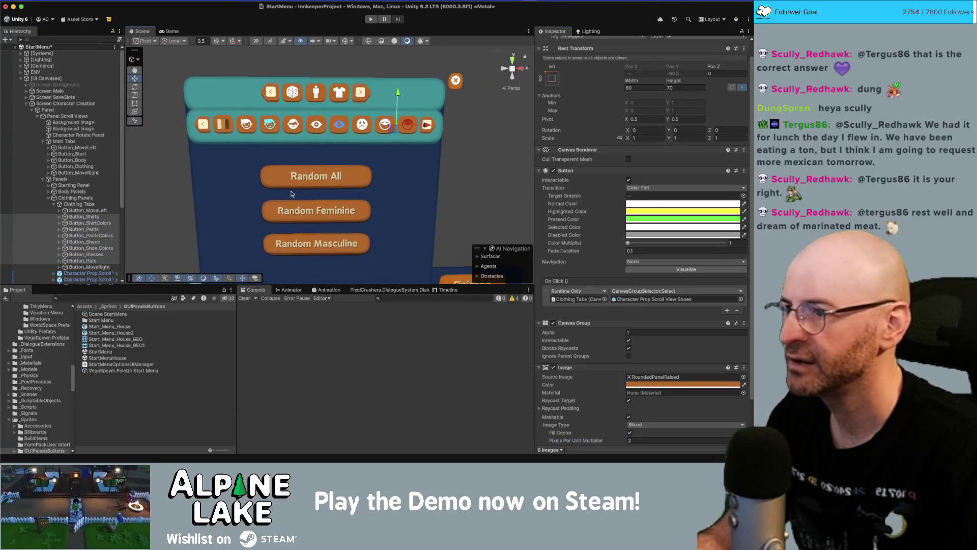
Select Screen Character Creation and begin editing its Canvas Group alpha.
{"action": "left_click", "coordinate": [27, 104]}
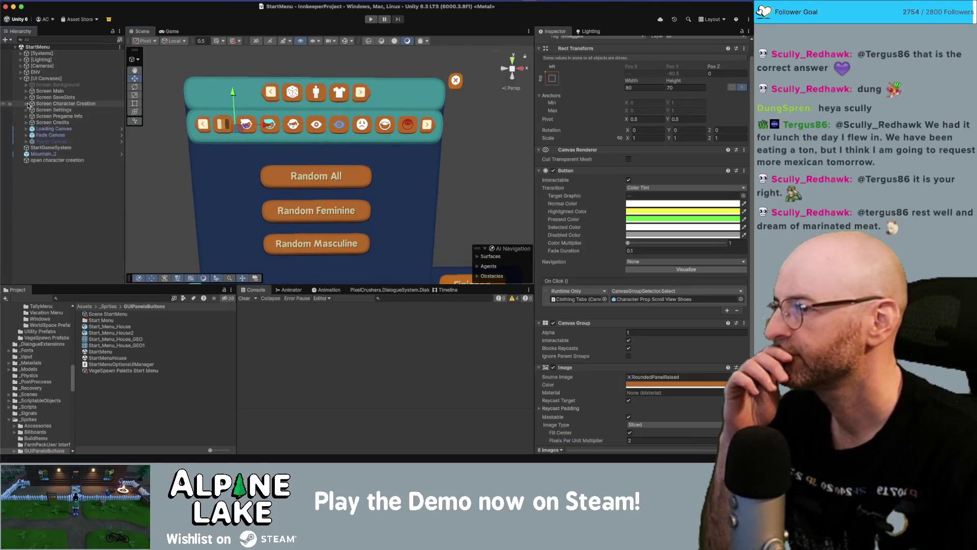
{"action": "left_click", "coordinate": [56, 103]}
{"action": "scroll", "coordinate": [642, 305], "scroll_direction": "down", "scroll_amount": 5}
{"action": "left_click", "coordinate": [651, 403]}
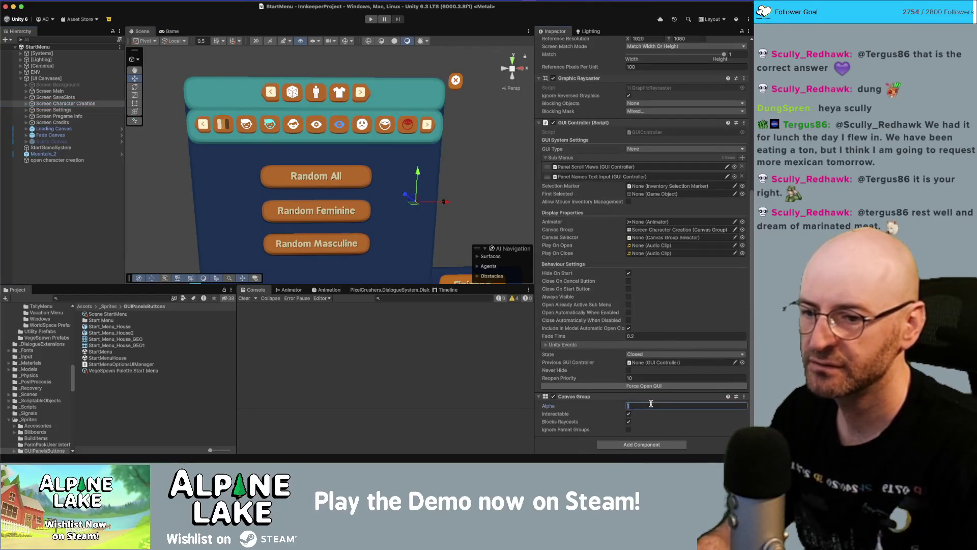
Set Screen Character Creation's alpha to 0 and Screen Settings' alpha to 1.
{"action": "type", "text": "0"}
{"action": "key", "text": "Return"}
{"action": "left_click", "coordinate": [53, 109]}
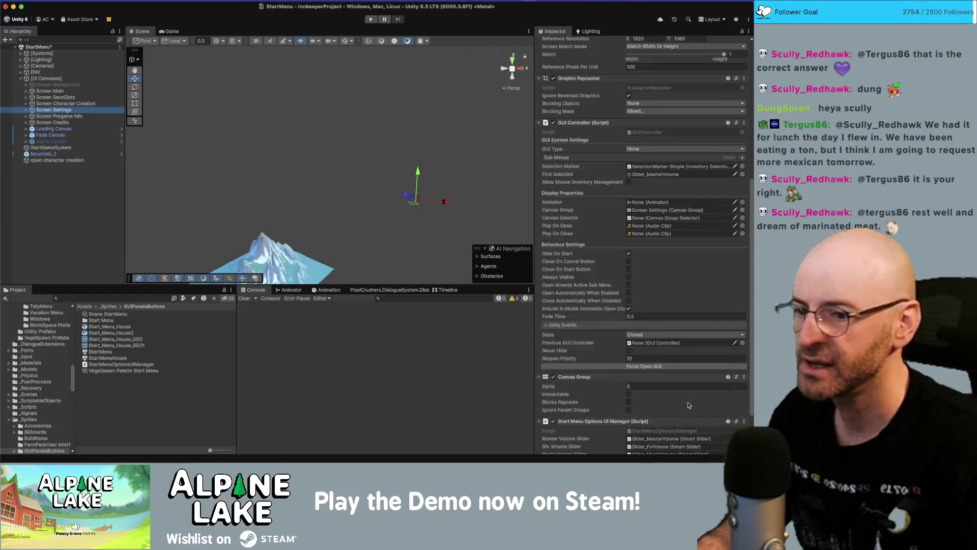
{"action": "left_click", "coordinate": [673, 387]}
{"action": "type", "text": "1"}
{"action": "key", "text": "Return"}
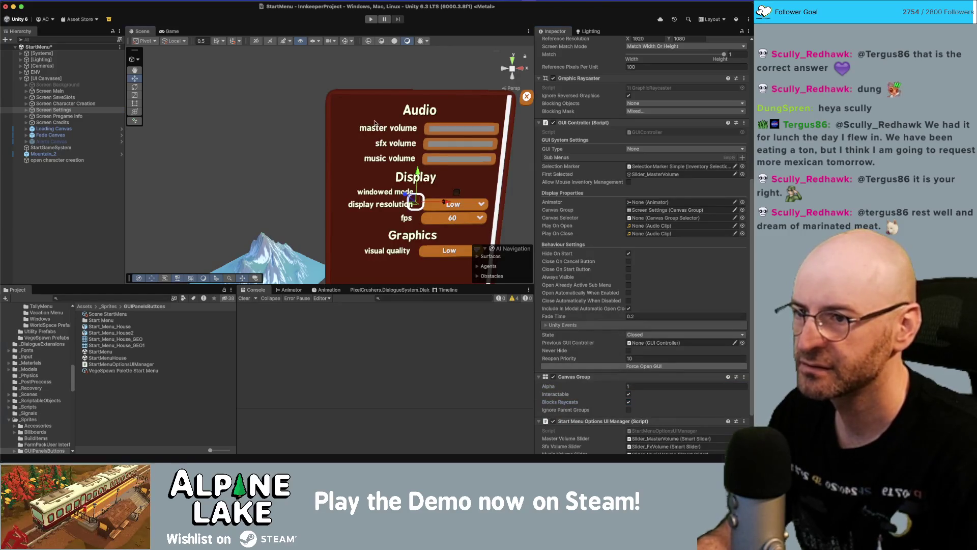
Navigate Screen Settings' hierarchy down to the Toggle Buttons' Background object.
{"action": "left_click_drag", "start_coordinate": [376, 123], "coordinate": [343, 171]}
{"action": "left_click", "coordinate": [25, 110]}
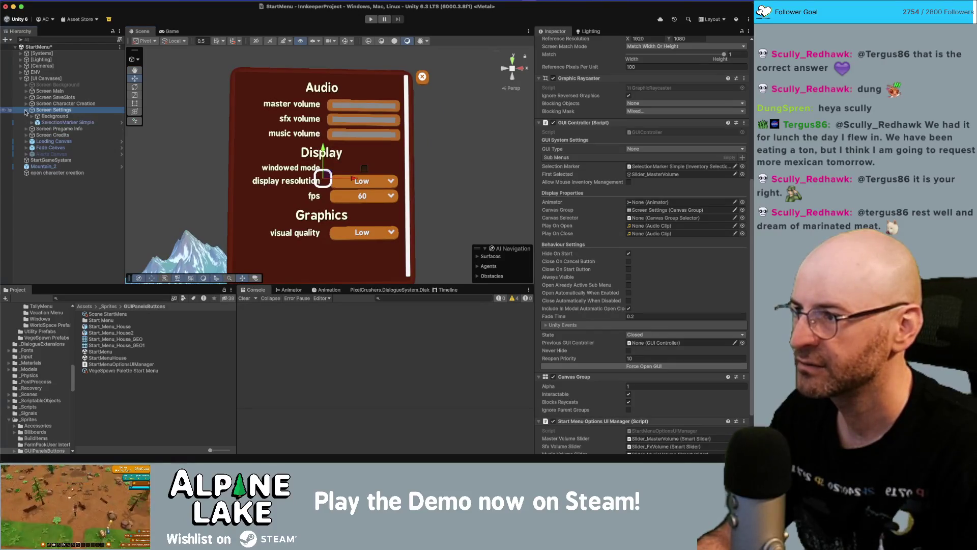
{"action": "left_click", "coordinate": [32, 116]}
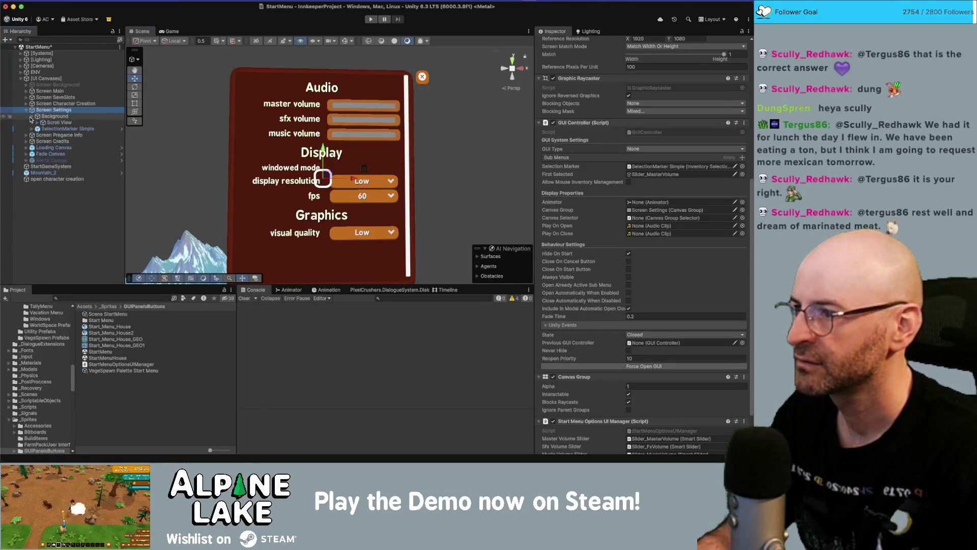
{"action": "left_click", "coordinate": [37, 122]}
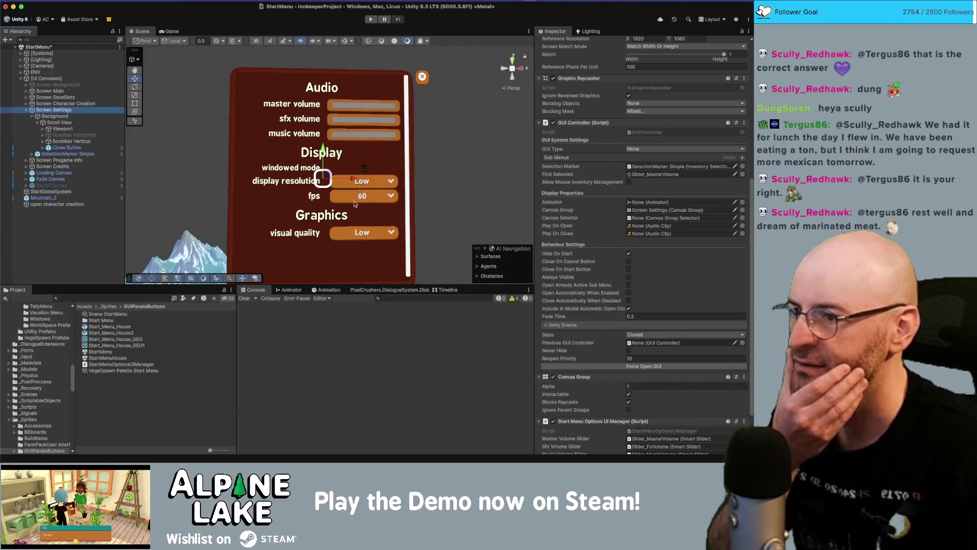
{"action": "scroll", "coordinate": [355, 204], "scroll_direction": "up", "scroll_amount": 6}
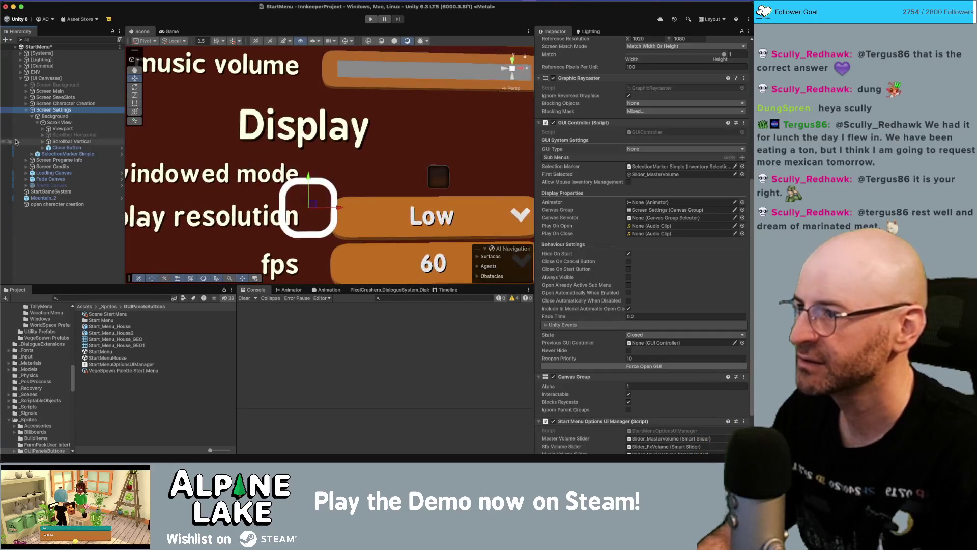
{"action": "left_click", "coordinate": [90, 142]}
{"action": "key", "text": "Right"}
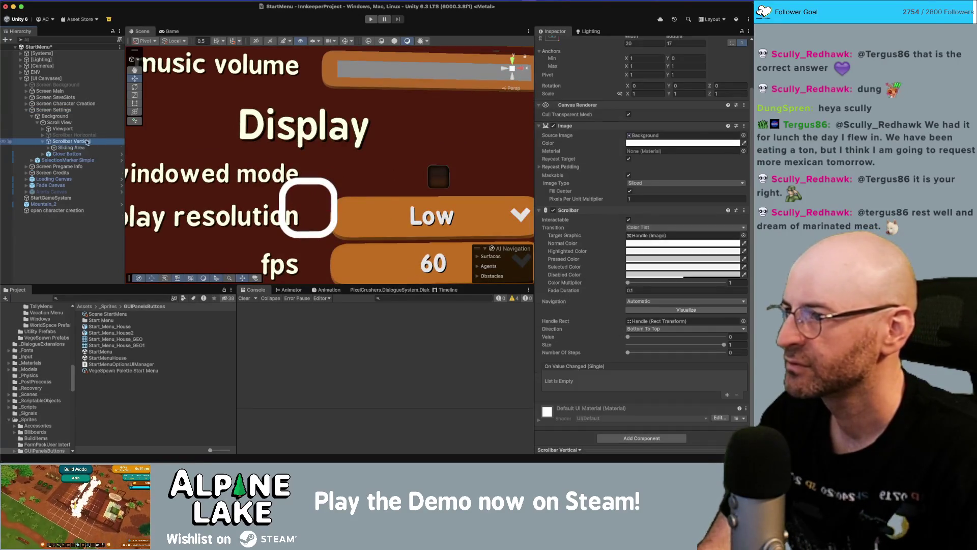
{"action": "left_click", "coordinate": [87, 148]}
{"action": "key", "text": "Left"}
{"action": "key", "text": "Left"}
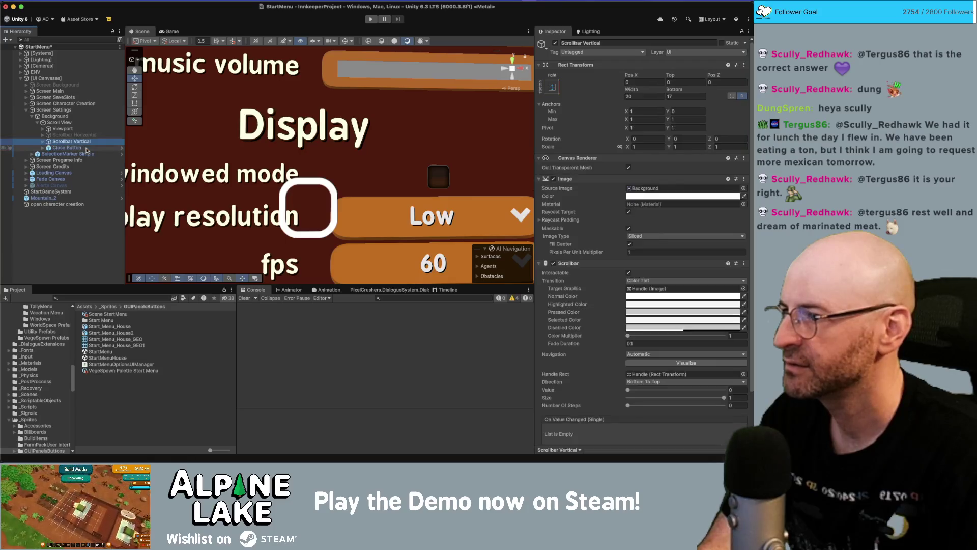
{"action": "key", "text": "Up"}
{"action": "key", "text": "Up"}
{"action": "key", "text": "Right"}
{"action": "left_click", "coordinate": [93, 147]}
{"action": "left_click", "coordinate": [100, 172]}
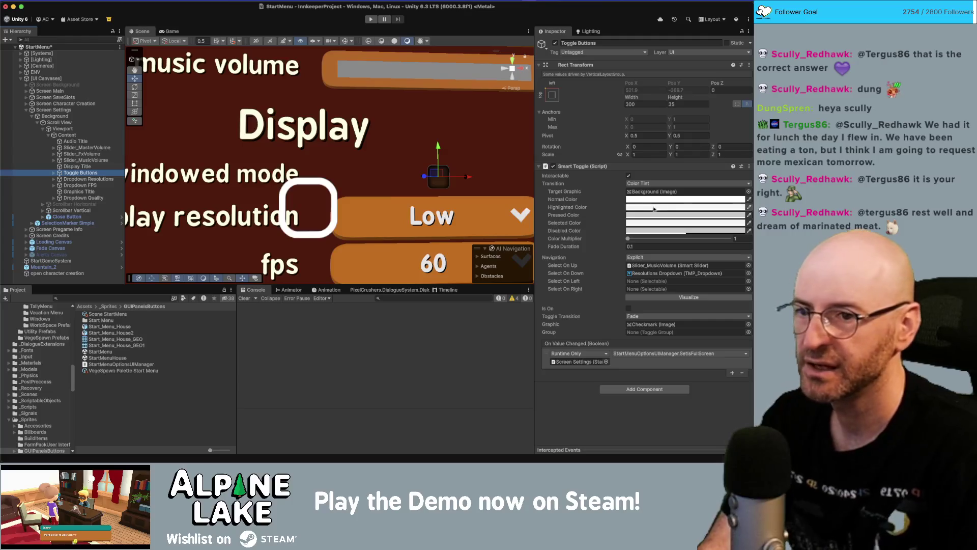
{"action": "key", "text": "Right"}
{"action": "key", "text": "Down"}
{"action": "key", "text": "Down"}
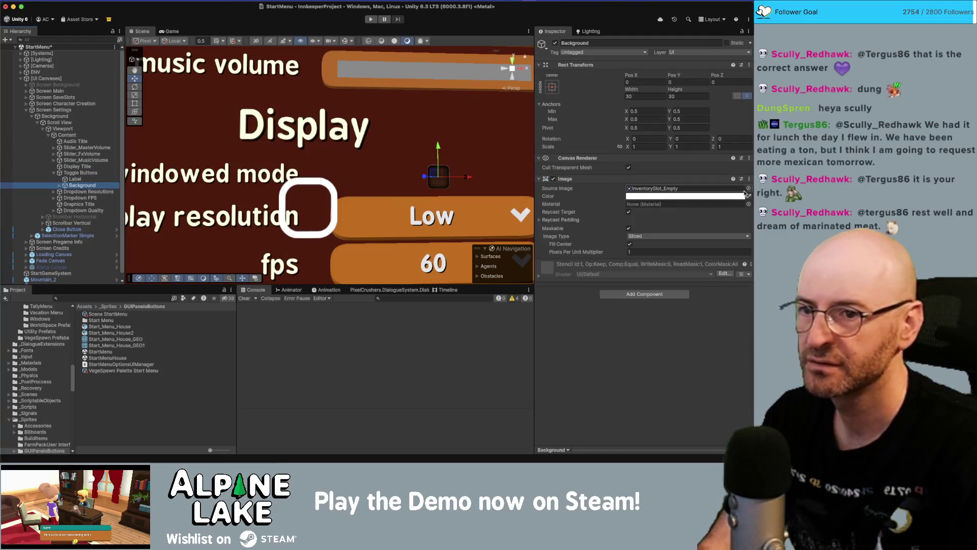
Assign InventorySlot_Squircle_Standard as the toggle background's Source Image.
{"action": "left_click", "coordinate": [748, 189]}
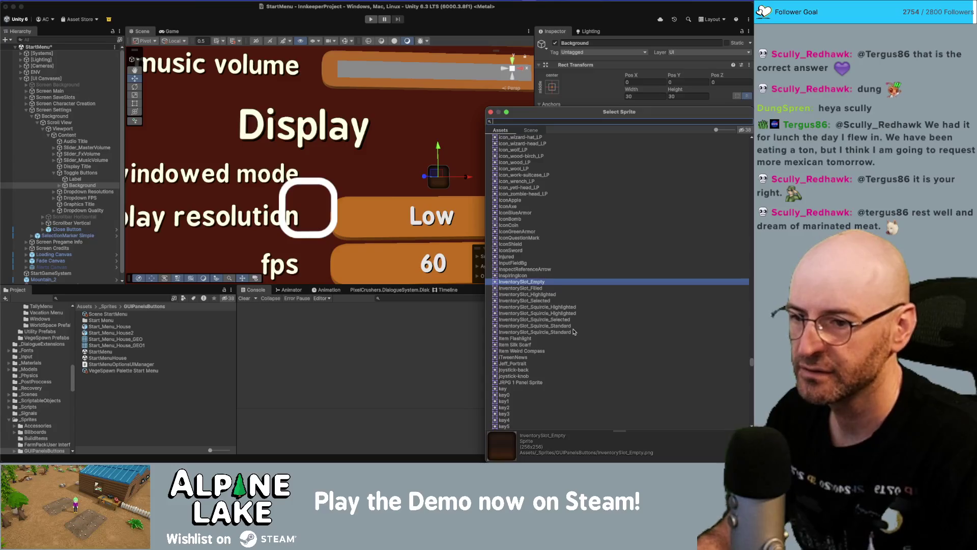
{"action": "double_click", "coordinate": [571, 327]}
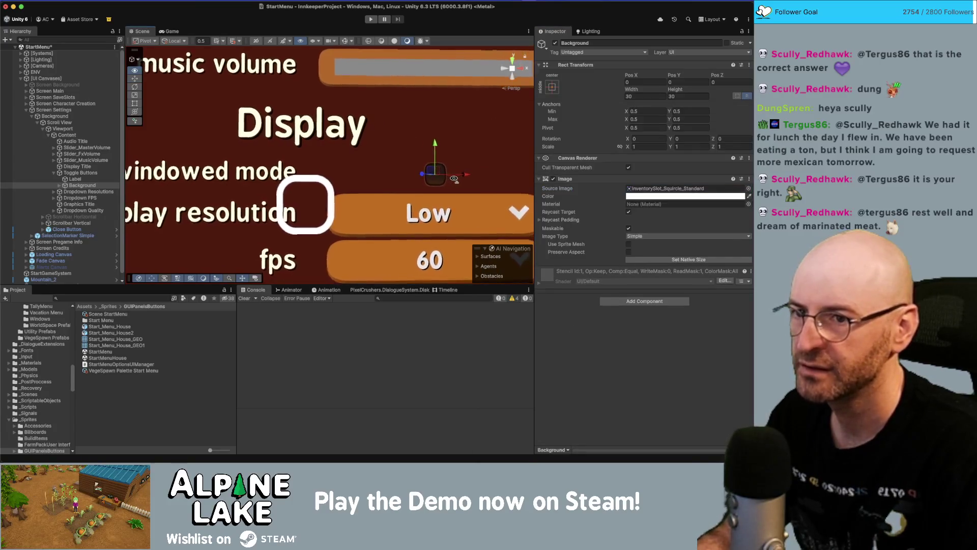
{"action": "scroll", "coordinate": [453, 178], "scroll_direction": "right", "scroll_amount": 5}
{"action": "scroll", "coordinate": [448, 180], "scroll_direction": "right", "scroll_amount": 2}
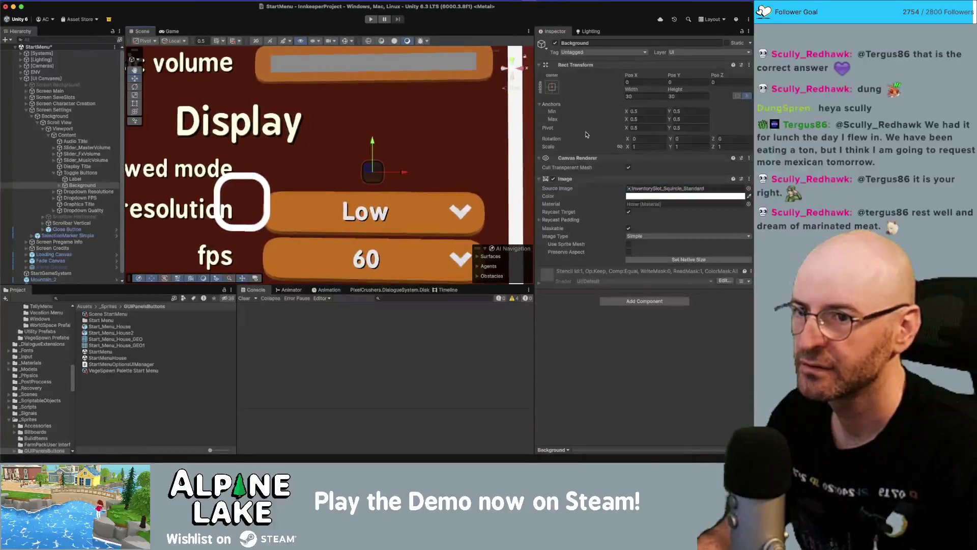
{"action": "scroll", "coordinate": [426, 159], "scroll_direction": "down", "scroll_amount": 5}
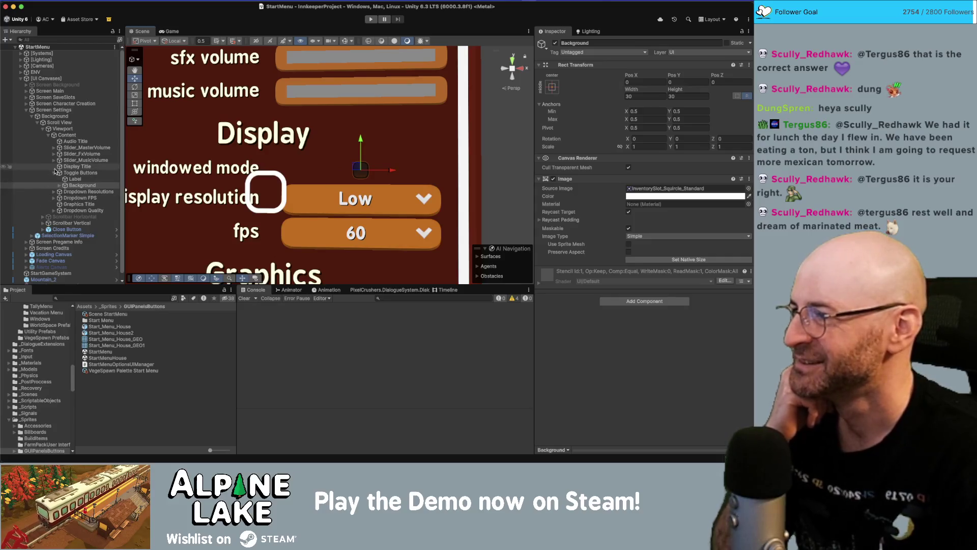
{"action": "left_click", "coordinate": [53, 173]}
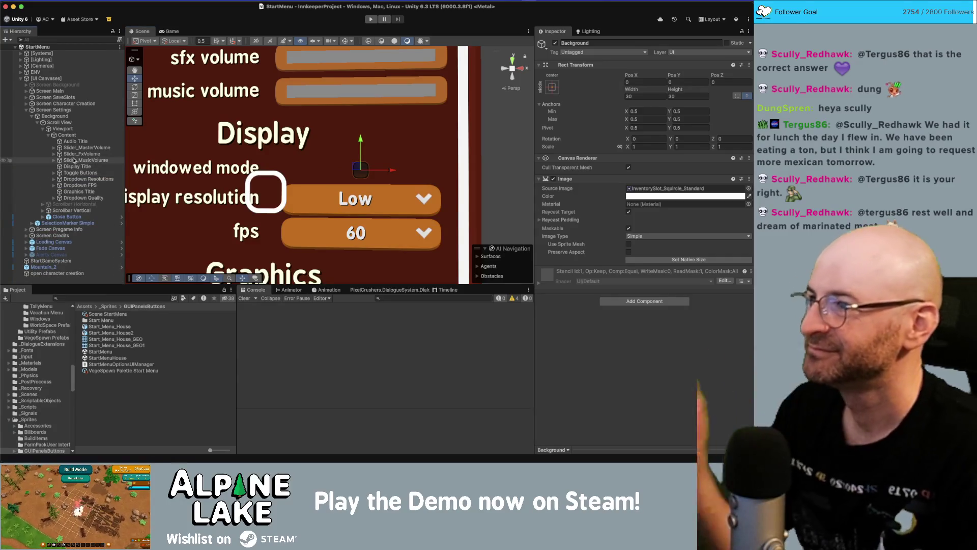
{"action": "left_click", "coordinate": [63, 128]}
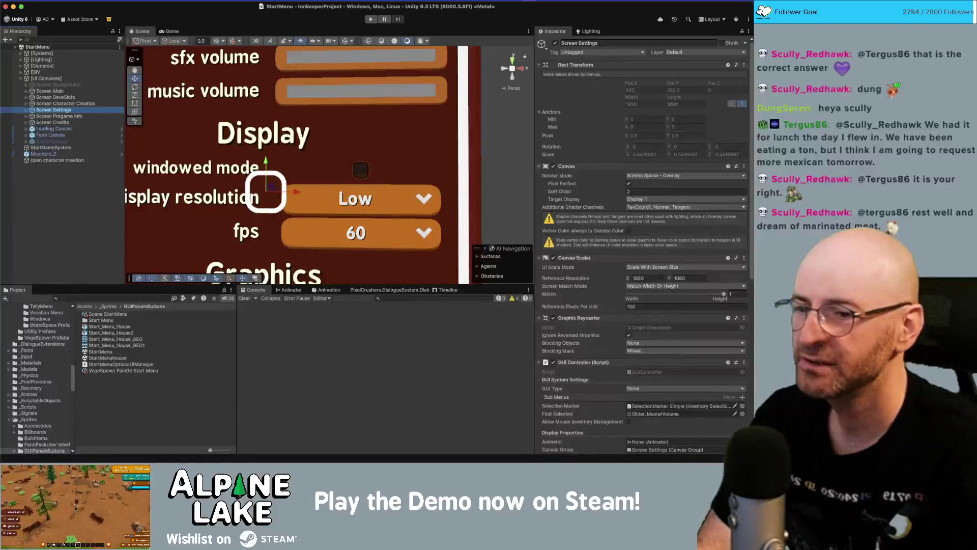
Hide the Settings screen with alpha 0, then frame and inspect Screen Pregame Info's panels.
{"action": "scroll", "coordinate": [636, 306], "scroll_direction": "down", "scroll_amount": 10}
{"action": "left_click", "coordinate": [639, 331]}
{"action": "type", "text": "0"}
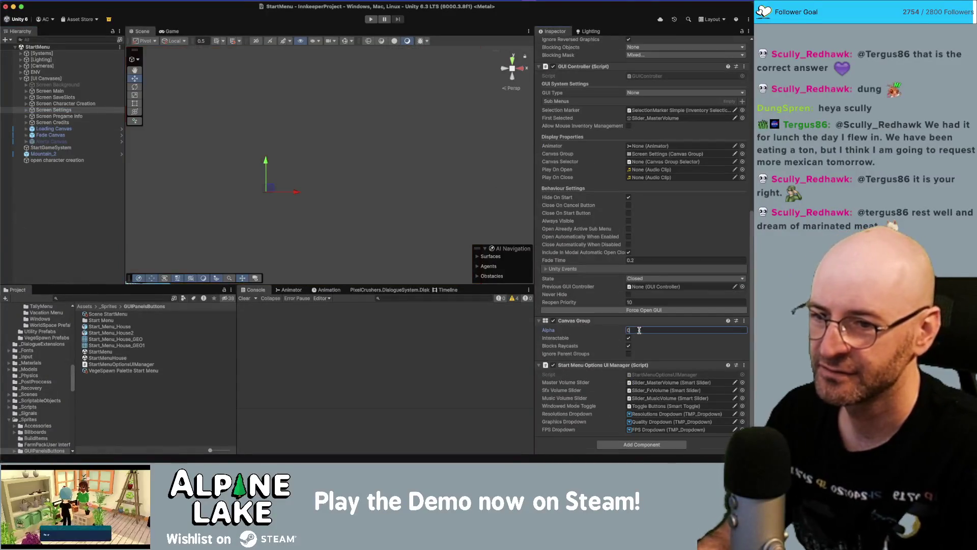
{"action": "left_click", "coordinate": [59, 116]}
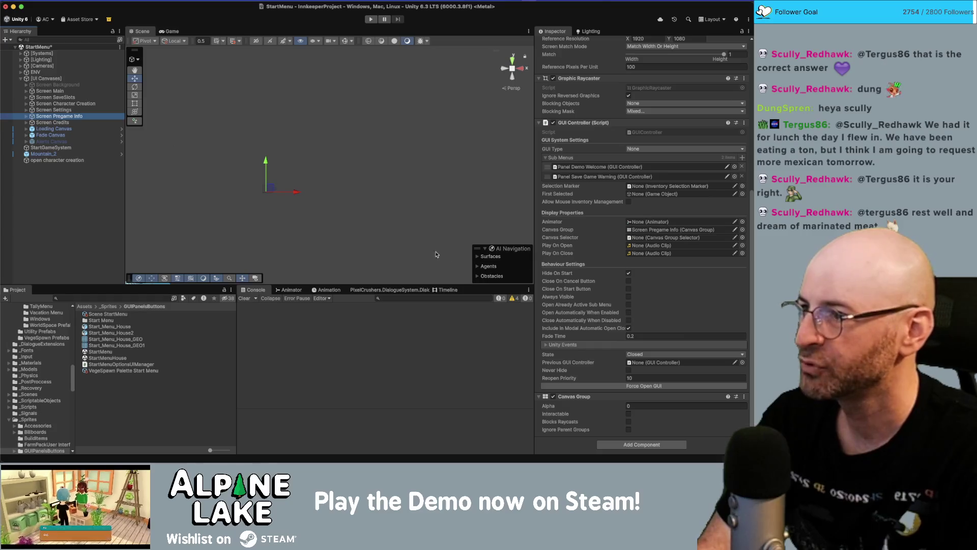
{"action": "left_click", "coordinate": [644, 387]}
{"action": "key", "text": "f"}
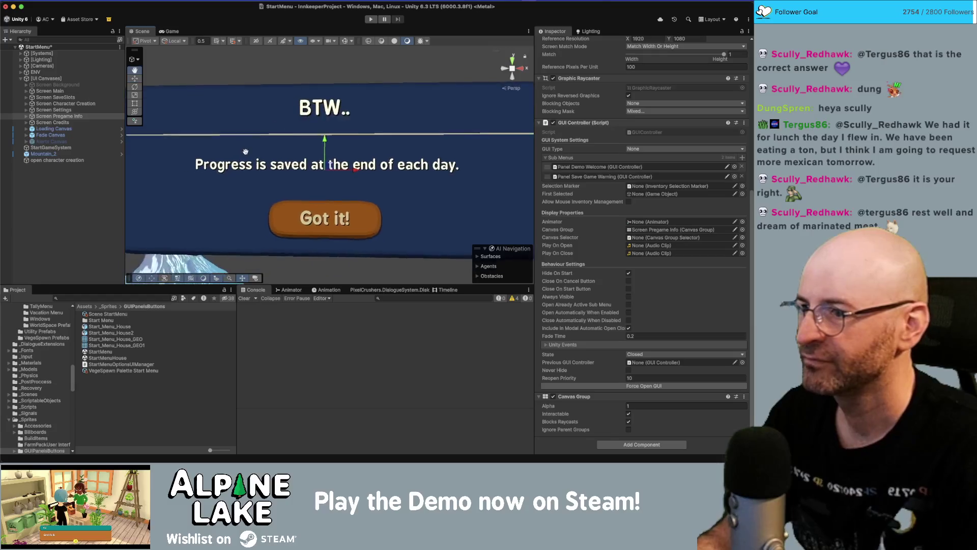
{"action": "left_click", "coordinate": [27, 116]}
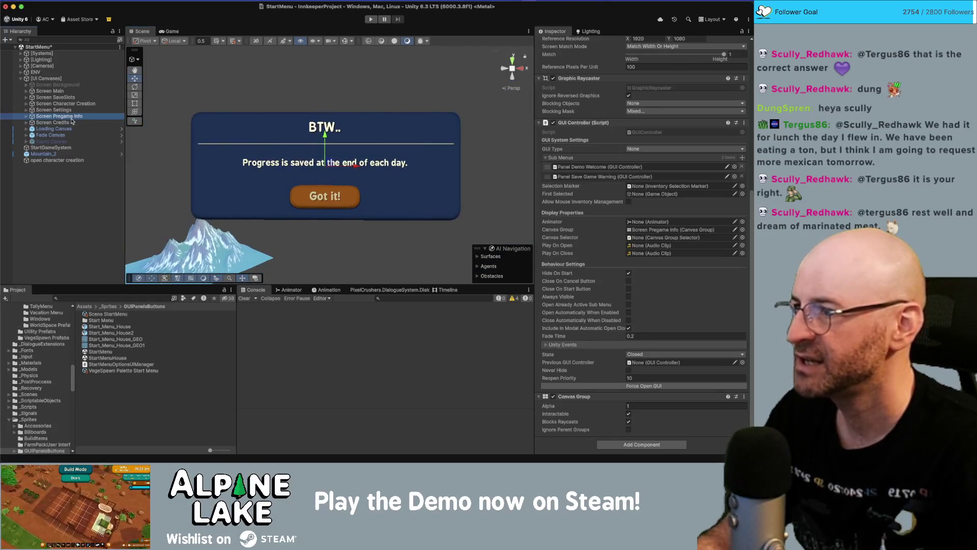
{"action": "left_click", "coordinate": [72, 122]}
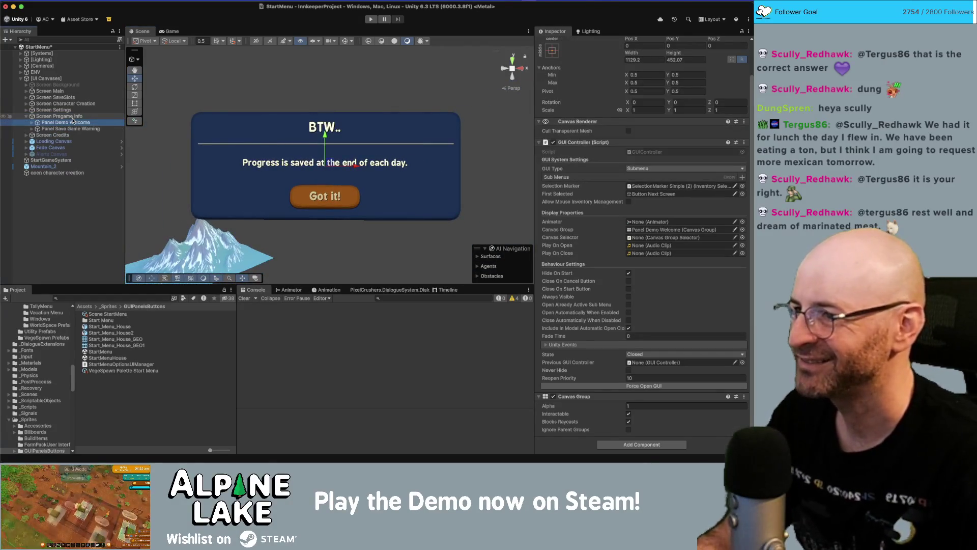
{"action": "key", "text": "Down"}
{"action": "key", "text": "Up"}
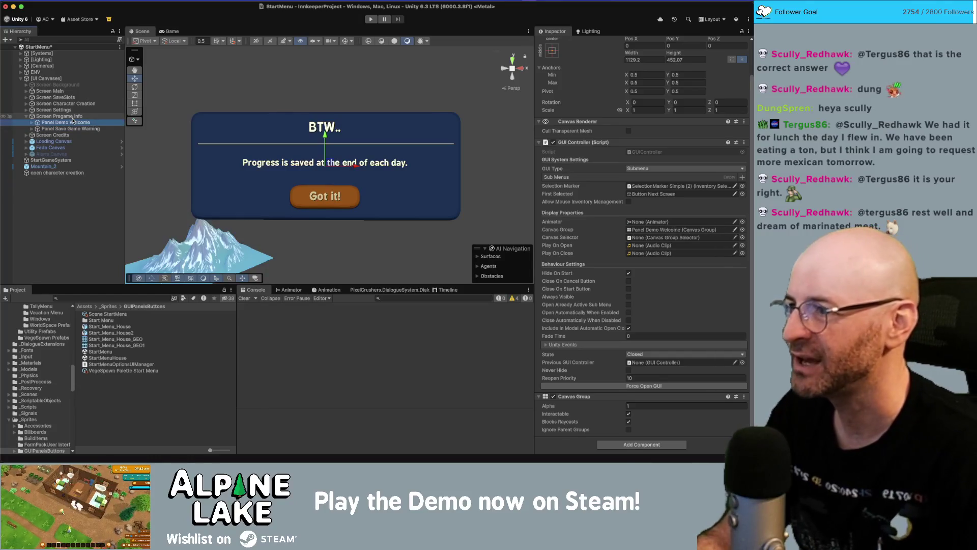
{"action": "key", "text": "Left"}
{"action": "key", "text": "Left"}
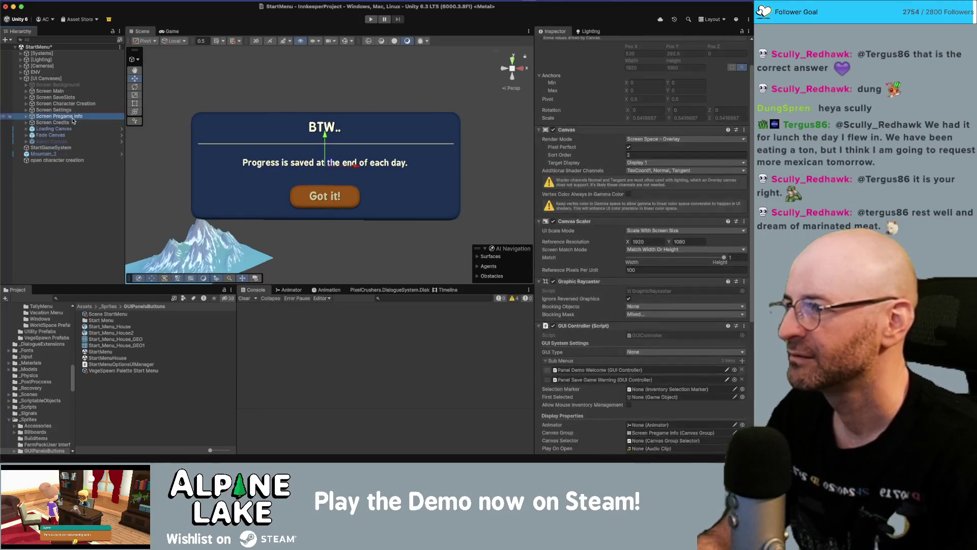
Set Screen Pregame Info's alpha to 0 and toggle its Interactable setting.
{"action": "scroll", "coordinate": [642, 230], "scroll_direction": "down", "scroll_amount": 5}
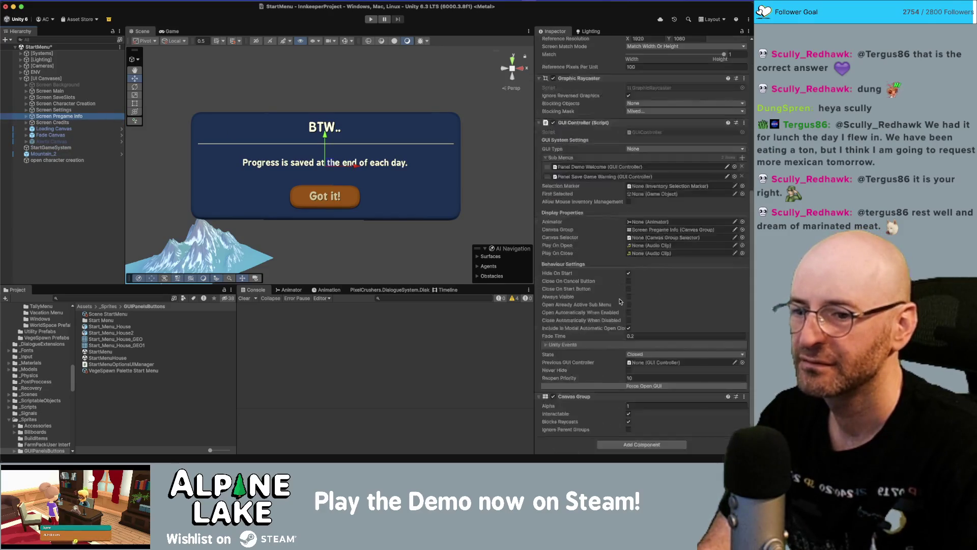
{"action": "left_click", "coordinate": [642, 405]}
{"action": "type", "text": "0"}
{"action": "key", "text": "Tab"}
{"action": "key", "text": "space"}
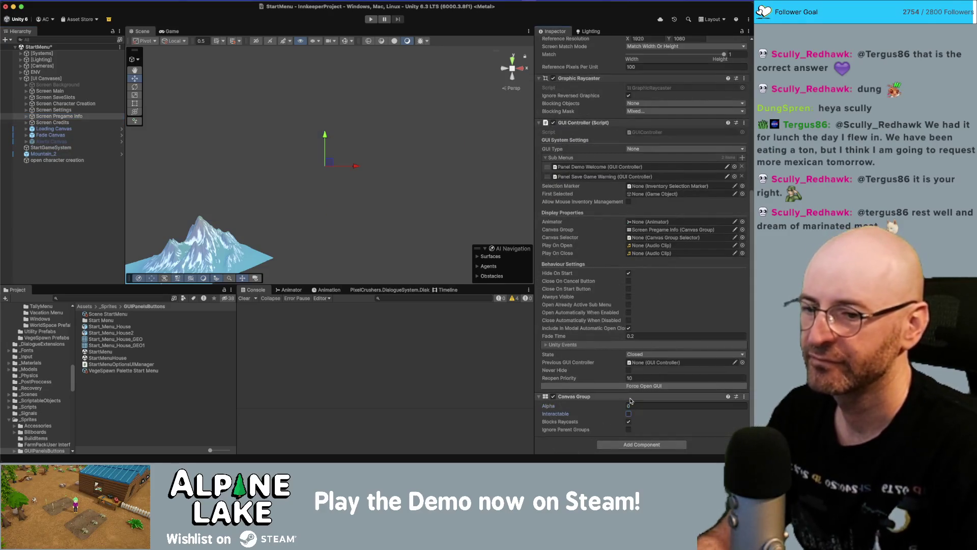
Try alpha 1 on Screen Credits, undo it, and search the project for 'main game'.
{"action": "left_click", "coordinate": [78, 122]}
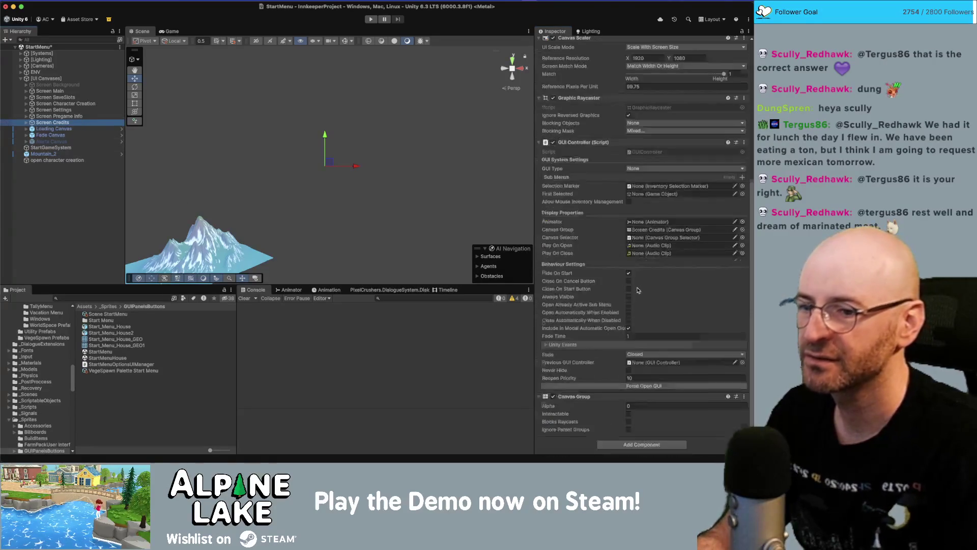
{"action": "left_click", "coordinate": [631, 406]}
{"action": "type", "text": "1"}
{"action": "key", "text": "Tab"}
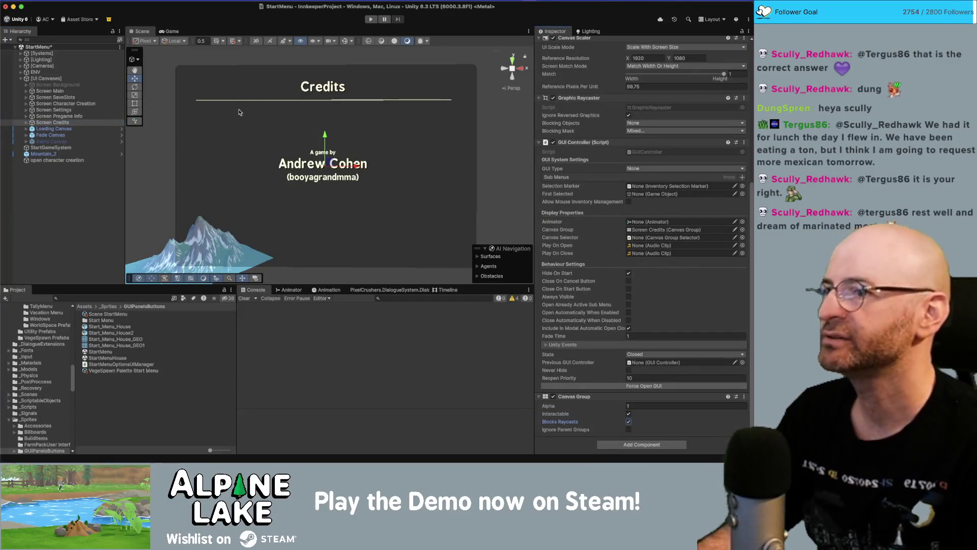
{"action": "key", "text": "super+z"}
{"action": "key", "text": "super+z"}
{"action": "key", "text": "super+z"}
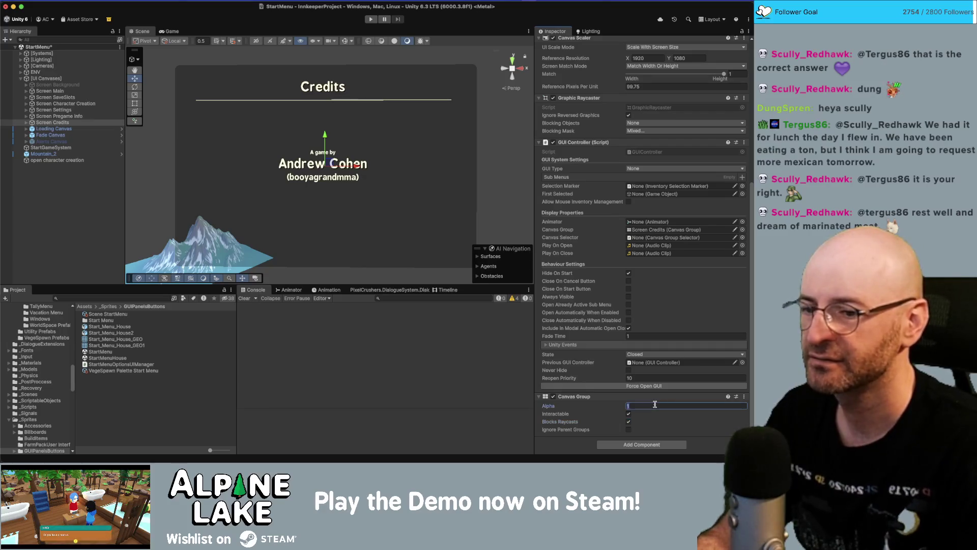
{"action": "type", "text": "0"}
{"action": "left_click", "coordinate": [106, 298]}
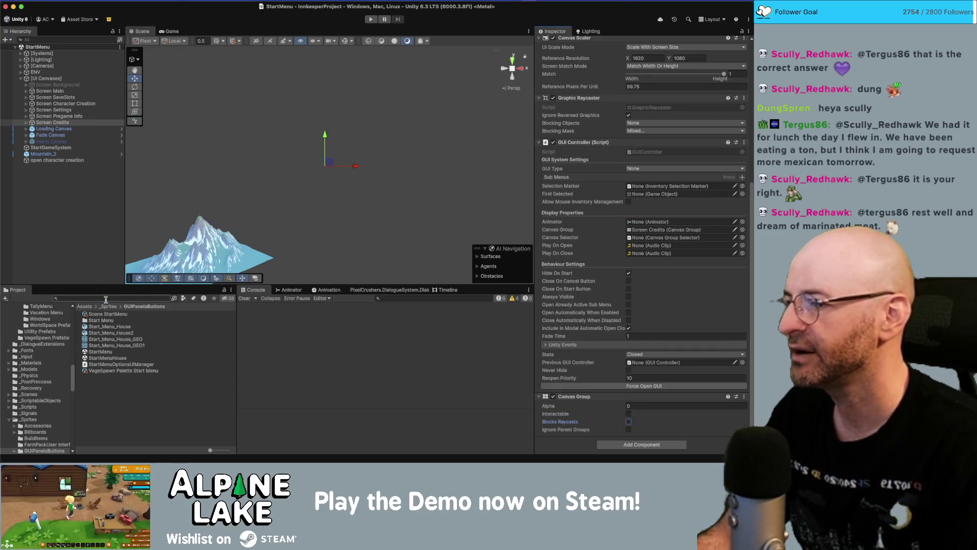
{"action": "type", "text": "main game"}
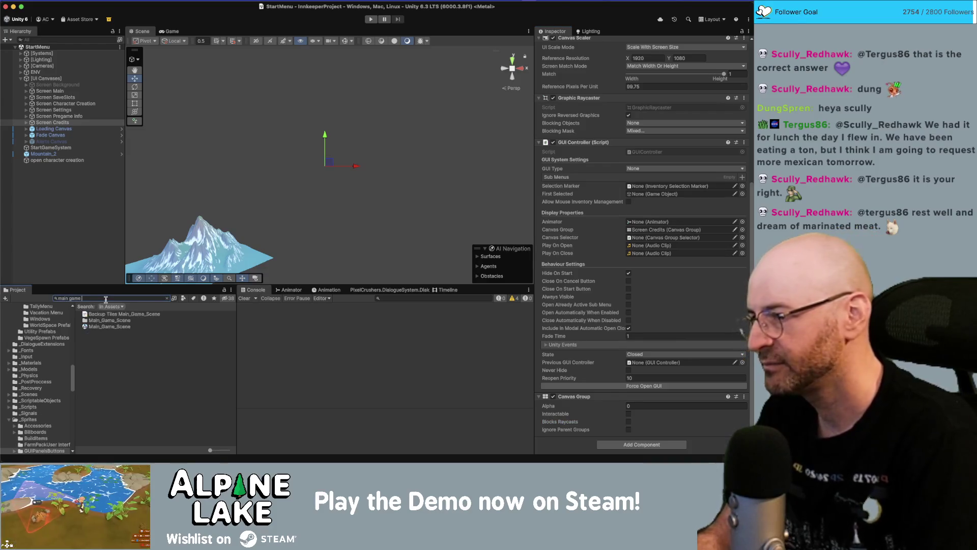
Open Main_Game_Scene and load Core_Scene alongside it from a 'core scene' project search.
{"action": "left_click", "coordinate": [109, 327]}
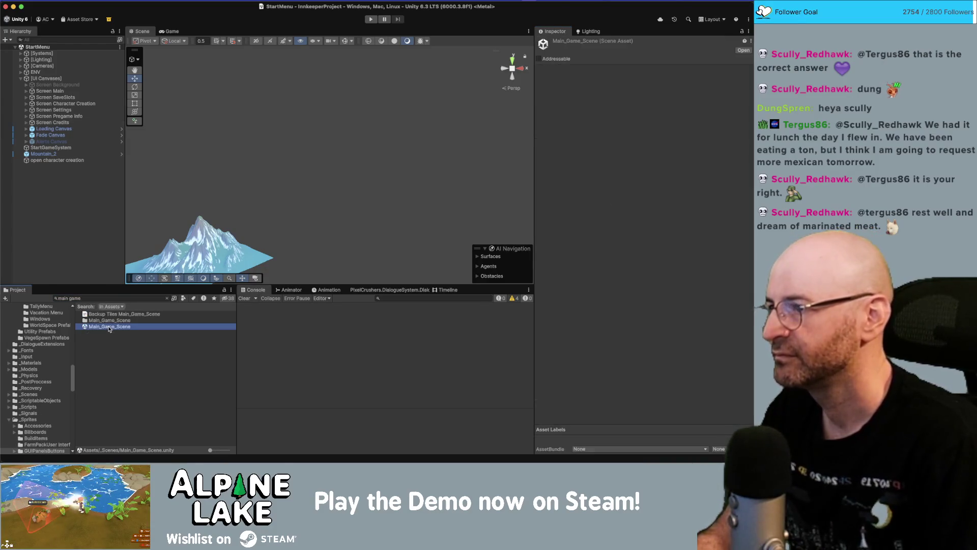
{"action": "left_click", "coordinate": [105, 299]}
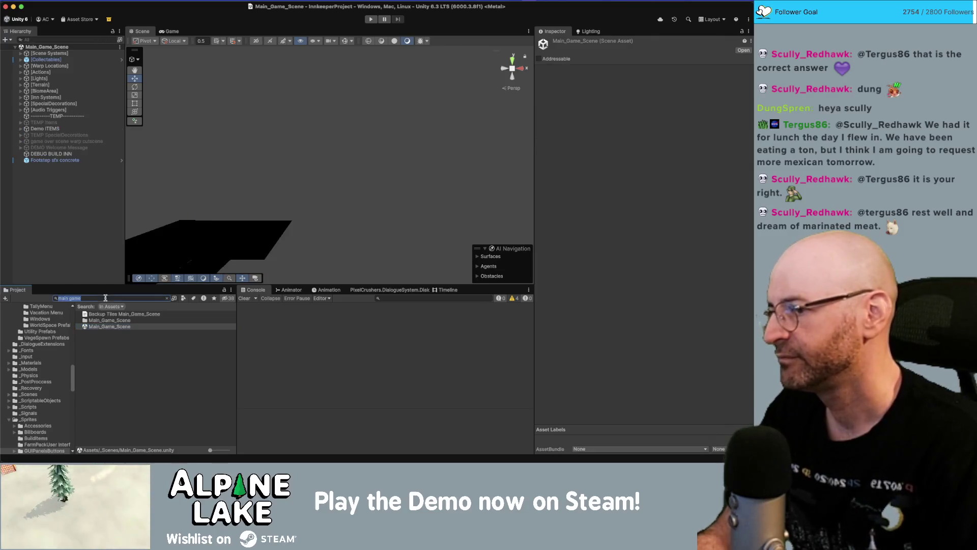
{"action": "type", "text": "core cgam"}
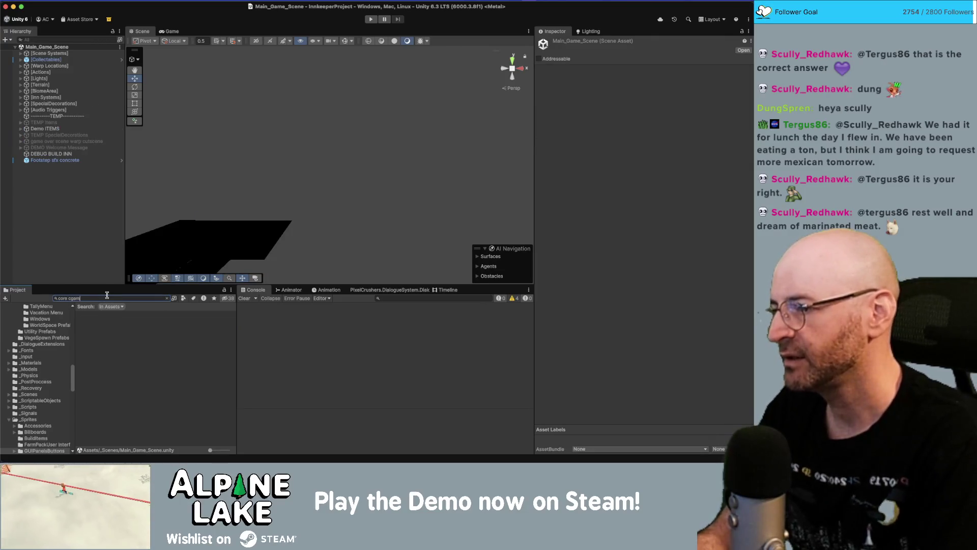
{"action": "key", "text": "BackSpace"}
{"action": "key", "text": "BackSpace"}
{"action": "key", "text": "BackSpace"}
{"action": "key", "text": "BackSpace"}
{"action": "type", "text": "scene"}
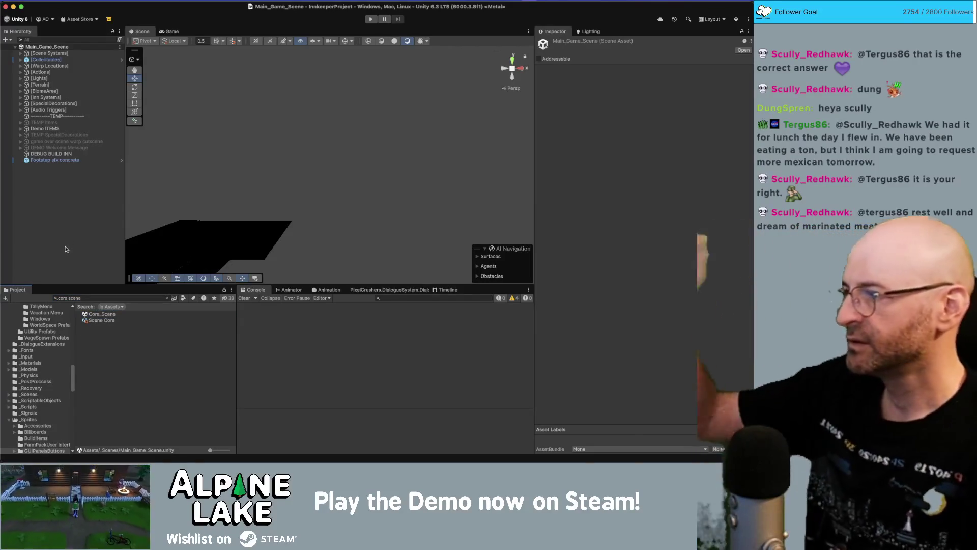
{"action": "left_click_drag", "start_coordinate": [65, 250], "coordinate": [65, 250]}
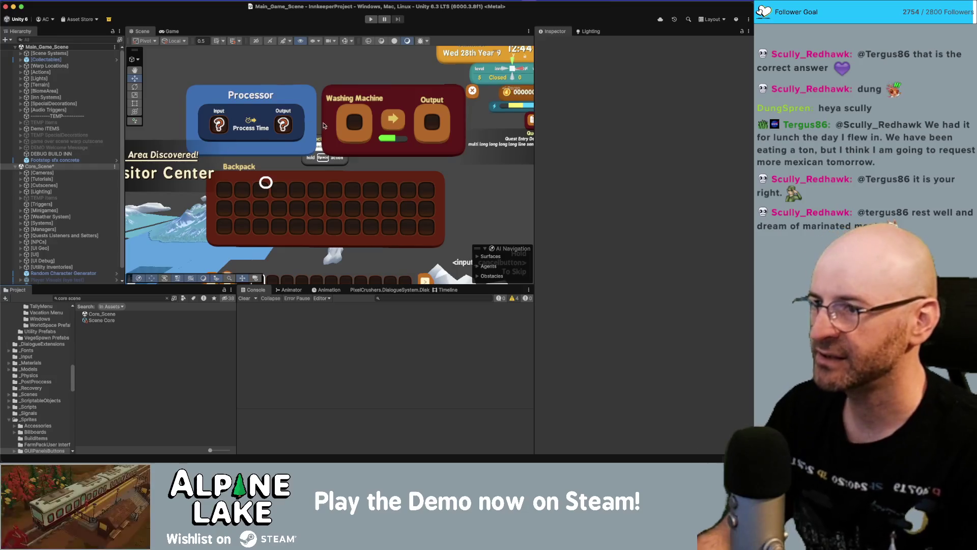
Give the Processor Description Panel the RoundedPanelRaisedOutline source image.
{"action": "scroll", "coordinate": [324, 125], "scroll_direction": "up", "scroll_amount": 4}
{"action": "scroll", "coordinate": [356, 148], "scroll_direction": "up", "scroll_amount": 2}
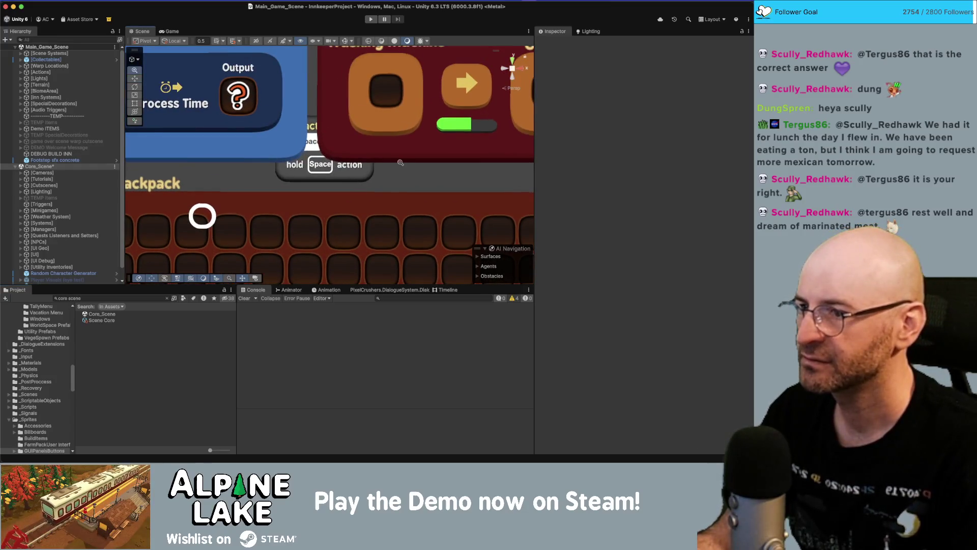
{"action": "scroll", "coordinate": [400, 162], "scroll_direction": "down", "scroll_amount": 5}
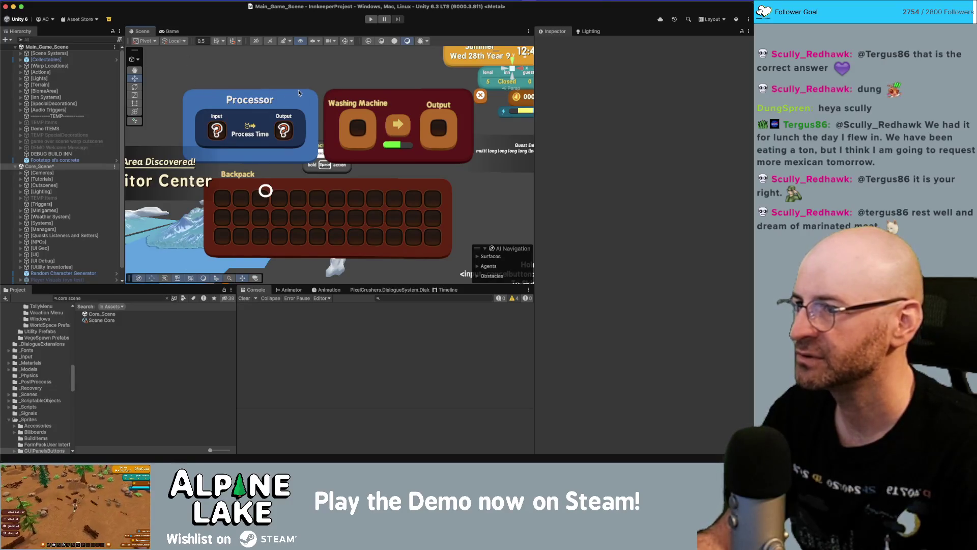
{"action": "scroll", "coordinate": [76, 214], "scroll_direction": "down", "scroll_amount": 2}
{"action": "left_click", "coordinate": [90, 237]}
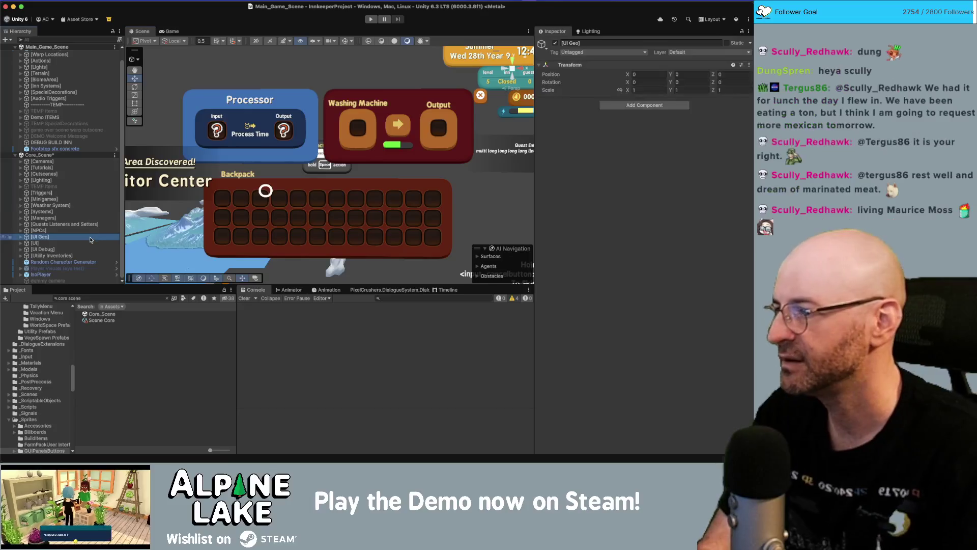
{"action": "left_click", "coordinate": [90, 244]}
{"action": "key", "text": "Right"}
{"action": "scroll", "coordinate": [77, 178], "scroll_direction": "down", "scroll_amount": 10}
{"action": "left_click", "coordinate": [92, 106]}
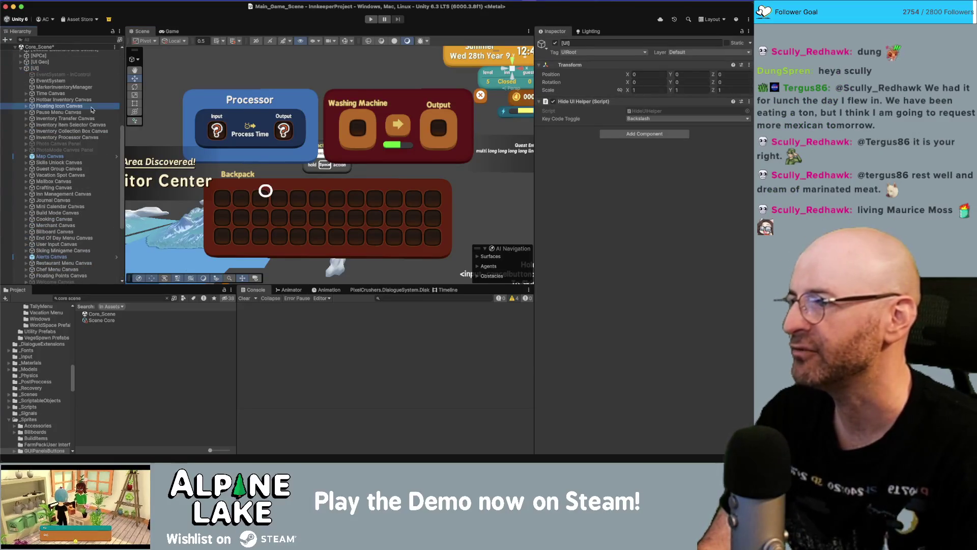
{"action": "scroll", "coordinate": [85, 127], "scroll_direction": "down", "scroll_amount": 1}
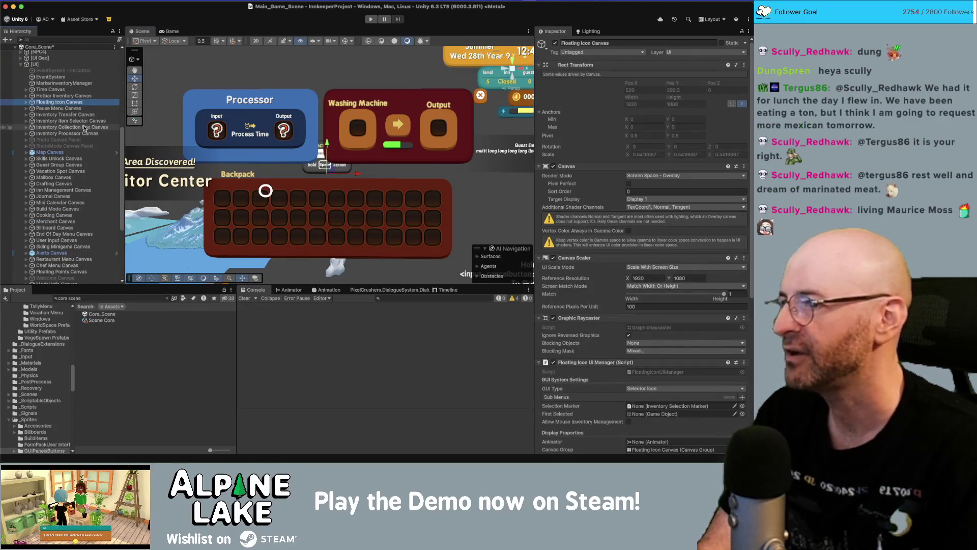
{"action": "left_click", "coordinate": [85, 127]}
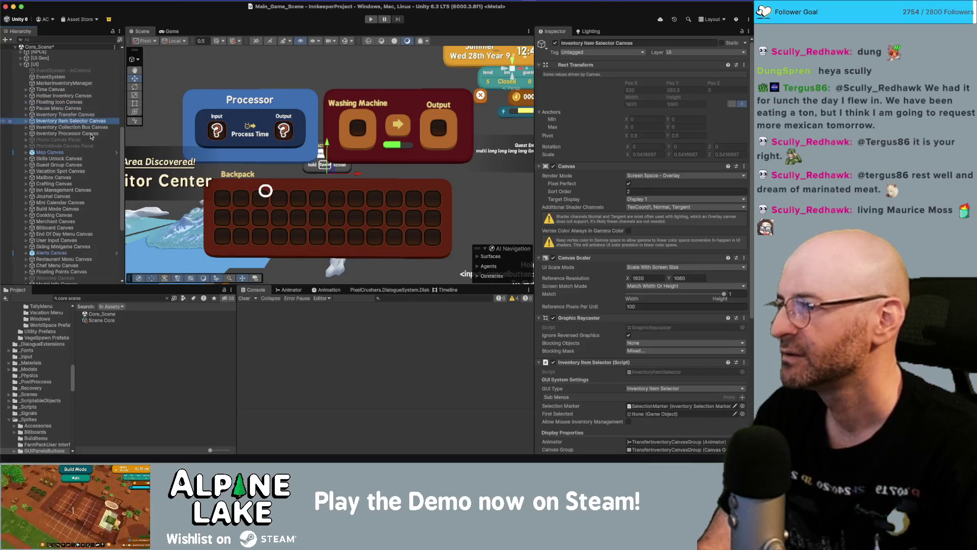
{"action": "left_click", "coordinate": [91, 134]}
{"action": "key", "text": "Right"}
{"action": "key", "text": "Down"}
{"action": "key", "text": "Down"}
{"action": "key", "text": "Down"}
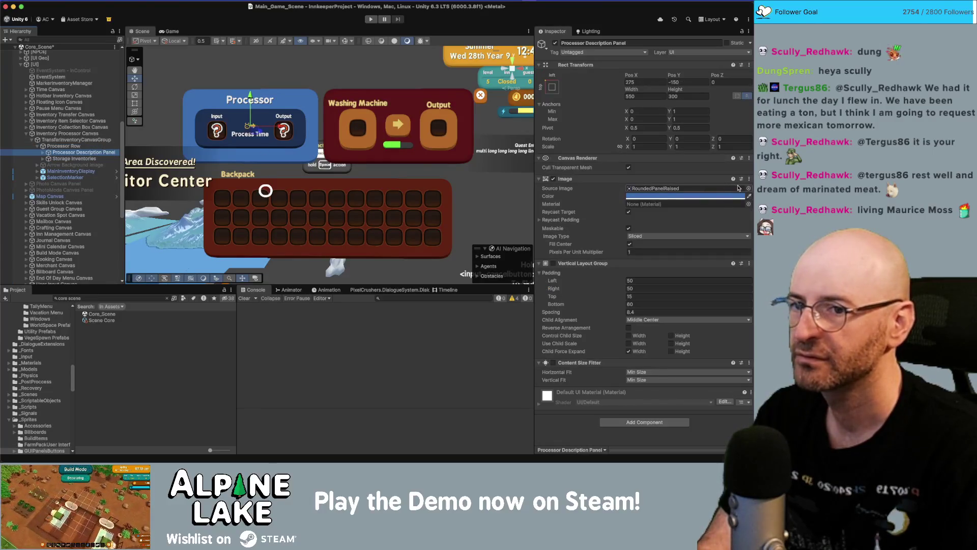
{"action": "left_click", "coordinate": [749, 188]}
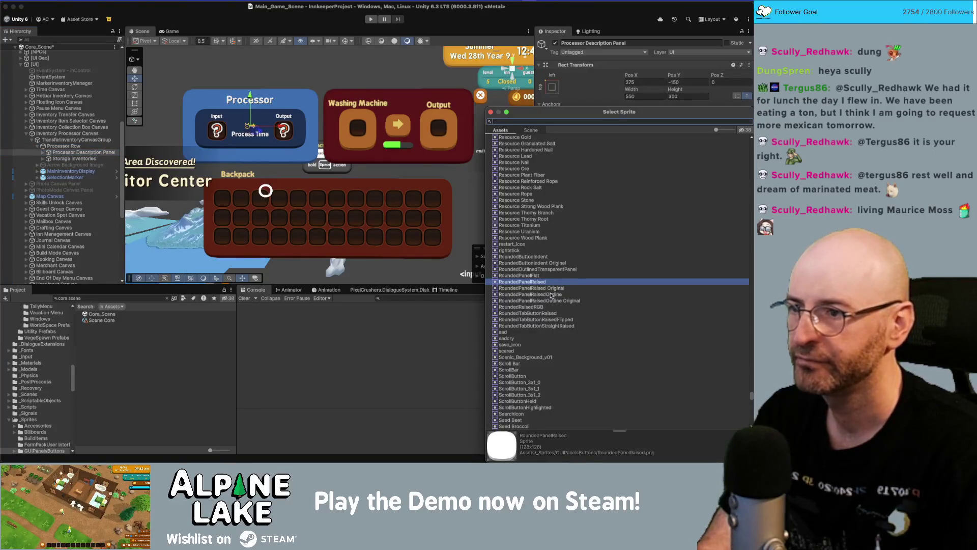
{"action": "double_click", "coordinate": [551, 294]}
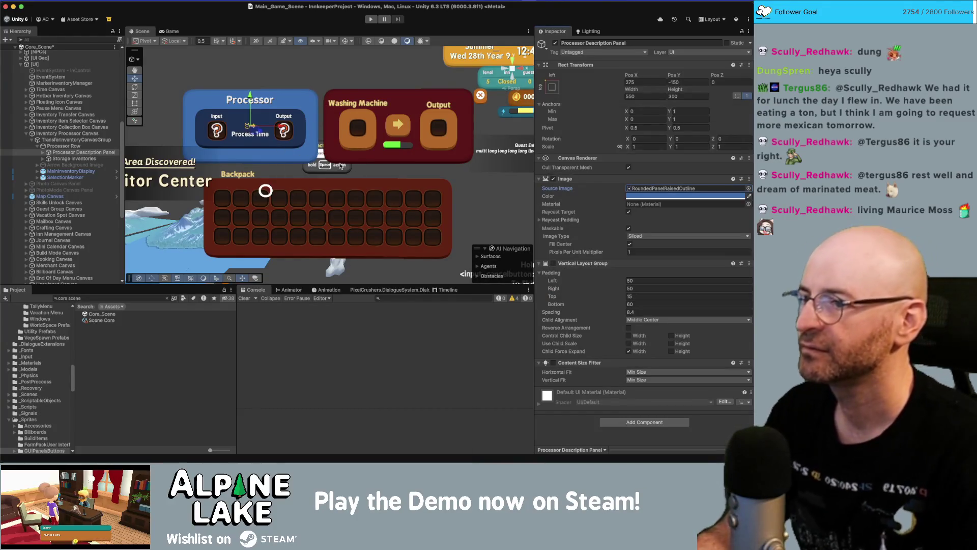
Apply RoundedPanelRaisedOutline to the MainInventoryDisplay prefab's backpack background, then return to the scene.
{"action": "left_click", "coordinate": [116, 171]}
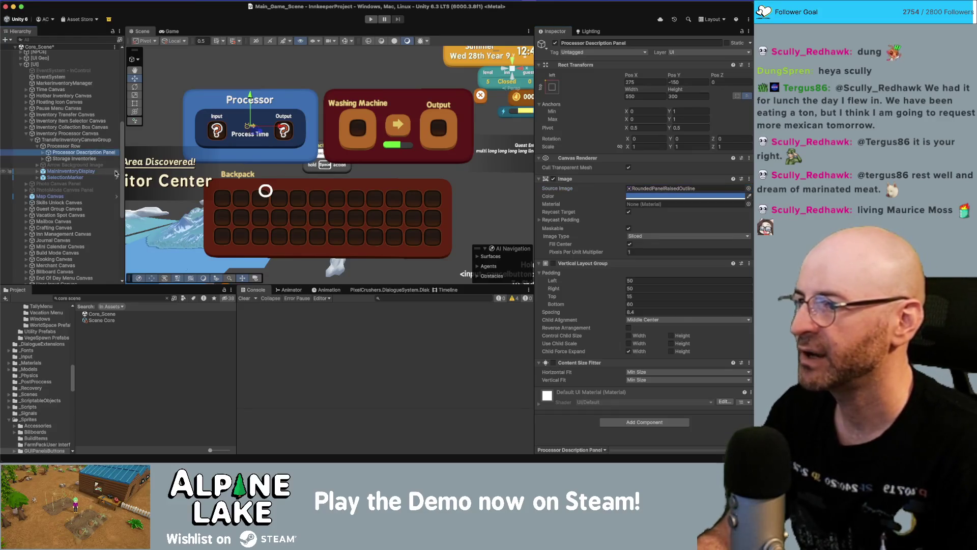
{"action": "left_click", "coordinate": [743, 188]}
{"action": "double_click", "coordinate": [547, 295]}
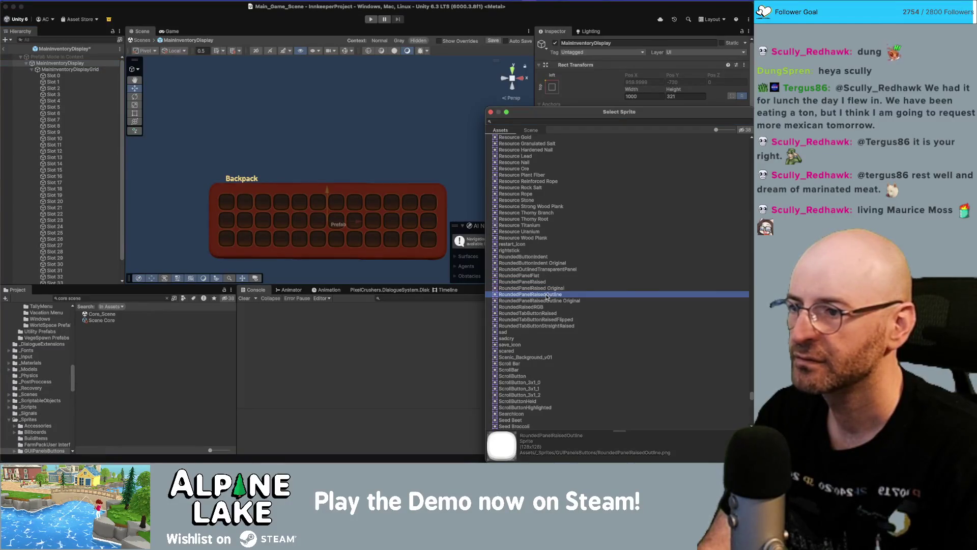
{"action": "left_click", "coordinate": [4, 51]}
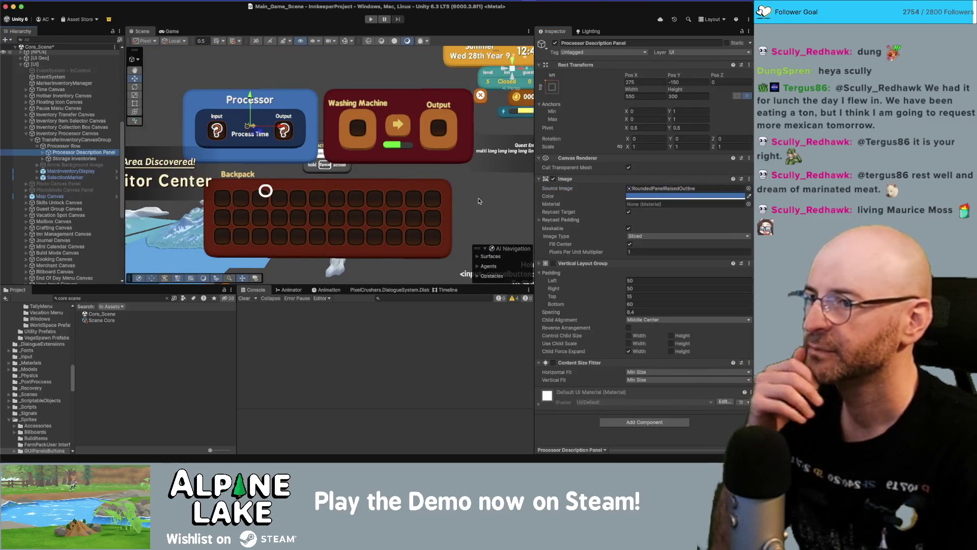
{"action": "left_click", "coordinate": [478, 201]}
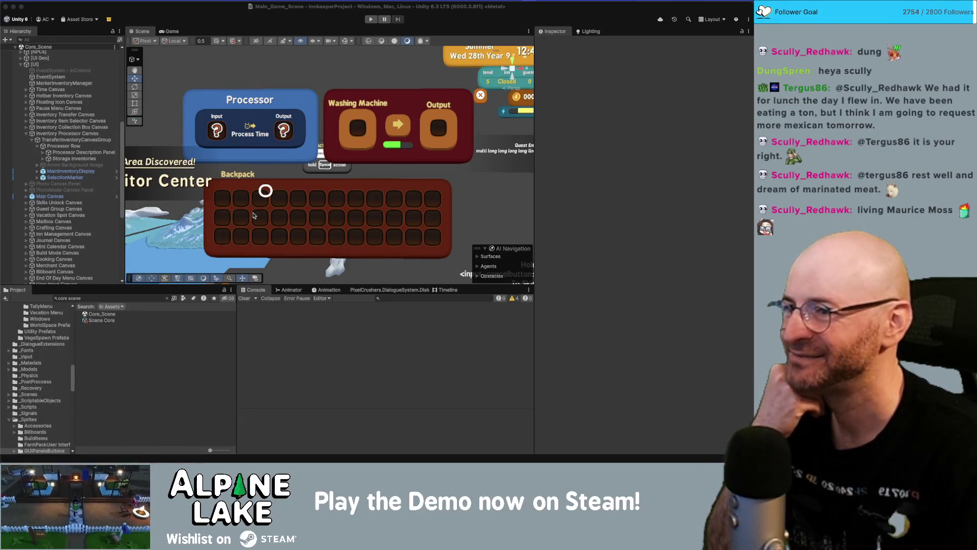
Set Pixels Per Unit Multiplier to 1.5 on the Secondary and Output inventory displays.
{"action": "left_click", "coordinate": [73, 153]}
{"action": "key", "text": "Right"}
{"action": "key", "text": "Down"}
{"action": "key", "text": "Down"}
{"action": "key", "text": "Down"}
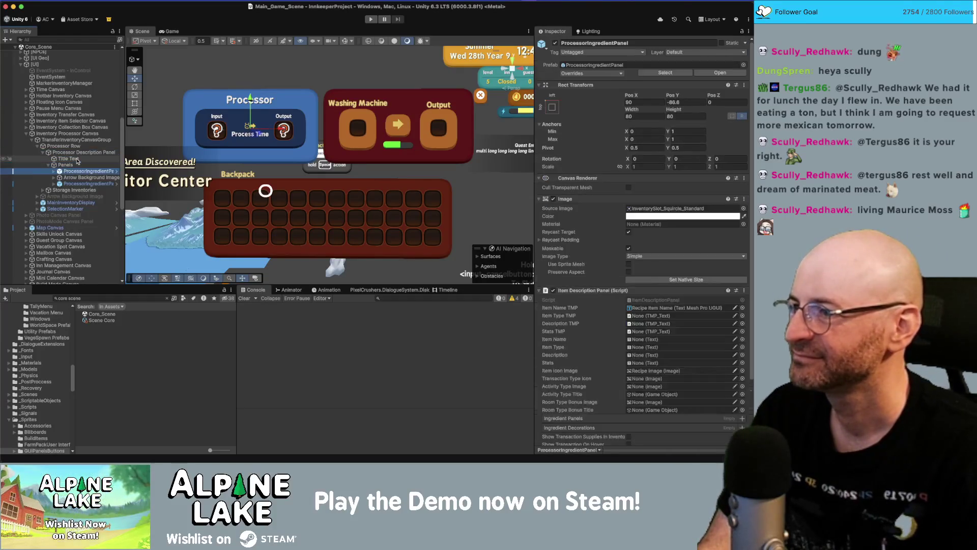
{"action": "key", "text": "Left"}
{"action": "key", "text": "Left"}
{"action": "key", "text": "Left"}
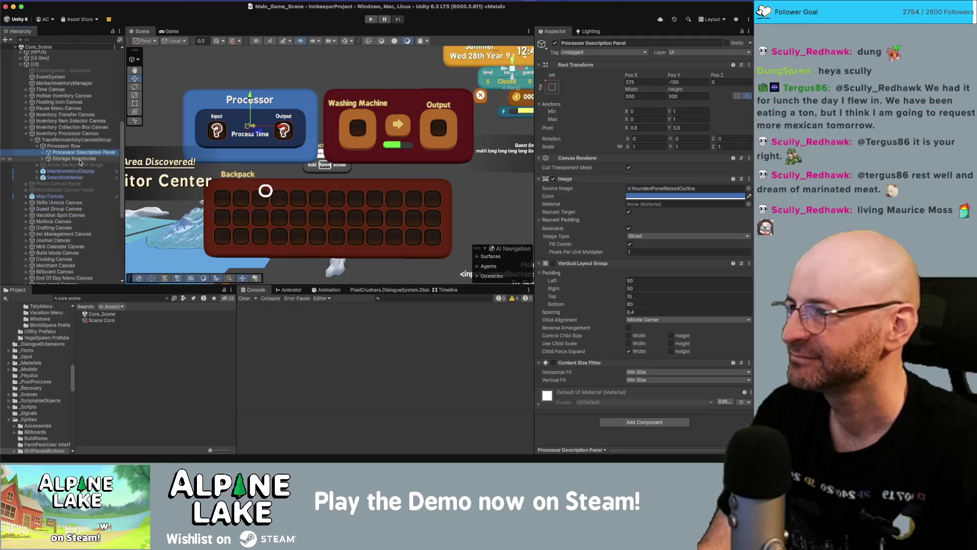
{"action": "key", "text": "Down"}
{"action": "key", "text": "Right"}
{"action": "key", "text": "Down"}
{"action": "key", "text": "Down"}
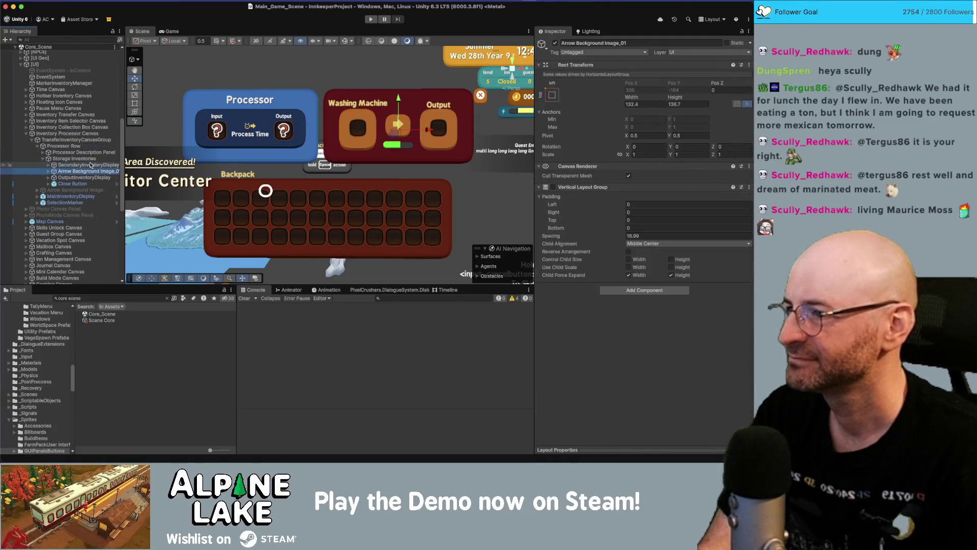
{"action": "left_click", "coordinate": [91, 164]}
{"action": "left_click", "coordinate": [84, 177], "text": "super"}
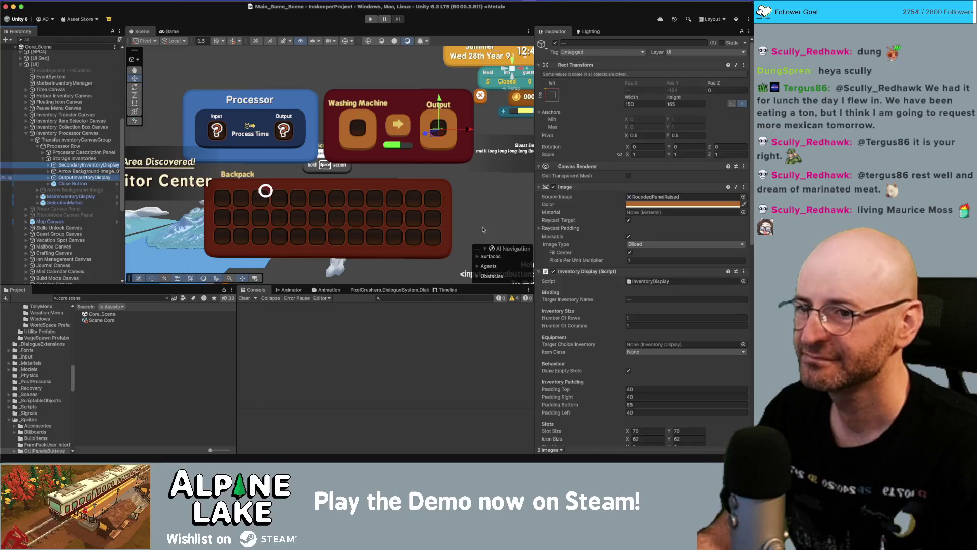
{"action": "left_click", "coordinate": [648, 259]}
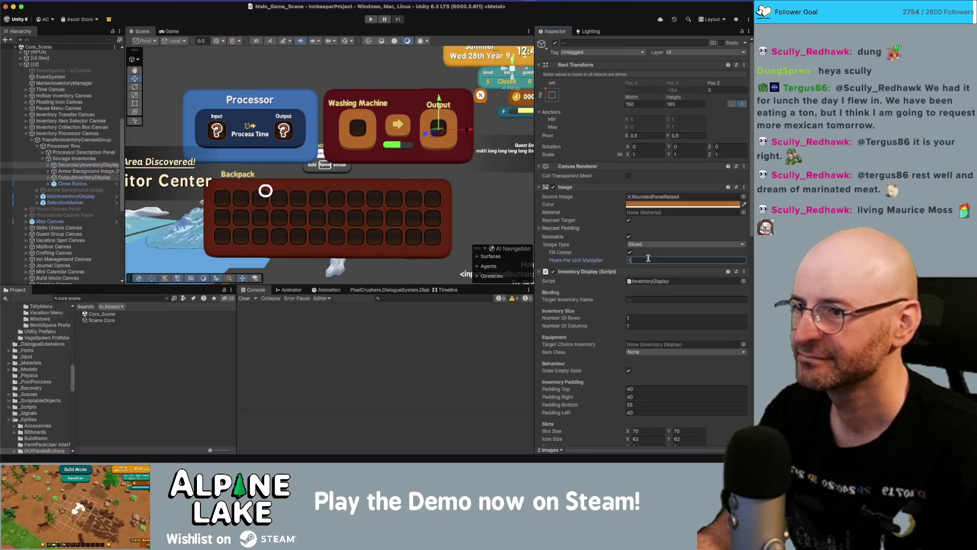
{"action": "type", "text": ".5"}
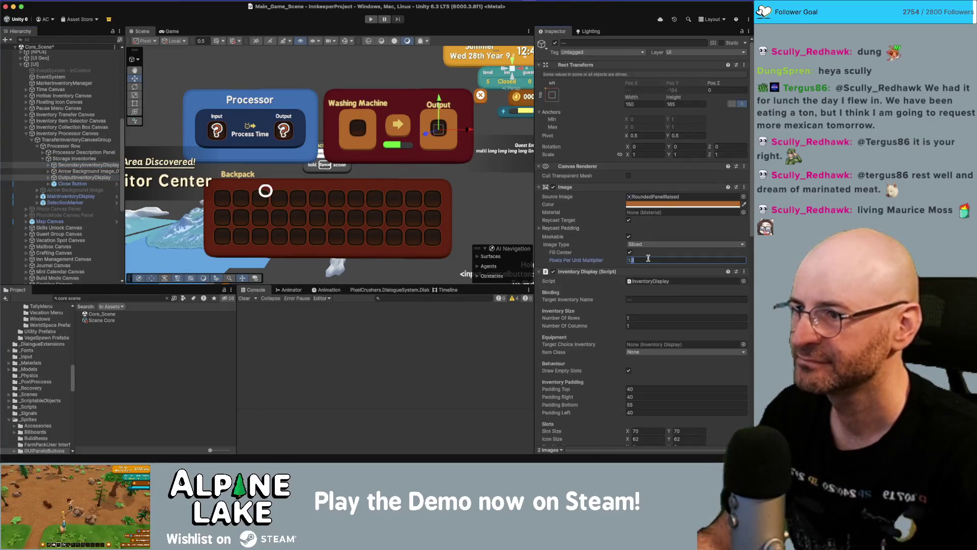
{"action": "type", "text": "1"}
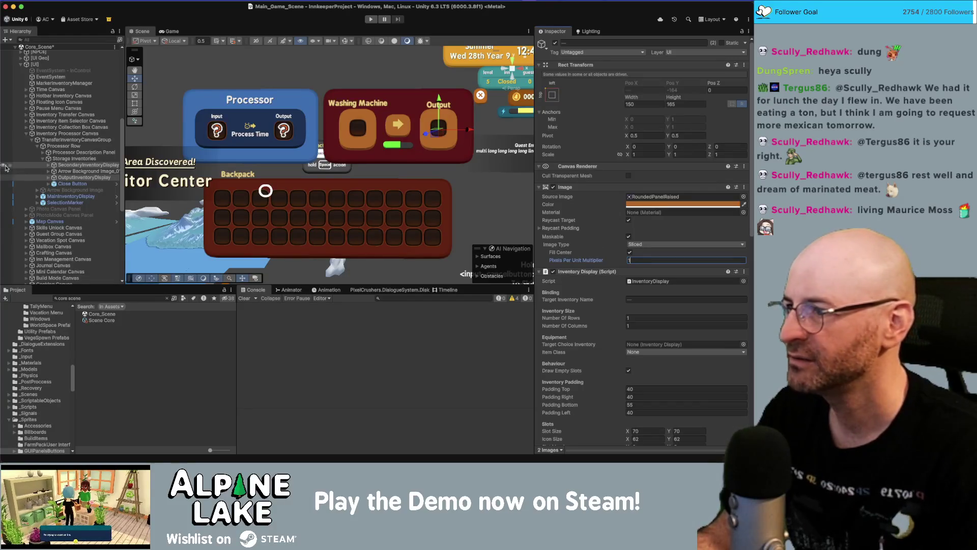
Select the Panels group inside the Processor Description Panel.
{"action": "left_click", "coordinate": [84, 153]}
{"action": "key", "text": "Right"}
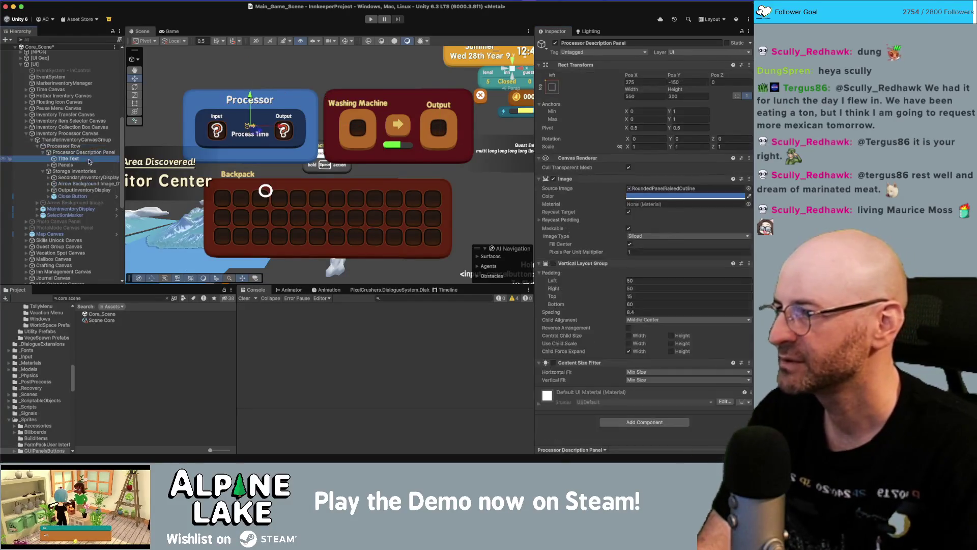
{"action": "left_click", "coordinate": [87, 164]}
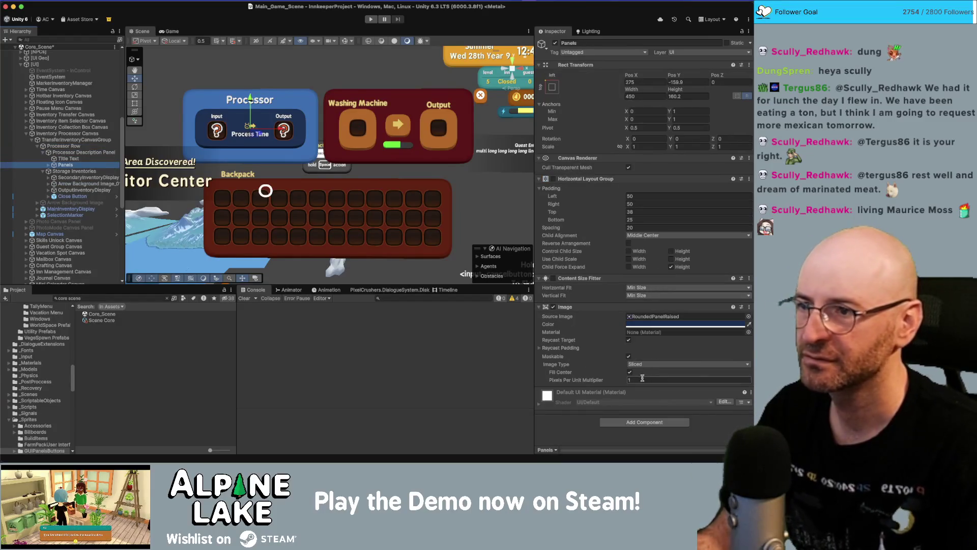
{"action": "scroll", "coordinate": [273, 128], "scroll_direction": "up", "scroll_amount": 4}
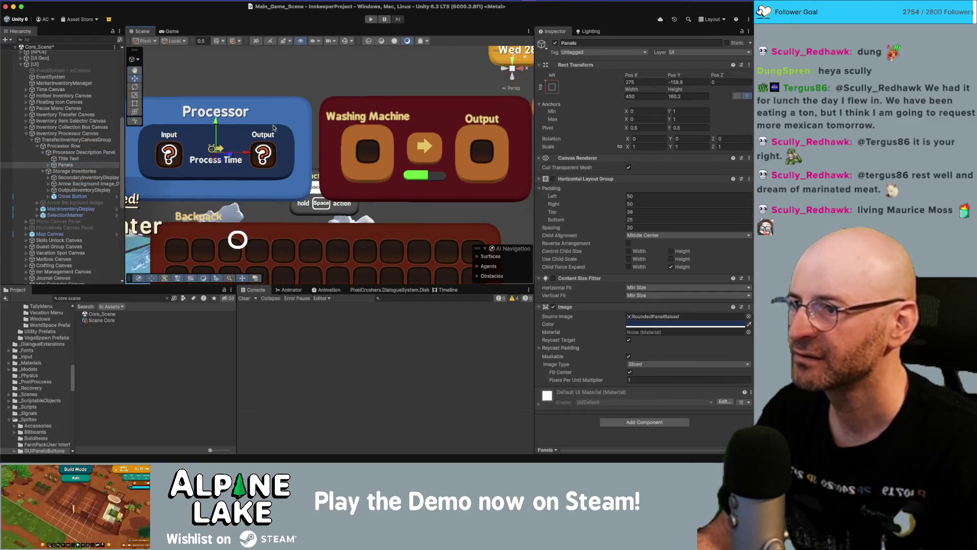
{"action": "scroll", "coordinate": [274, 128], "scroll_direction": "up", "scroll_amount": 3}
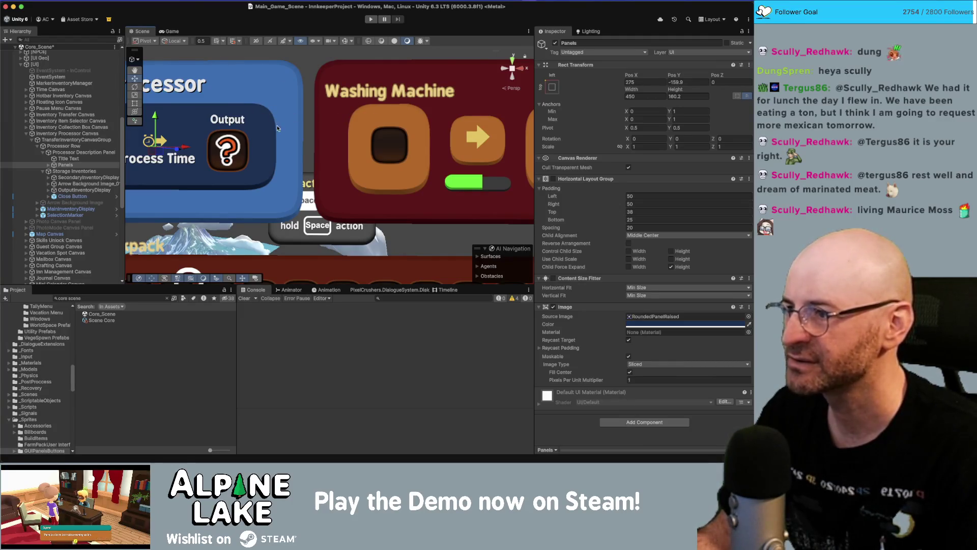
{"action": "left_click", "coordinate": [73, 172]}
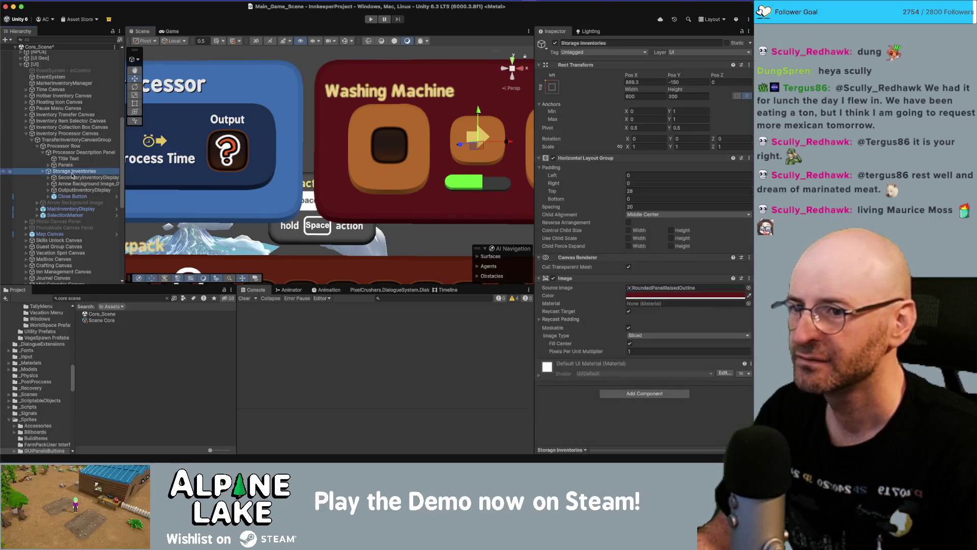
{"action": "left_click", "coordinate": [71, 152]}
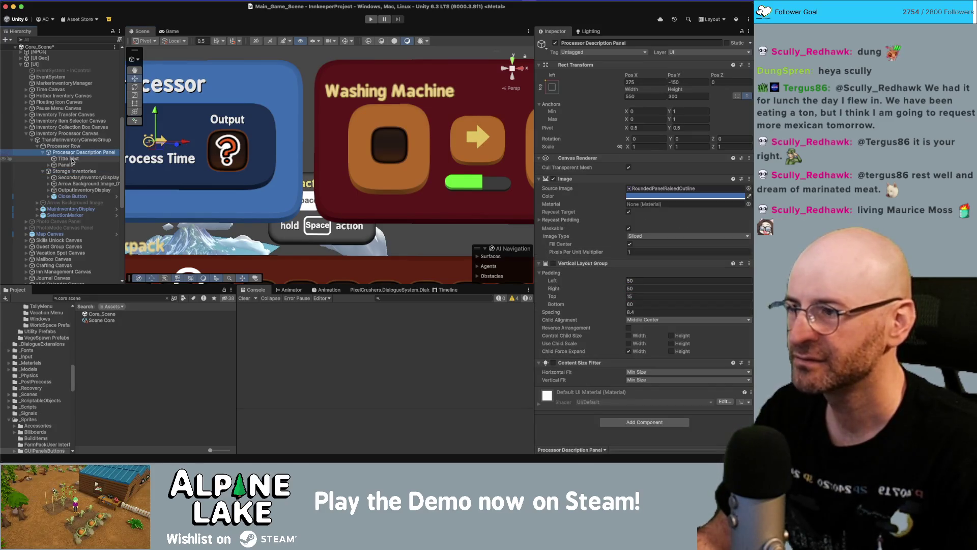
{"action": "left_click", "coordinate": [74, 177]}
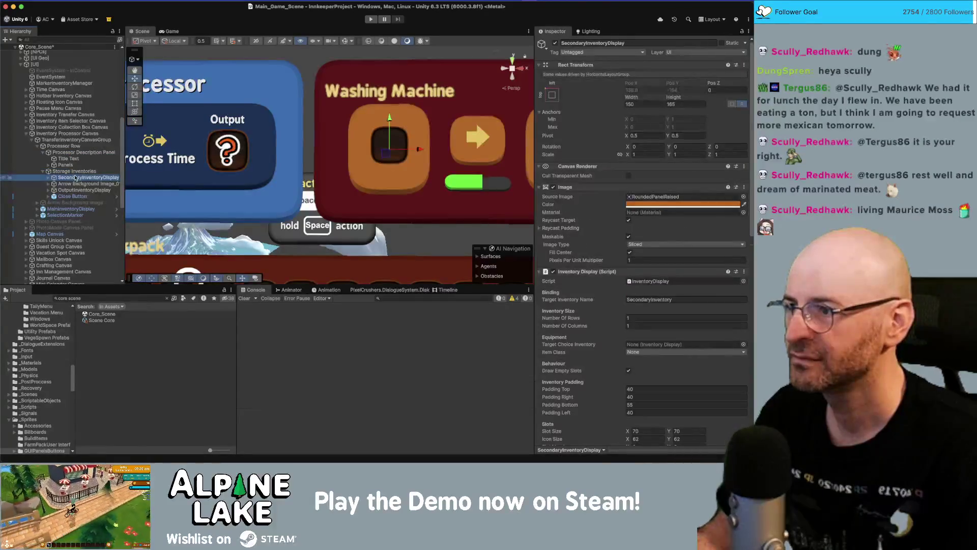
{"action": "left_click_drag", "start_coordinate": [416, 151], "coordinate": [350, 151]}
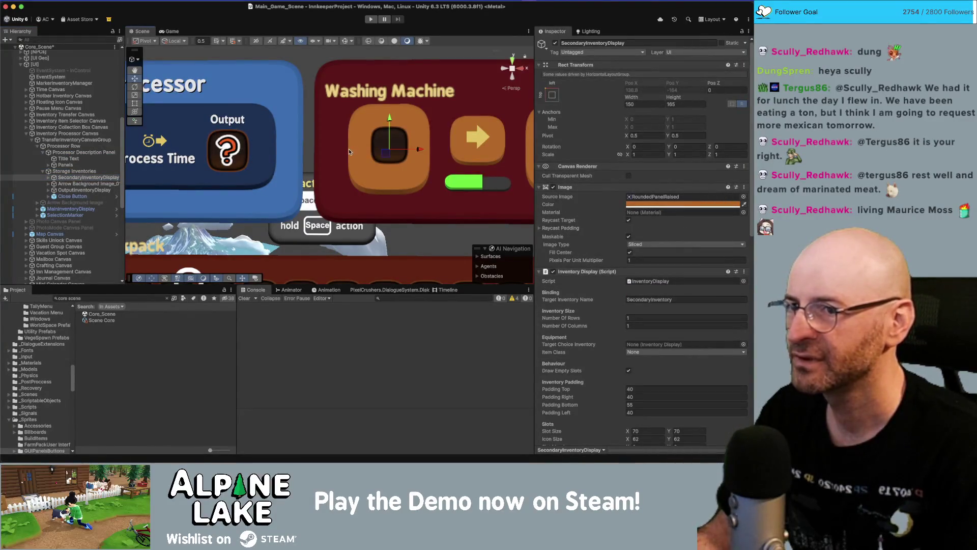
{"action": "left_click", "coordinate": [83, 165]}
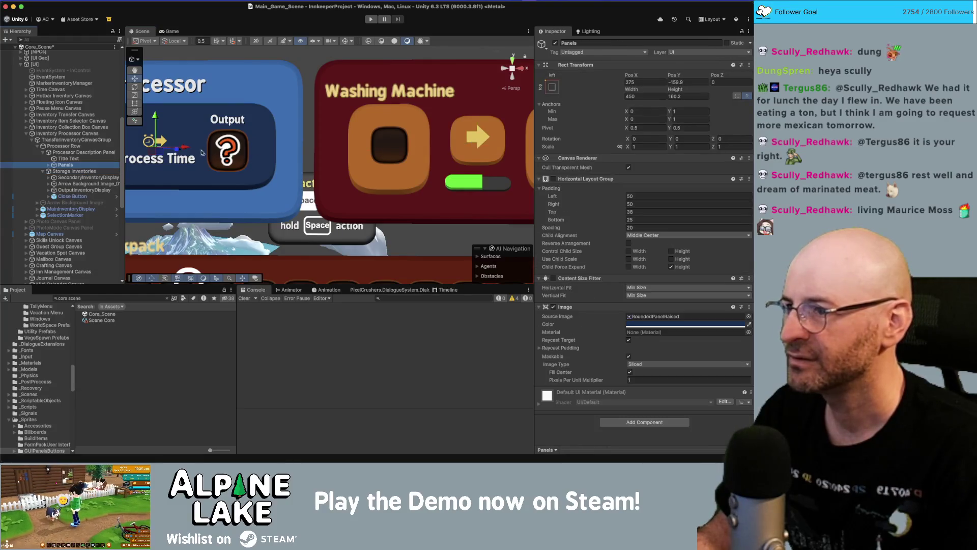
{"action": "mouse_move", "coordinate": [190, 151]}
{"action": "left_mouse_down"}
{"action": "mouse_move", "coordinate": [257, 151]}
{"action": "mouse_move", "coordinate": [210, 151]}
{"action": "left_mouse_up"}
{"action": "key", "text": "super+z"}
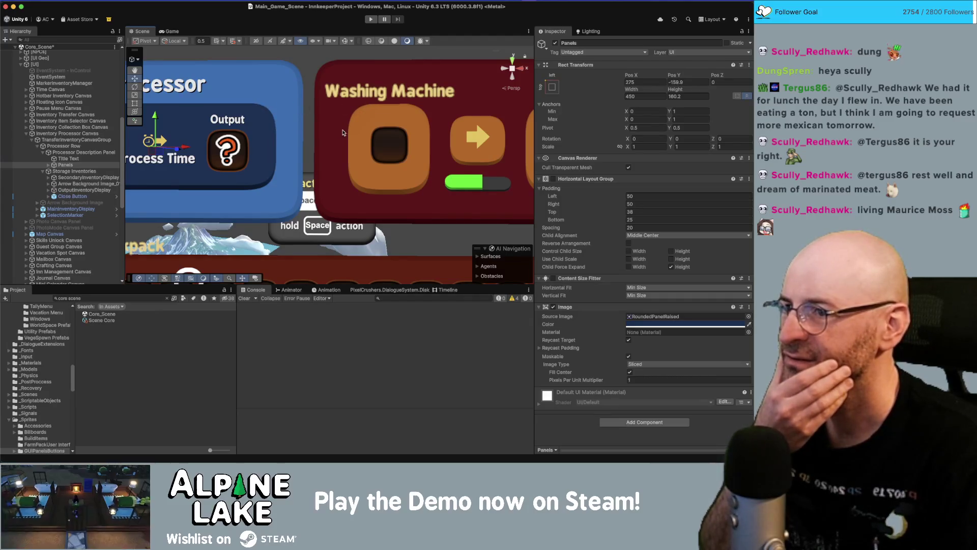
{"action": "left_click", "coordinate": [92, 177]}
Set the inventory top padding of both Secondary and Output displays to 20.
{"action": "left_click", "coordinate": [84, 190], "text": "shift"}
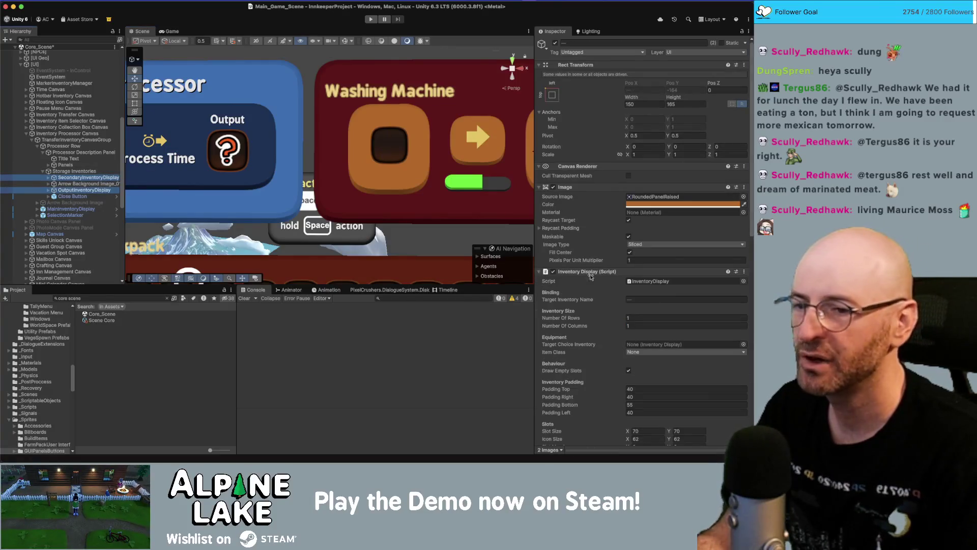
{"action": "scroll", "coordinate": [645, 262], "scroll_direction": "down", "scroll_amount": 5}
{"action": "left_click", "coordinate": [647, 201]}
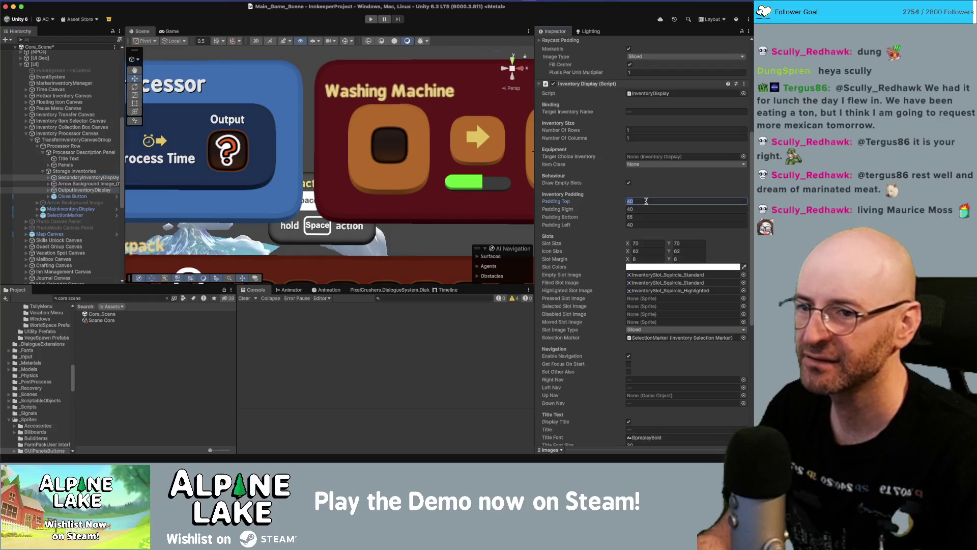
{"action": "type", "text": "20"}
Set both displays' Grid Layout padding to 30/30/30/40.
{"action": "left_click", "coordinate": [49, 177]}
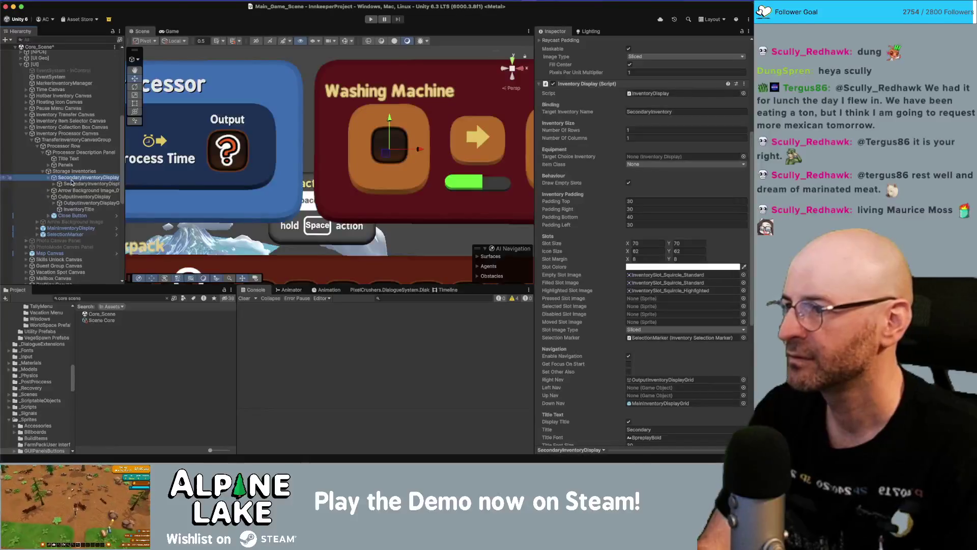
{"action": "left_click", "coordinate": [49, 203]}
{"action": "left_click", "coordinate": [89, 184]}
{"action": "left_click", "coordinate": [76, 209], "text": "super"}
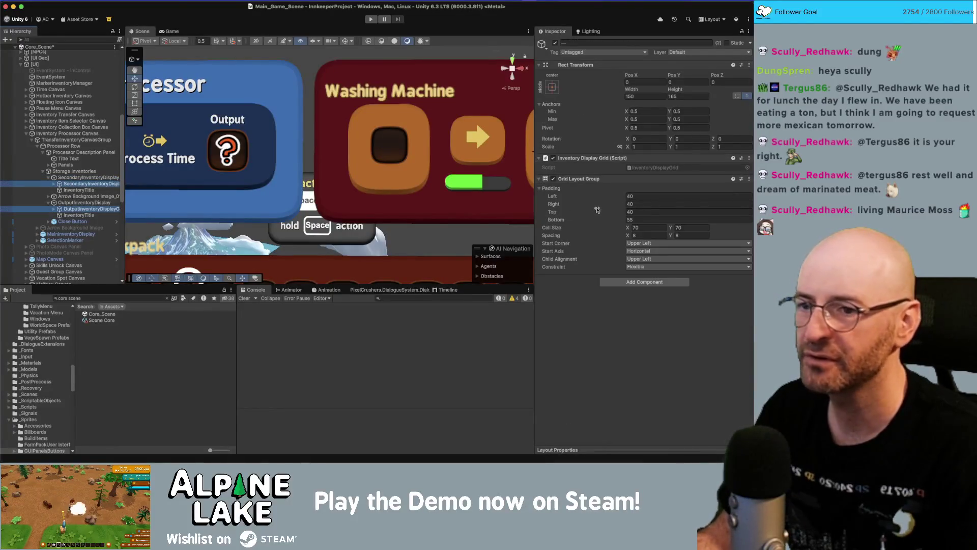
{"action": "left_click", "coordinate": [645, 196]}
{"action": "type", "text": "303030"}
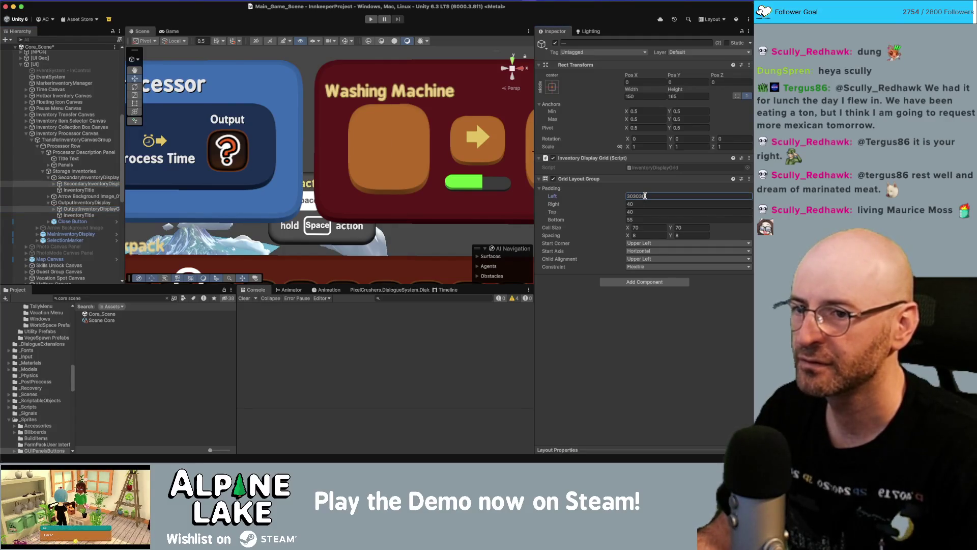
{"action": "key", "text": "BackSpace"}
{"action": "key", "text": "BackSpace"}
{"action": "key", "text": "BackSpace"}
{"action": "key", "text": "Tab"}
{"action": "type", "text": "30"}
{"action": "key", "text": "Tab"}
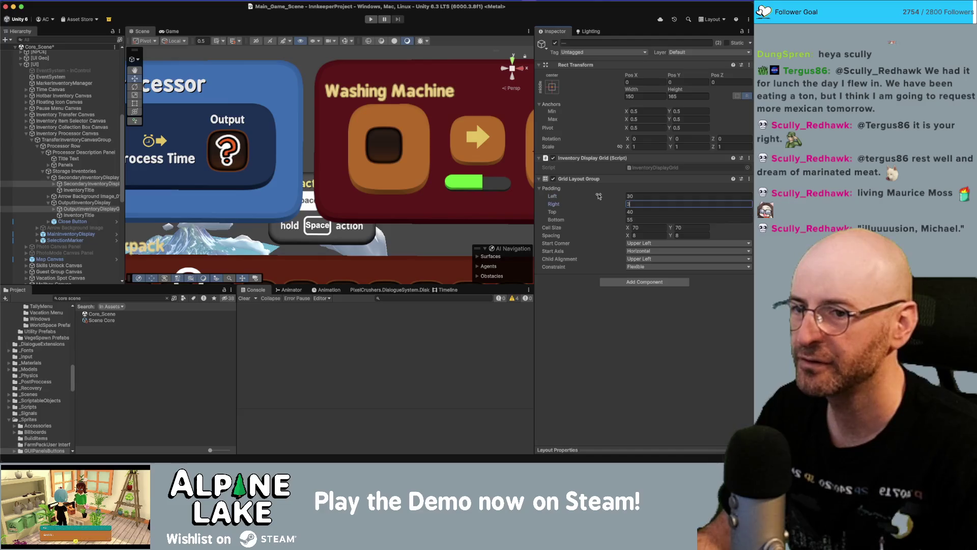
{"action": "type", "text": "30"}
{"action": "key", "text": "Tab"}
{"action": "type", "text": "40"}
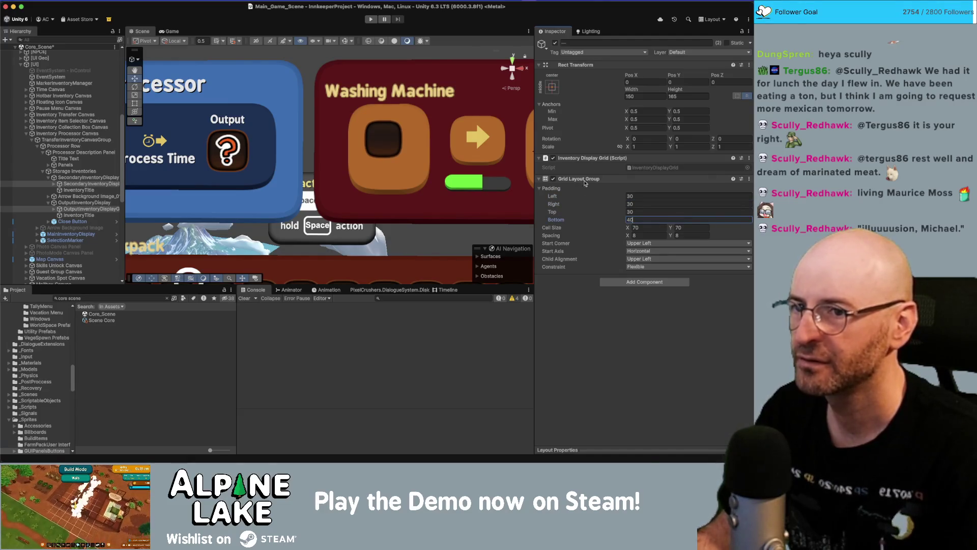
Set both displays' width to 100 and center their grids with Middle Center alignment.
{"action": "left_click", "coordinate": [88, 178]}
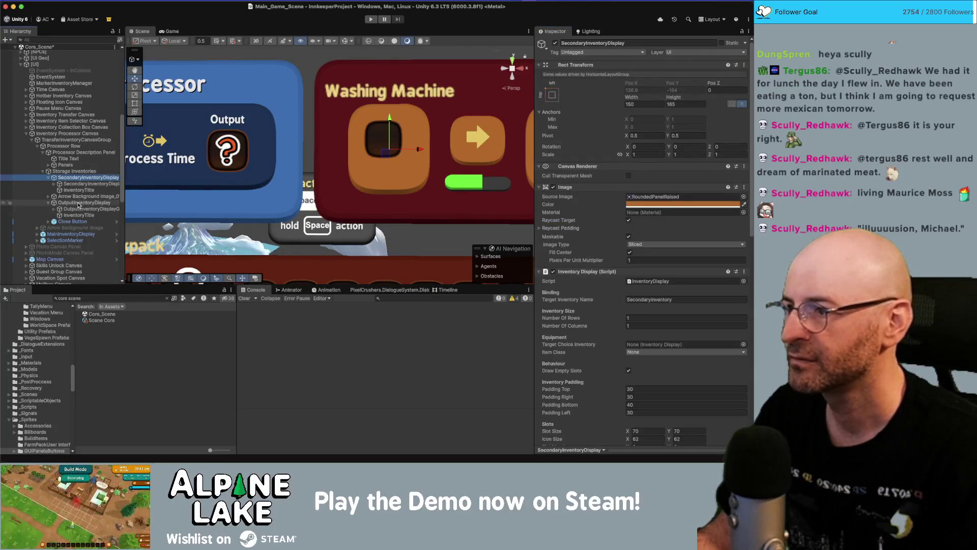
{"action": "left_click", "coordinate": [84, 203], "text": "super"}
{"action": "left_click", "coordinate": [641, 104]}
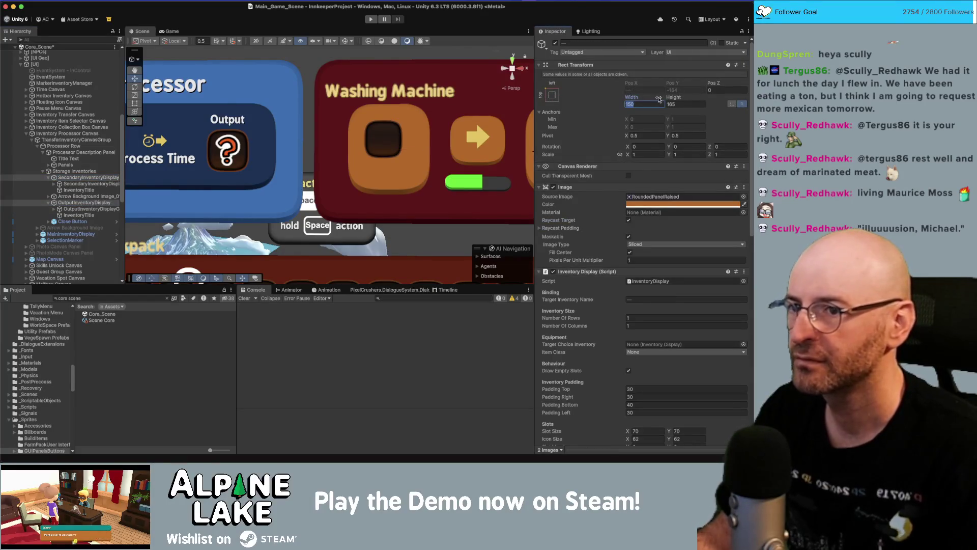
{"action": "type", "text": "100"}
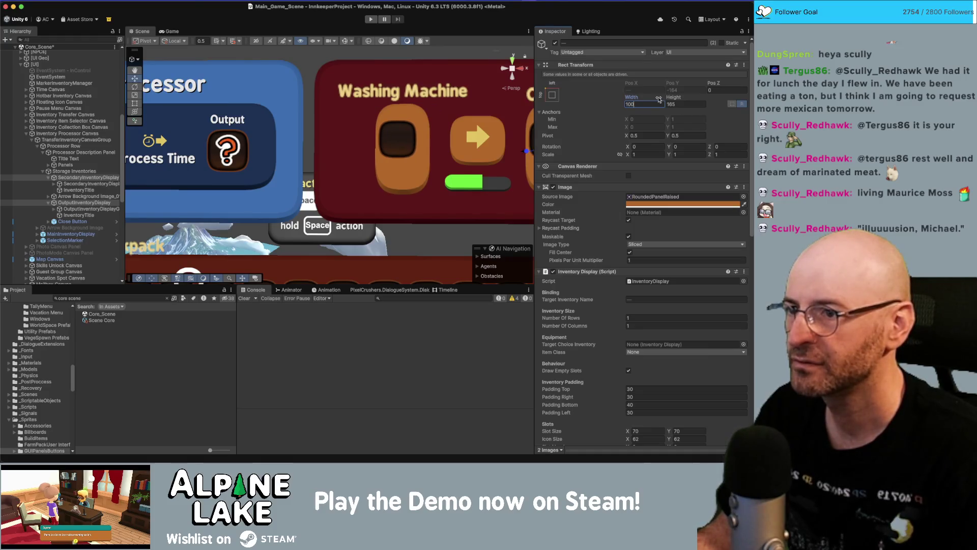
{"action": "left_click", "coordinate": [87, 183]}
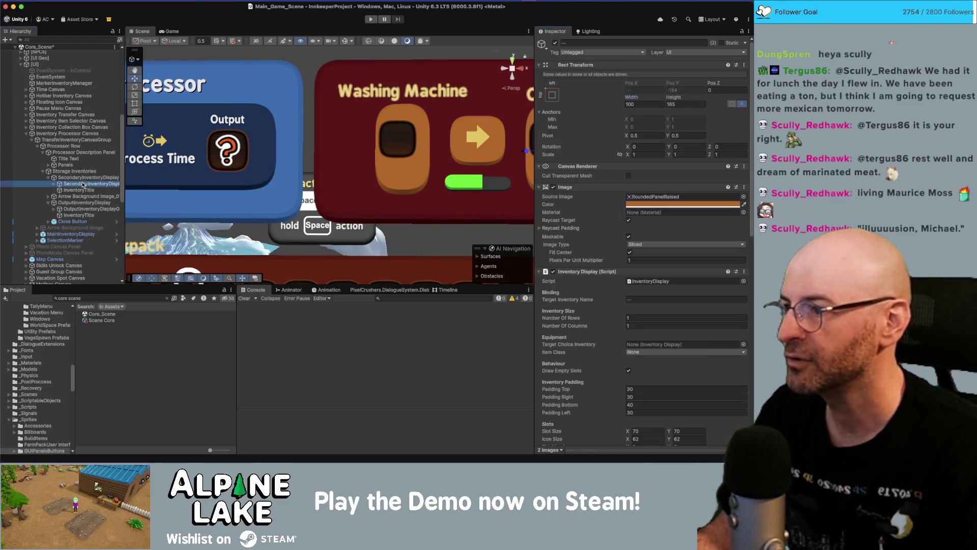
{"action": "left_click", "coordinate": [81, 209], "text": "super"}
{"action": "left_click", "coordinate": [646, 259]}
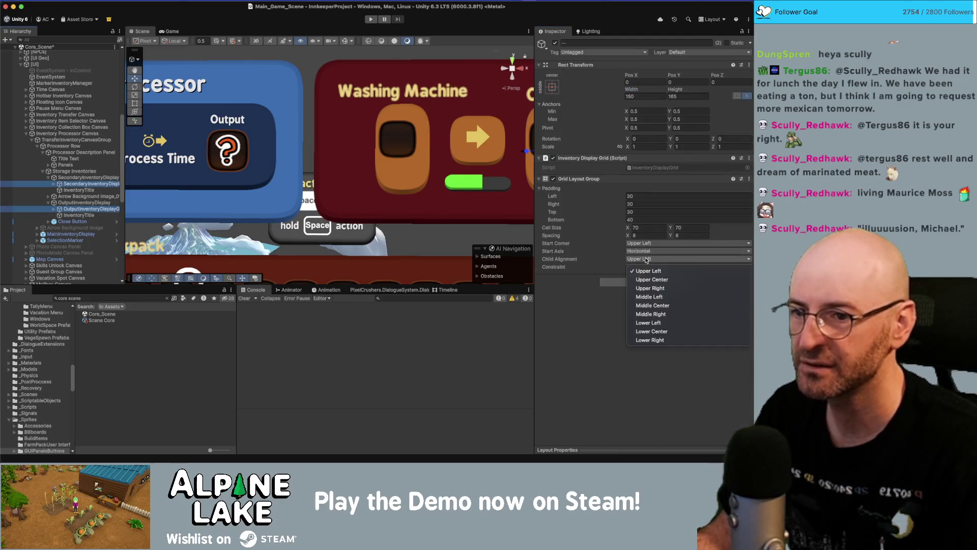
{"action": "left_click", "coordinate": [656, 308]}
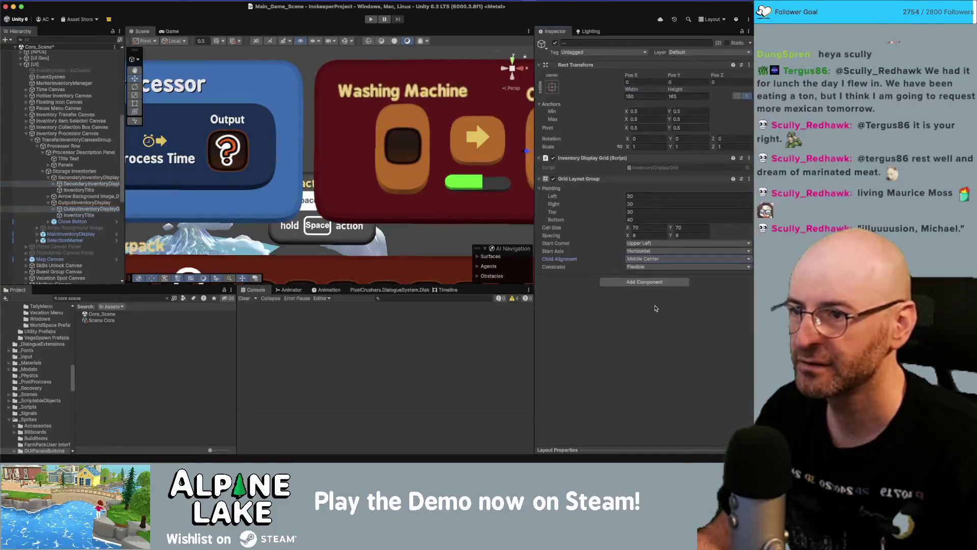
Resize both slot displays to 120×120, then switch to the slot sprite in Photoshop.
{"action": "left_click", "coordinate": [89, 177]}
{"action": "left_click", "coordinate": [84, 202], "text": "super"}
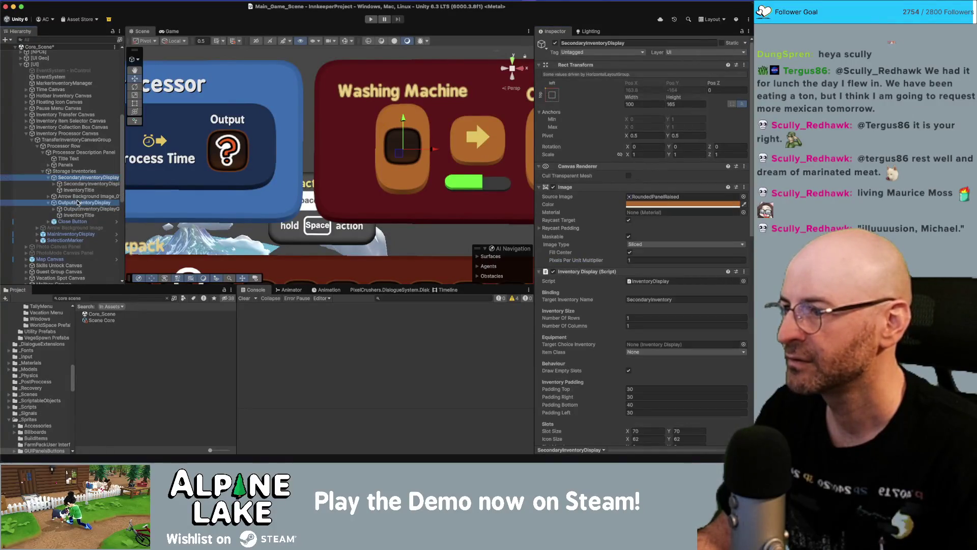
{"action": "left_click", "coordinate": [650, 104]}
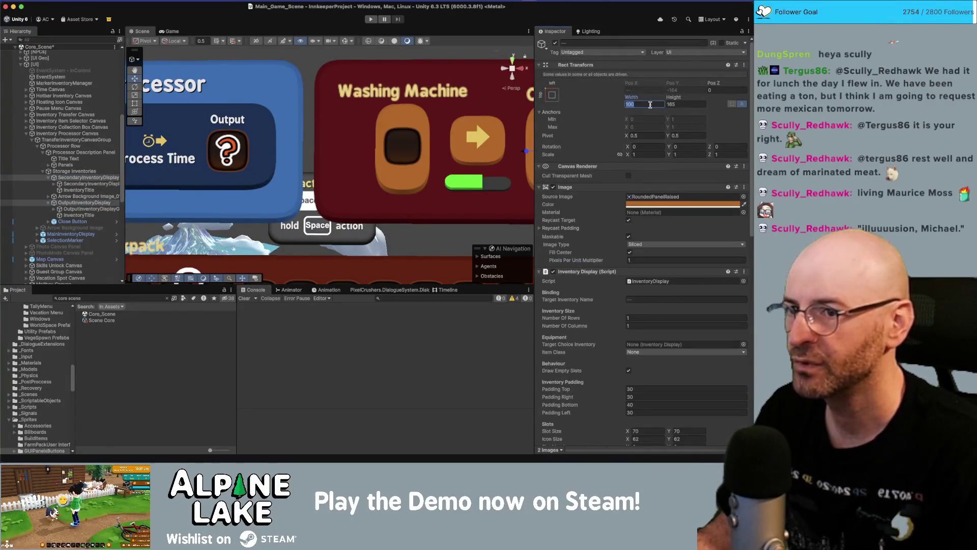
{"action": "type", "text": "150"}
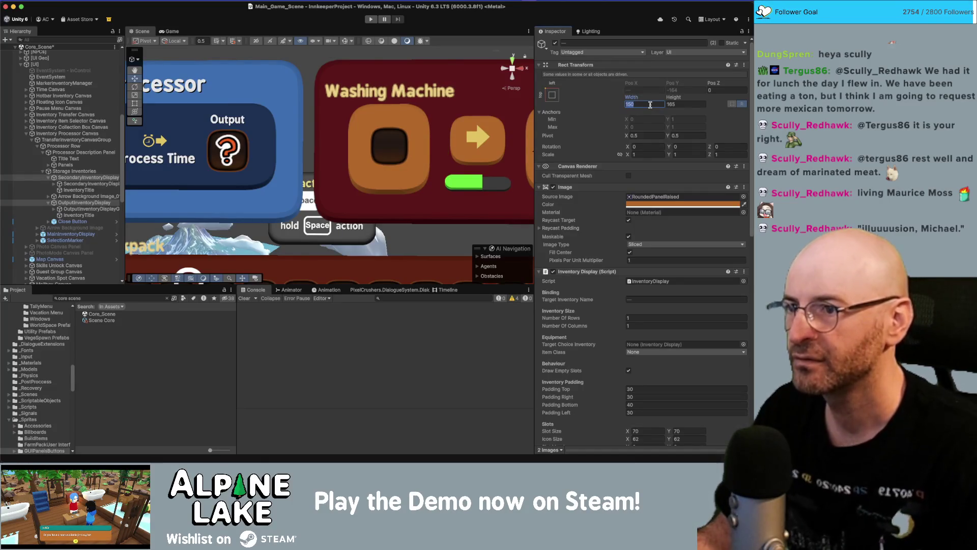
{"action": "type", "text": "120"}
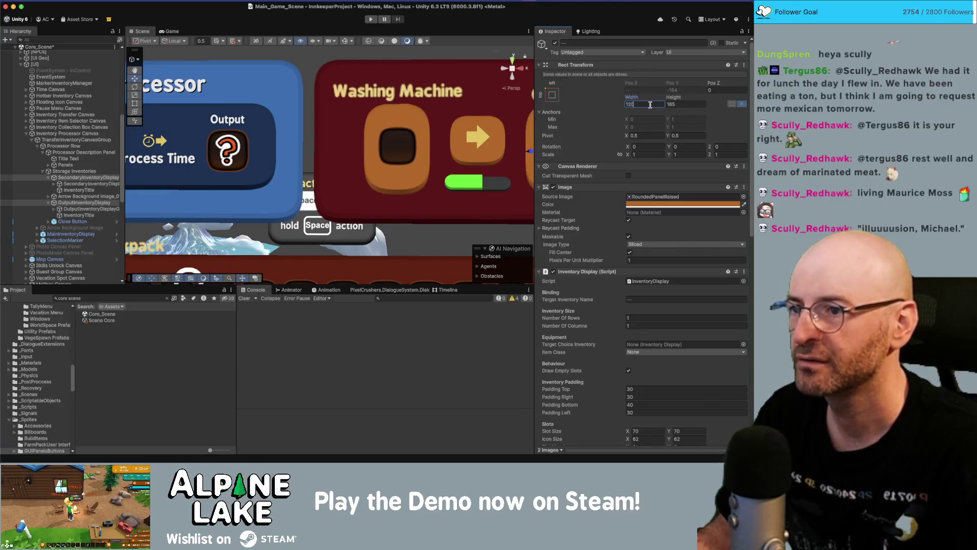
{"action": "key", "text": "Tab"}
{"action": "type", "text": "120"}
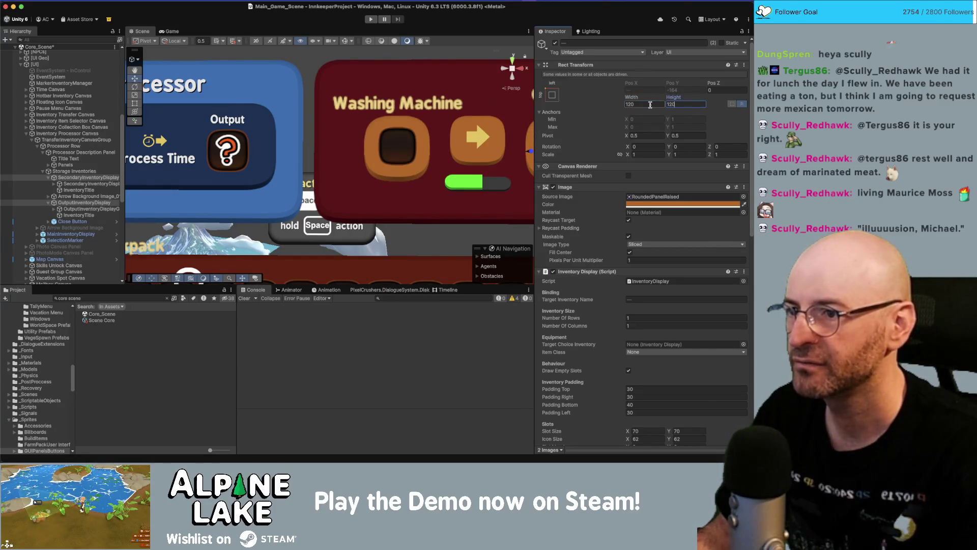
{"action": "key", "text": "Return"}
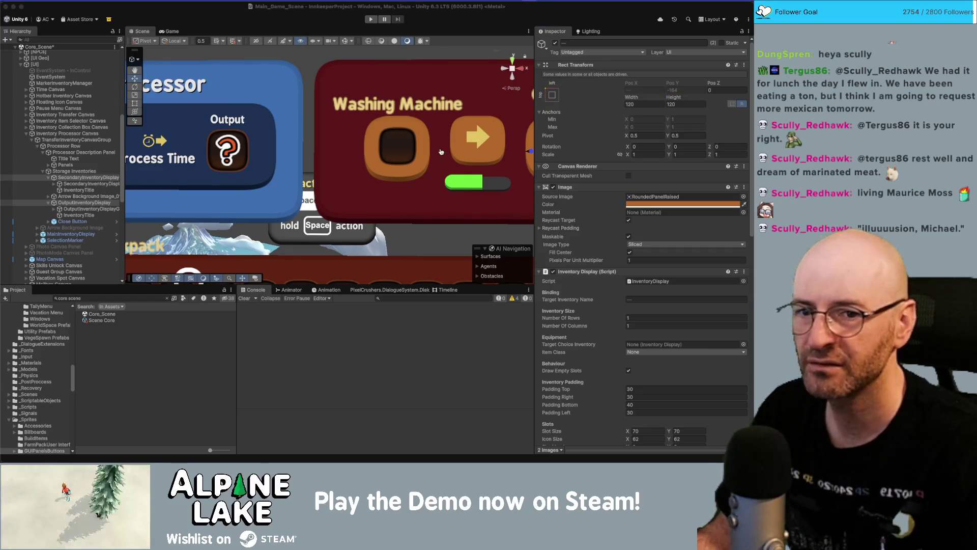
{"action": "key", "text": "super+Tab"}
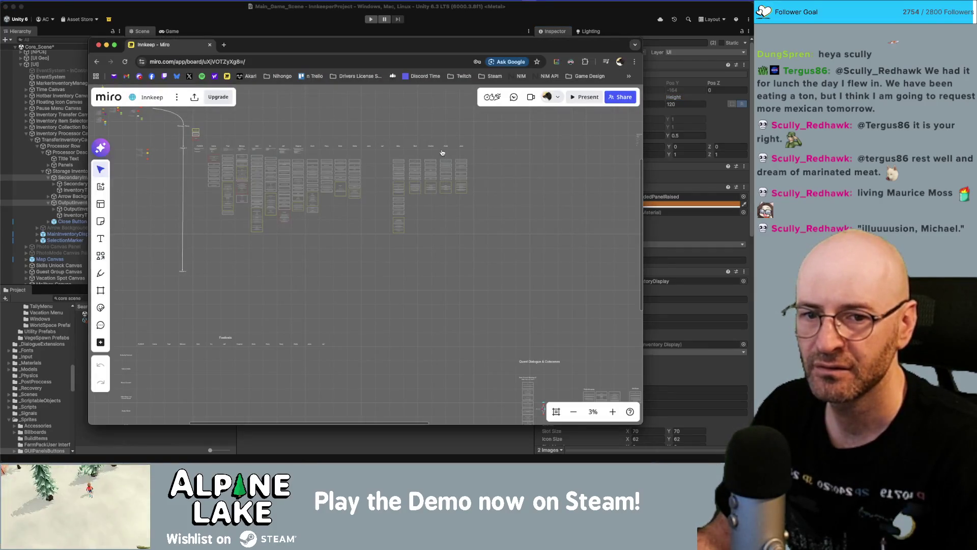
{"action": "key", "text": "super+Tab"}
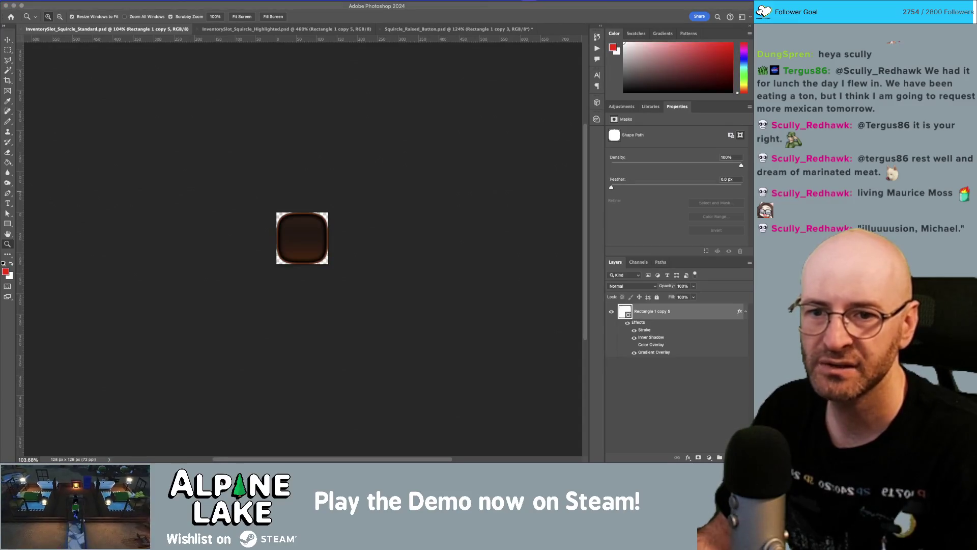
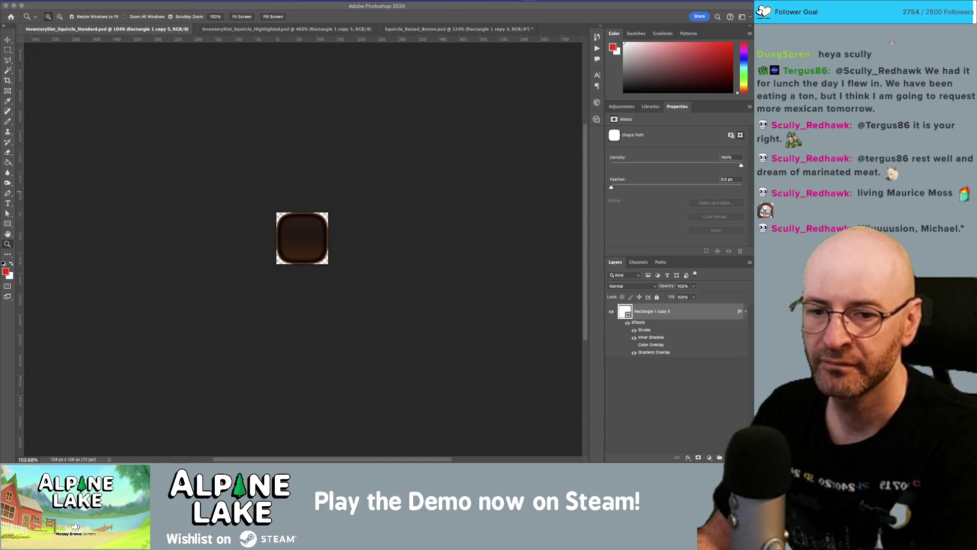
Open Squircle_Raised.psd in Photoshop after viewing the highlighted and raised squircle files.
{"action": "left_click", "coordinate": [259, 29]}
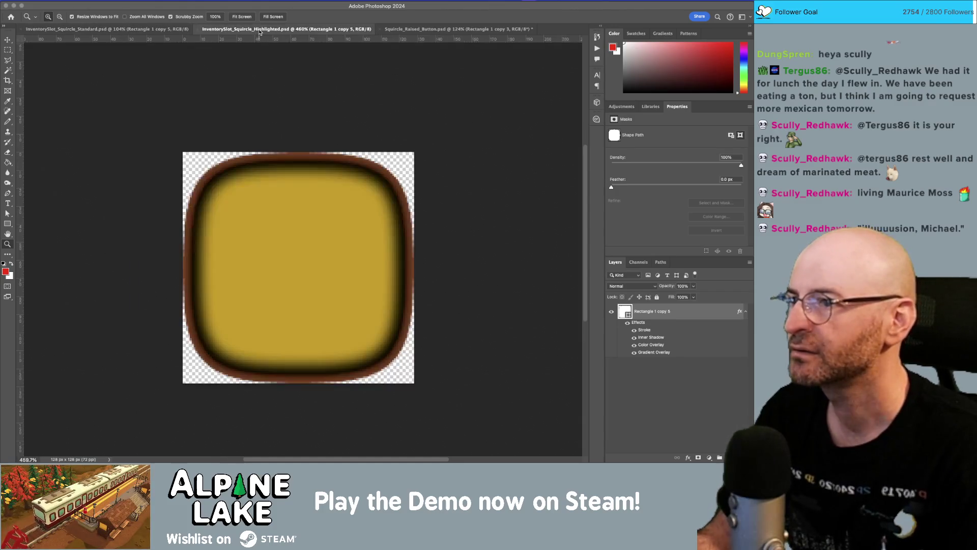
{"action": "left_click", "coordinate": [414, 30]}
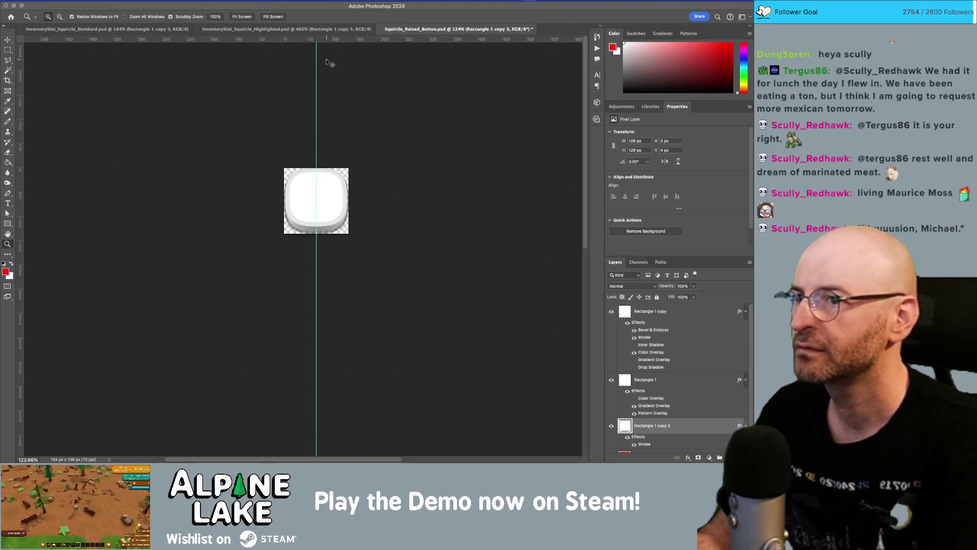
{"action": "key", "text": "super+o"}
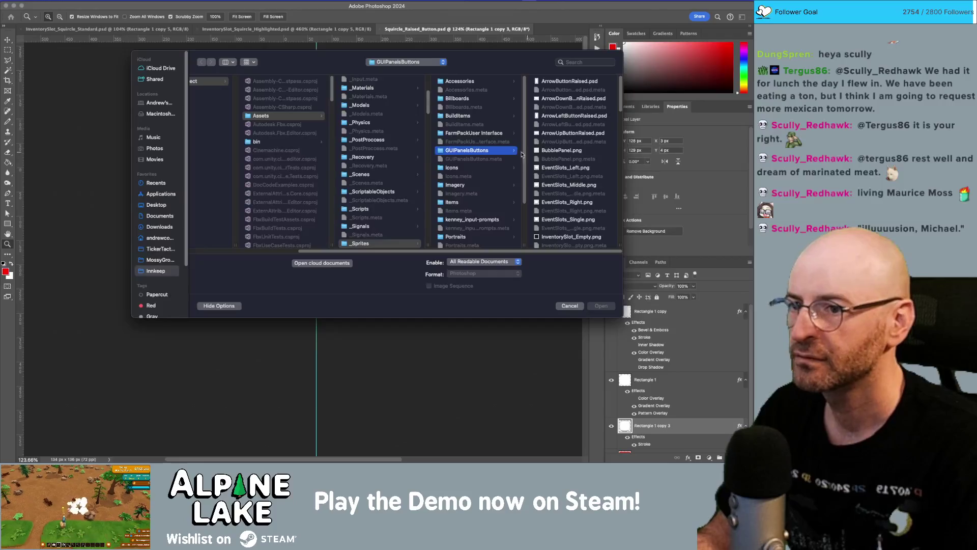
{"action": "scroll", "coordinate": [572, 188], "scroll_direction": "down", "scroll_amount": 10}
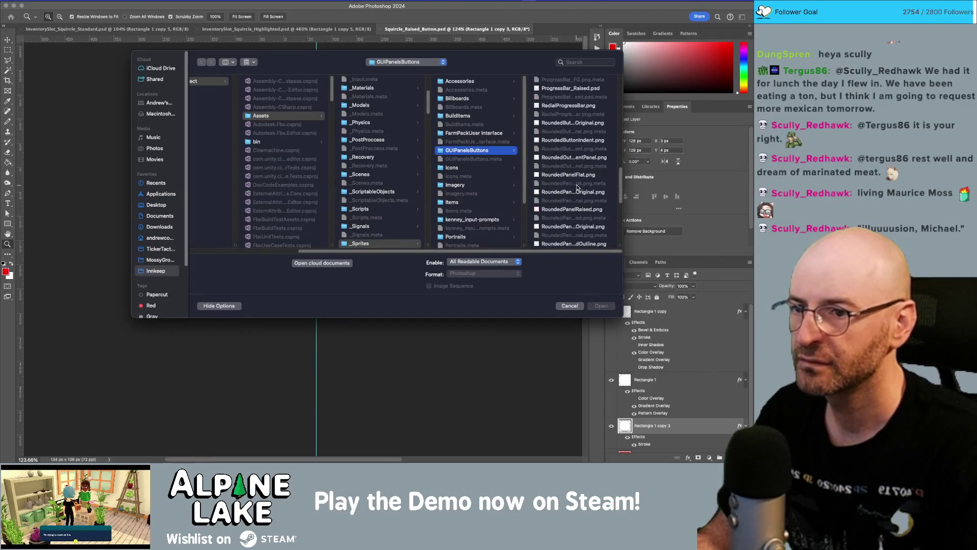
{"action": "scroll", "coordinate": [581, 189], "scroll_direction": "up", "scroll_amount": 3}
{"action": "scroll", "coordinate": [595, 191], "scroll_direction": "down", "scroll_amount": 3}
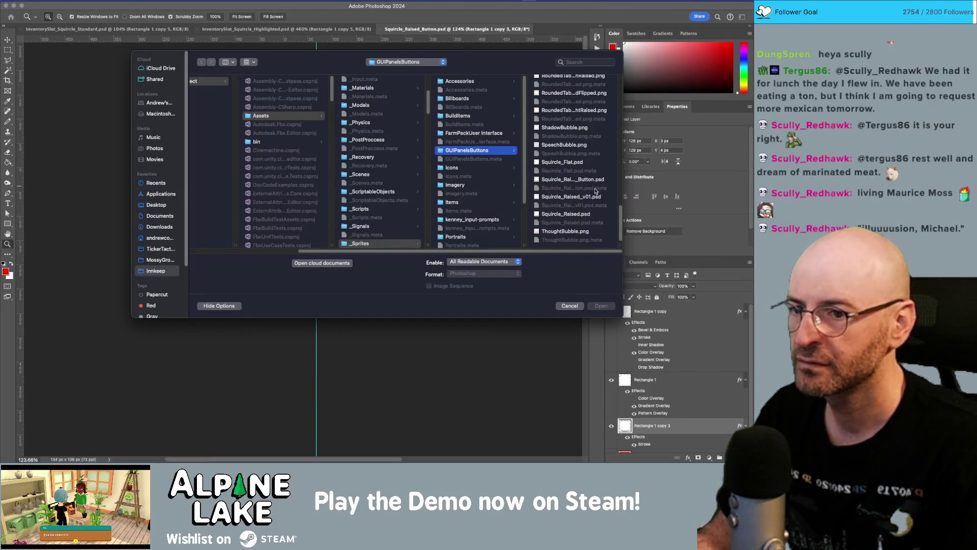
{"action": "left_click", "coordinate": [583, 213]}
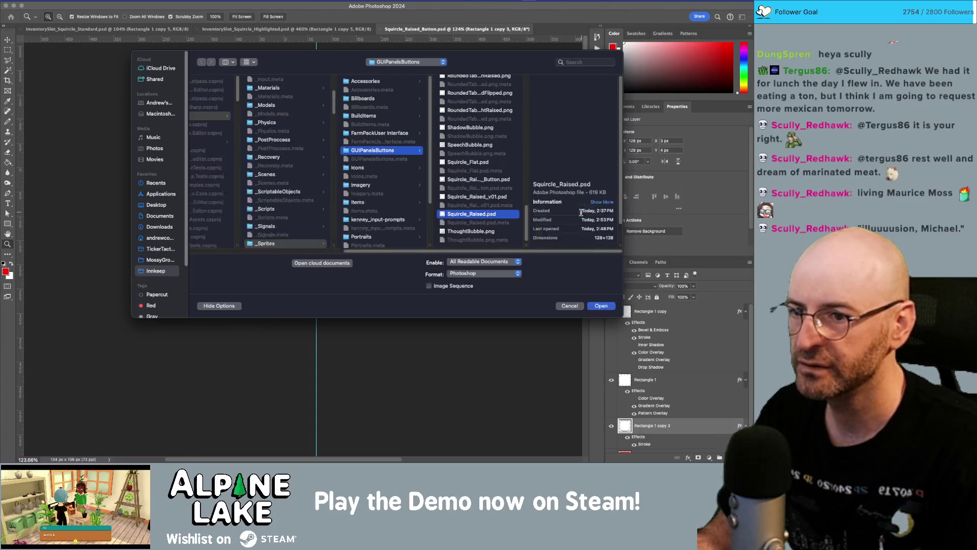
{"action": "double_click", "coordinate": [481, 214]}
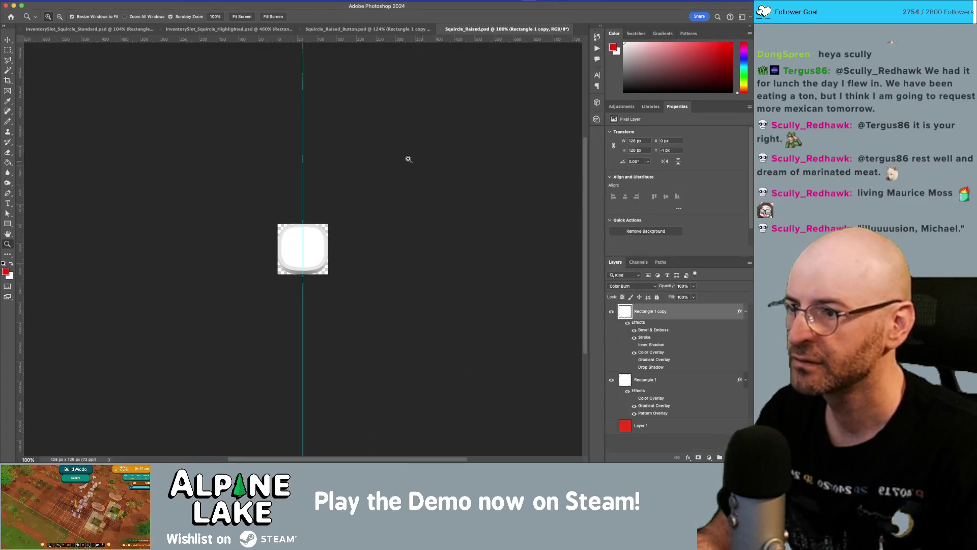
Confirm in Image Size that the image is 128 × 128 px, then return to Unity.
{"action": "left_click", "coordinate": [118, 1]}
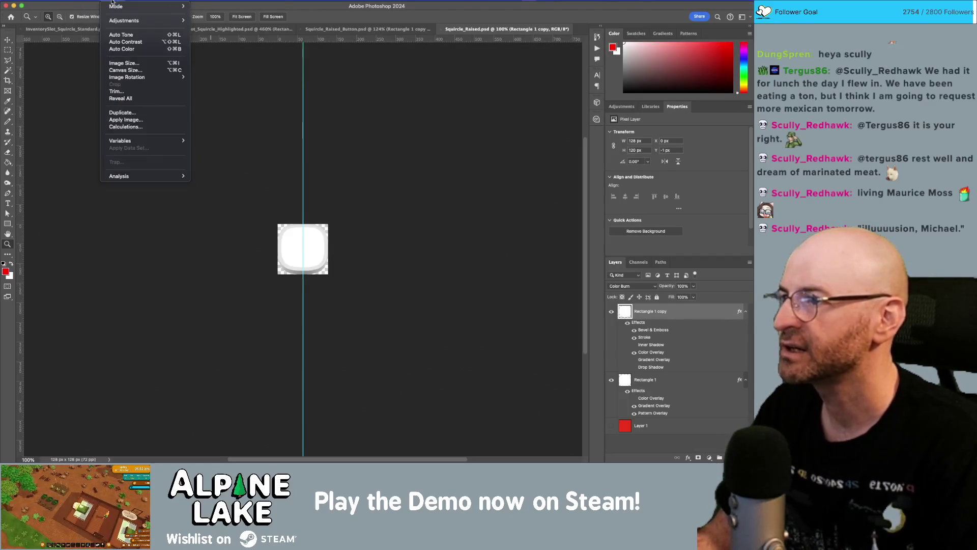
{"action": "left_click", "coordinate": [124, 62]}
{"action": "left_click", "coordinate": [451, 191]}
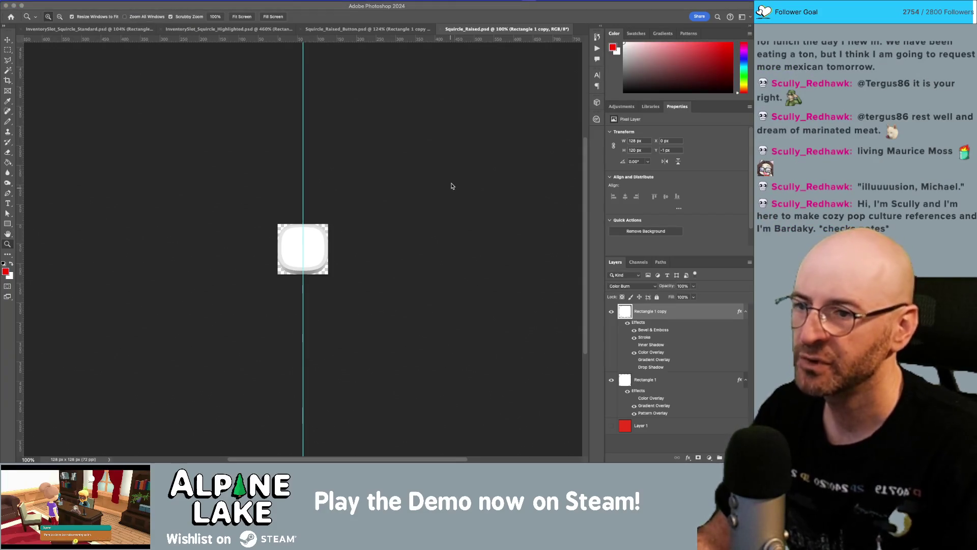
{"action": "key", "text": "super+Tab"}
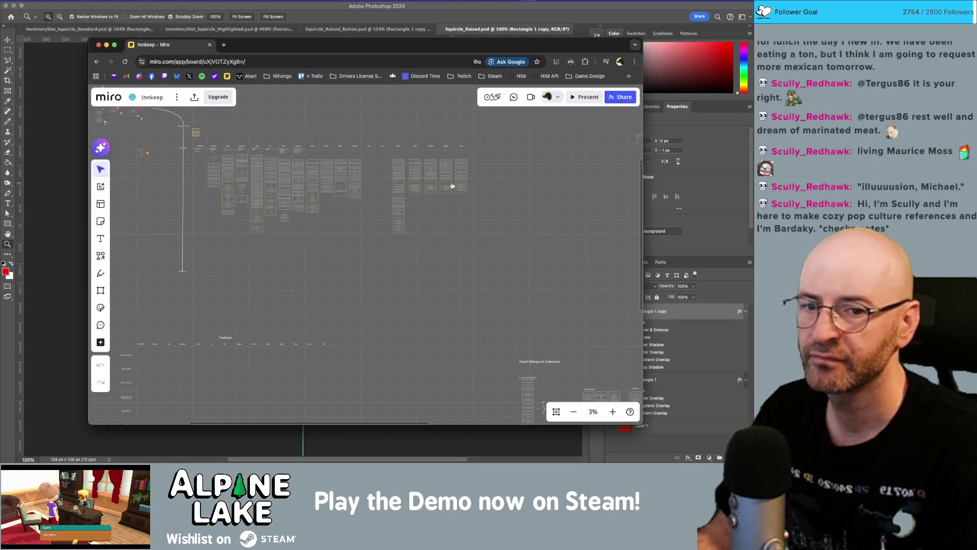
{"action": "key", "text": "super+Tab"}
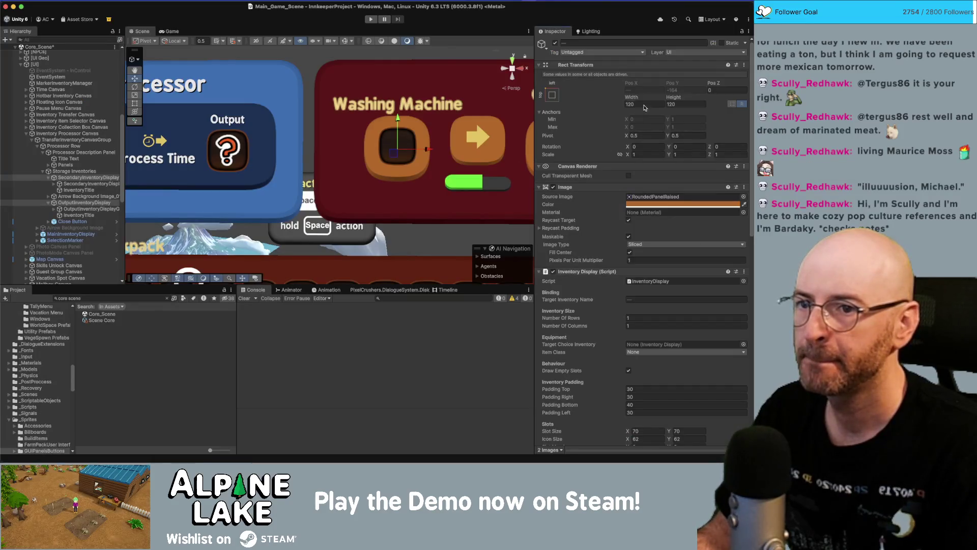
Set the input inventory slot's Rect Transform Width and Height to 128 × 128.
{"action": "left_click", "coordinate": [644, 105]}
{"action": "type", "text": "128"}
{"action": "key", "text": "Tab"}
{"action": "type", "text": "128"}
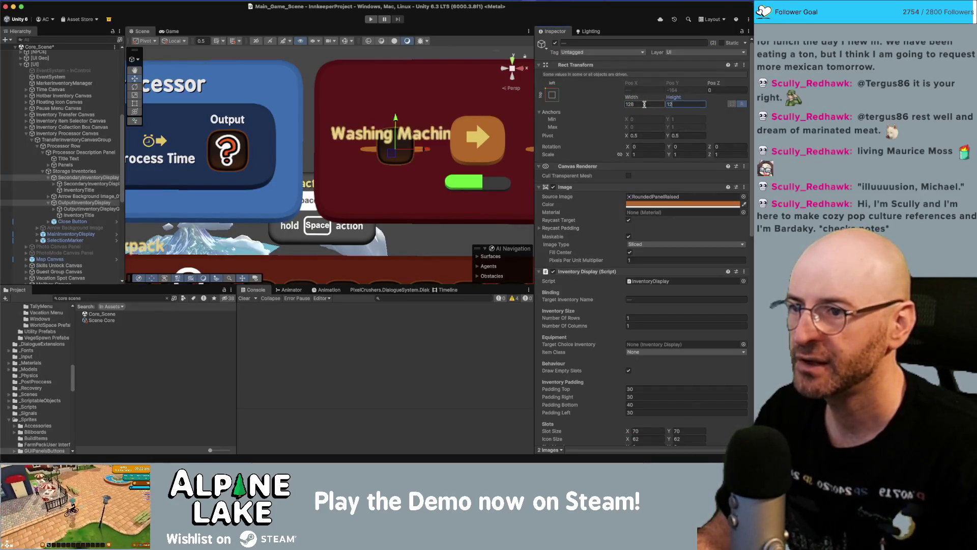
{"action": "scroll", "coordinate": [438, 175], "scroll_direction": "down", "scroll_amount": 3}
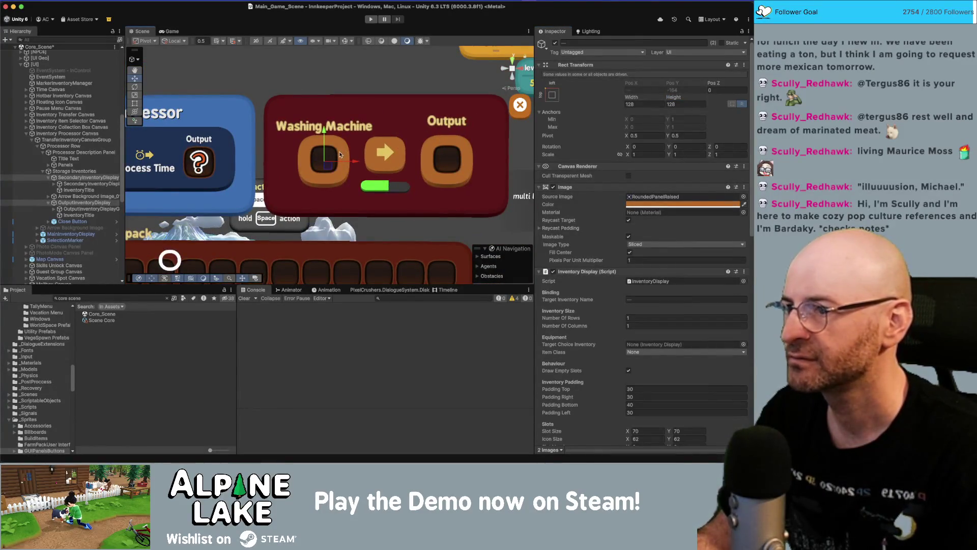
{"action": "scroll", "coordinate": [278, 155], "scroll_direction": "down", "scroll_amount": 1}
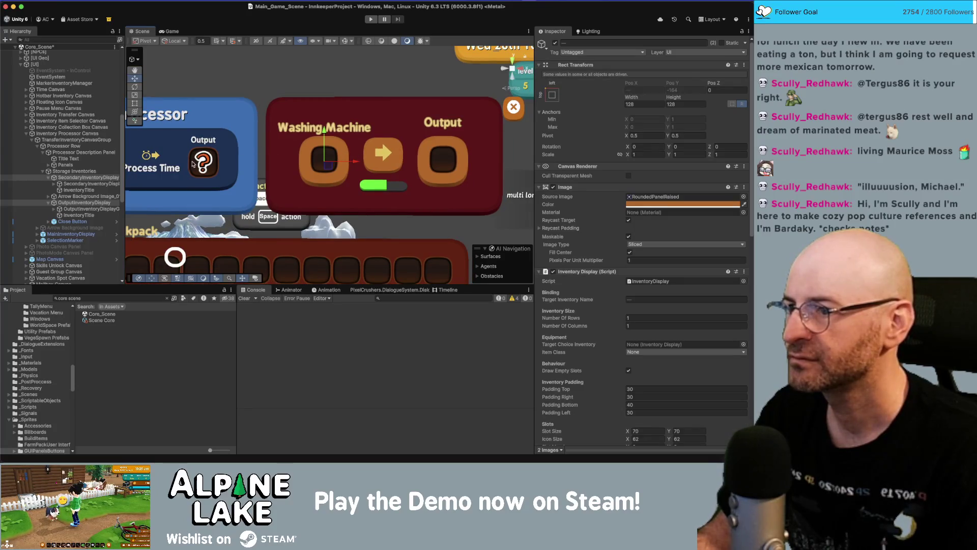
{"action": "left_click", "coordinate": [87, 196]}
Set Arrow Background Image_01 to 128 × 128.
{"action": "left_click", "coordinate": [655, 105]}
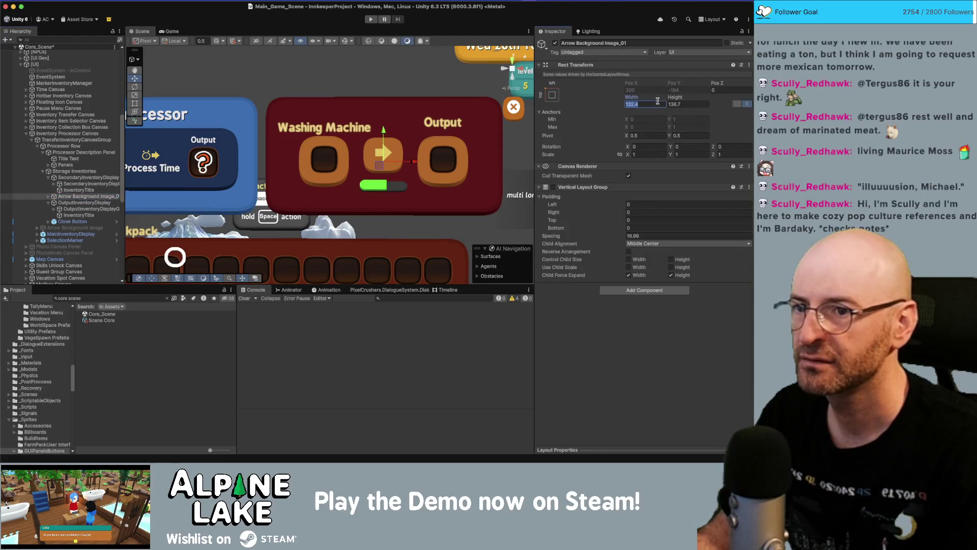
{"action": "type", "text": "128"}
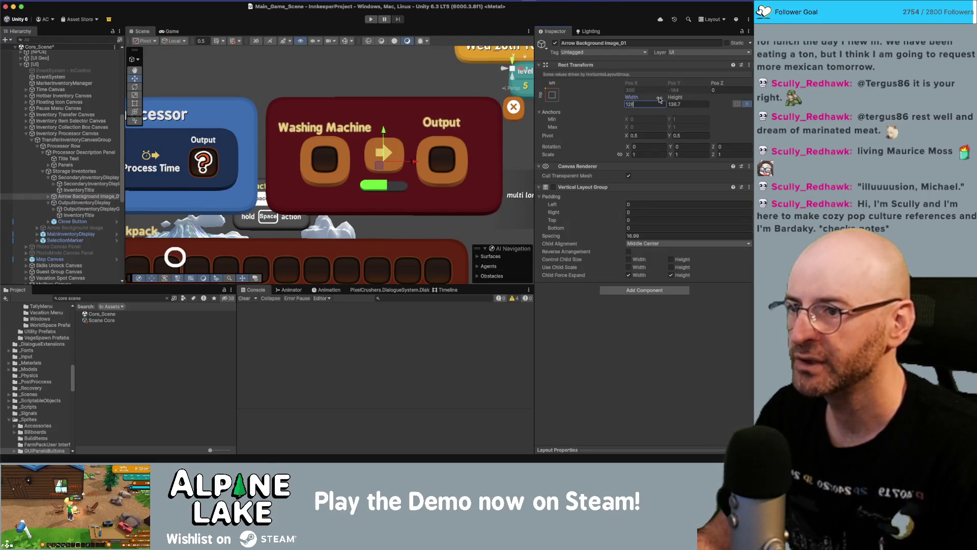
{"action": "key", "text": "Tab"}
{"action": "type", "text": "128"}
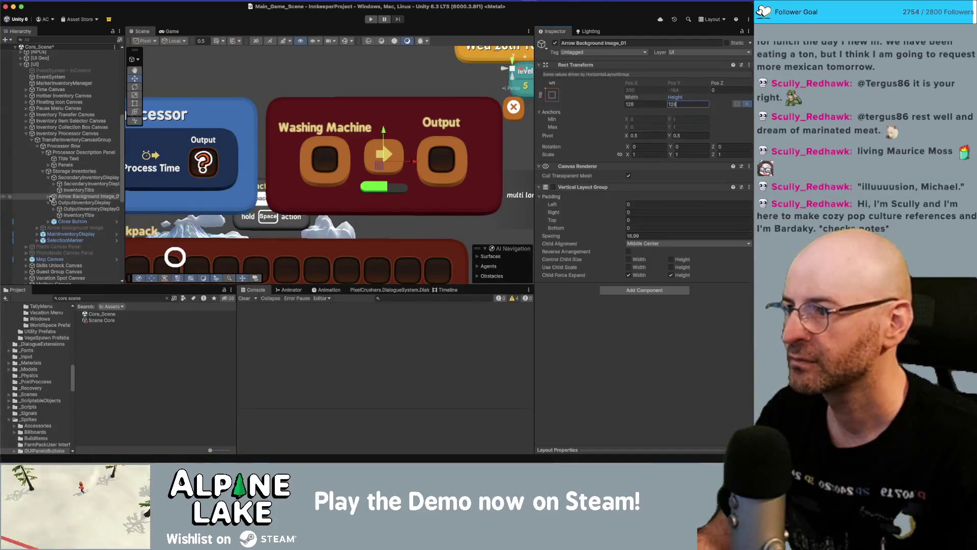
{"action": "left_click", "coordinate": [53, 197]}
Resize the inner Arrow Background Image to 90 wide by 80 tall.
{"action": "left_click", "coordinate": [50, 197]}
{"action": "left_click", "coordinate": [89, 203]}
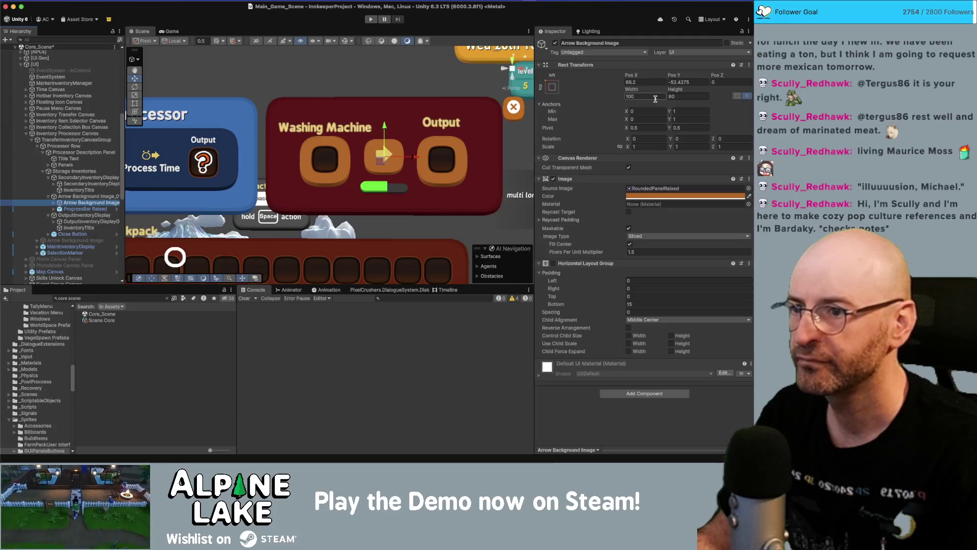
{"action": "double_click", "coordinate": [660, 249]}
{"action": "type", "text": "2"}
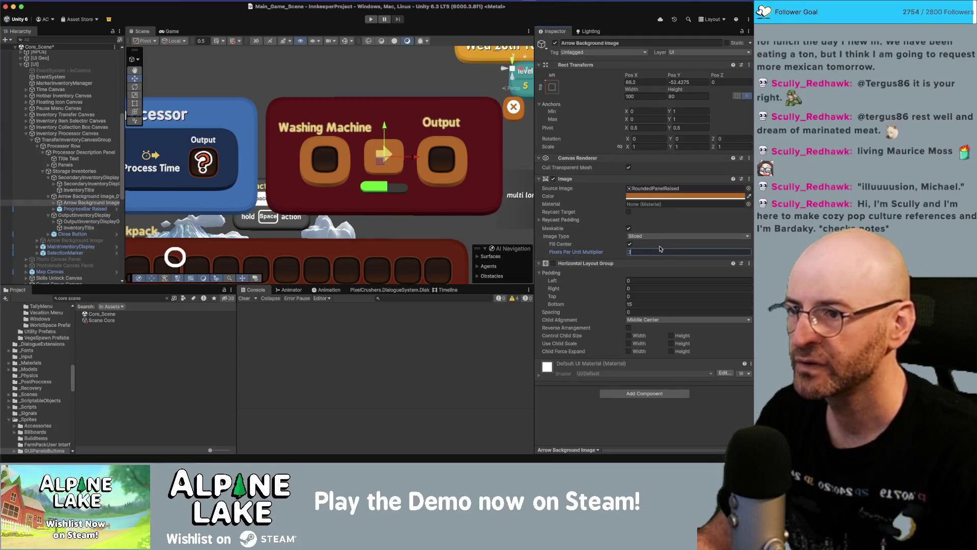
{"action": "key", "text": "Escape"}
{"action": "type", "text": ".5"}
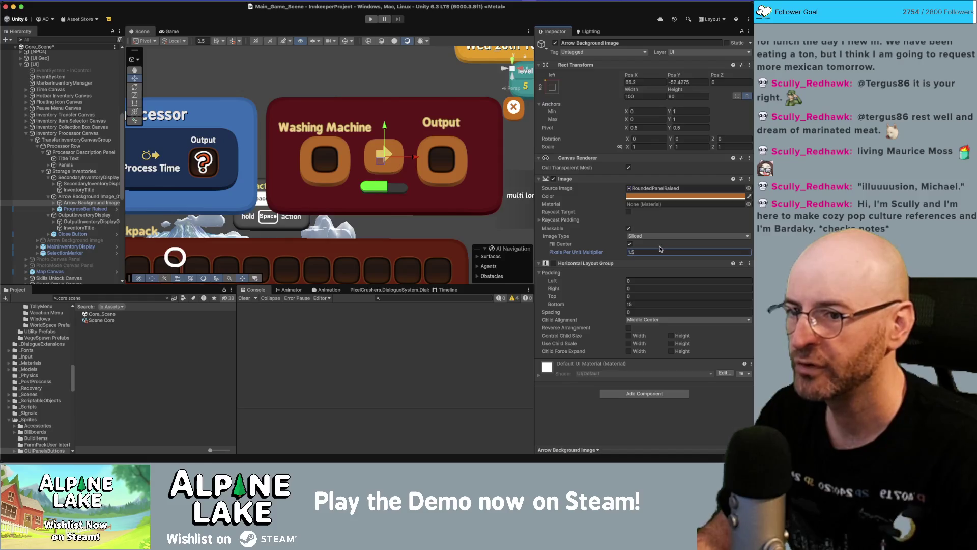
{"action": "left_click", "coordinate": [646, 96]}
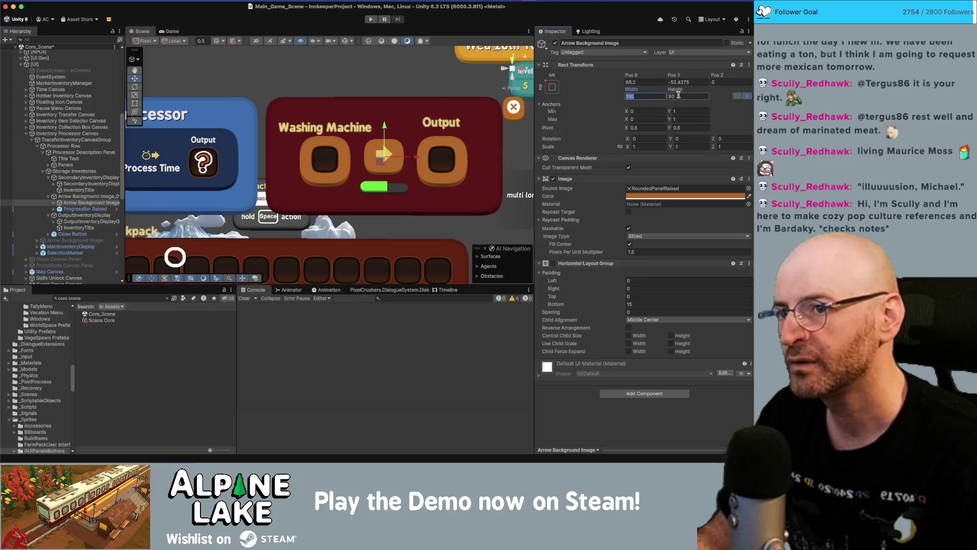
{"action": "type", "text": "80"}
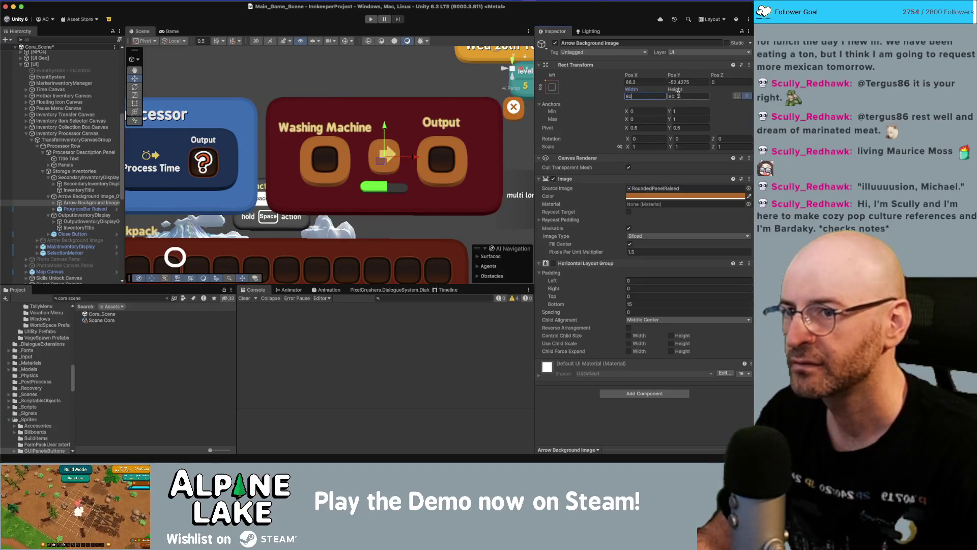
{"action": "key", "text": "Return"}
{"action": "type", "text": "100"}
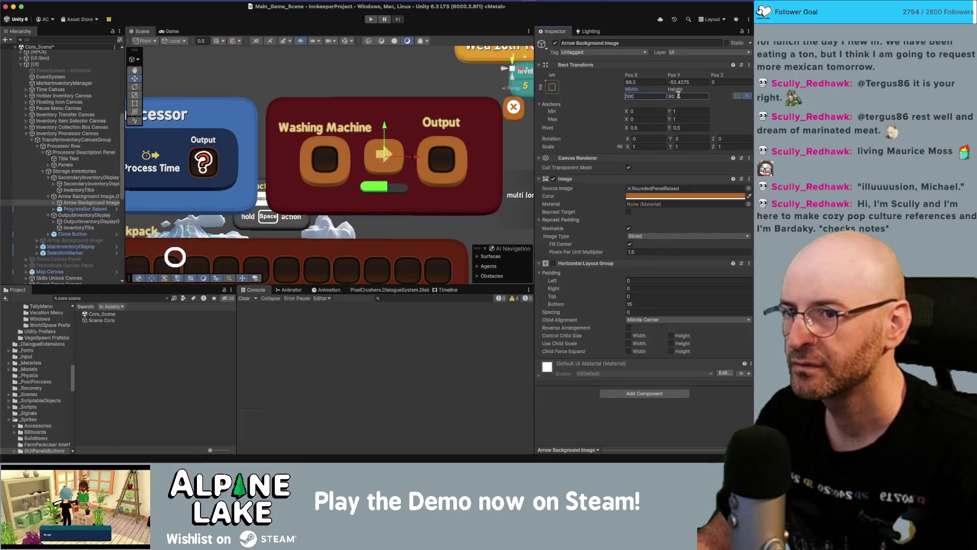
{"action": "key", "text": "Return"}
{"action": "type", "text": "90"}
{"action": "left_click", "coordinate": [679, 96]}
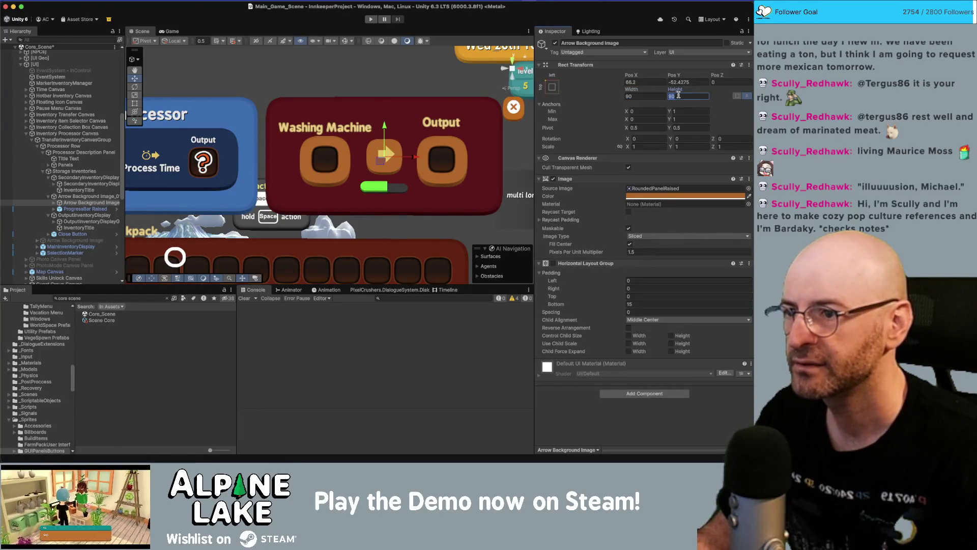
{"action": "type", "text": "80"}
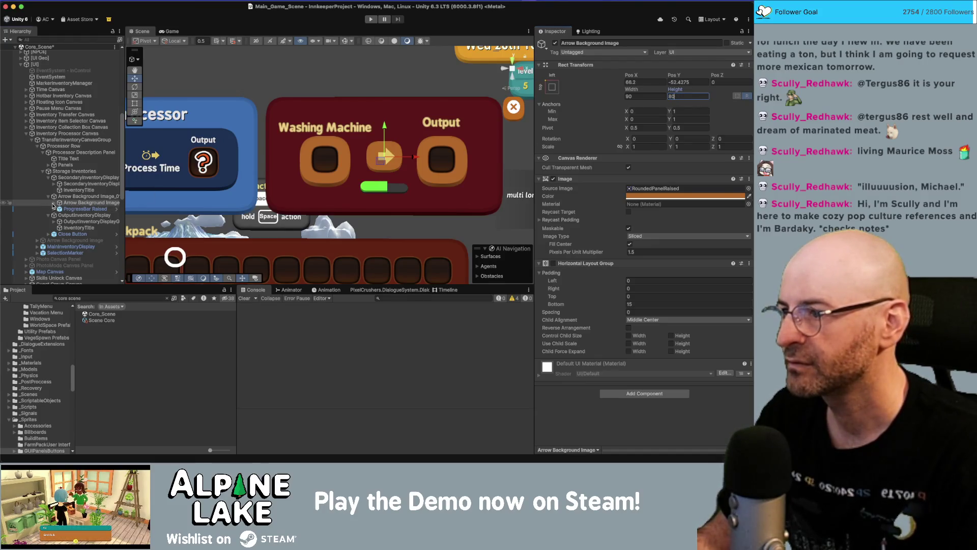
{"action": "left_click", "coordinate": [53, 203]}
Anchor the arrows image to middle-center and set its Pos X to 0.
{"action": "left_click", "coordinate": [82, 215]}
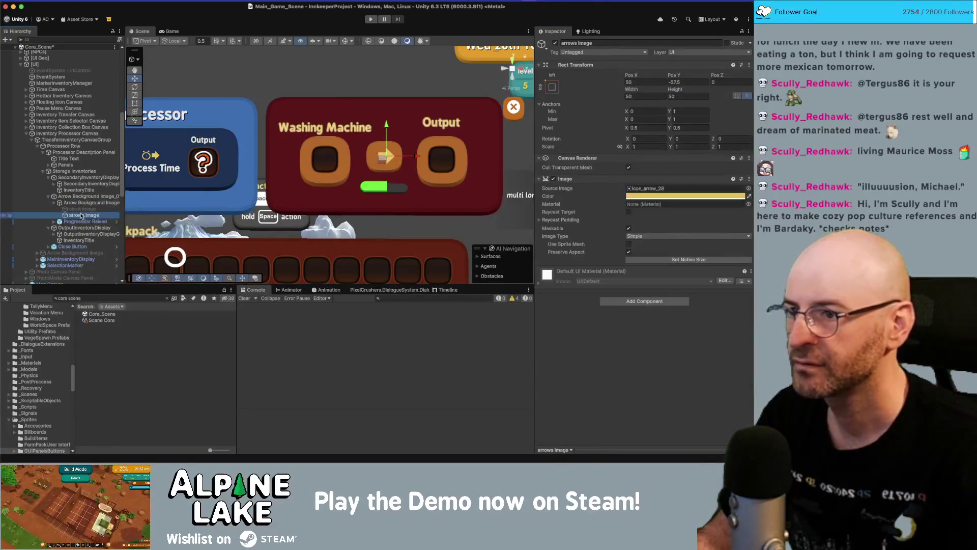
{"action": "left_click", "coordinate": [684, 83]}
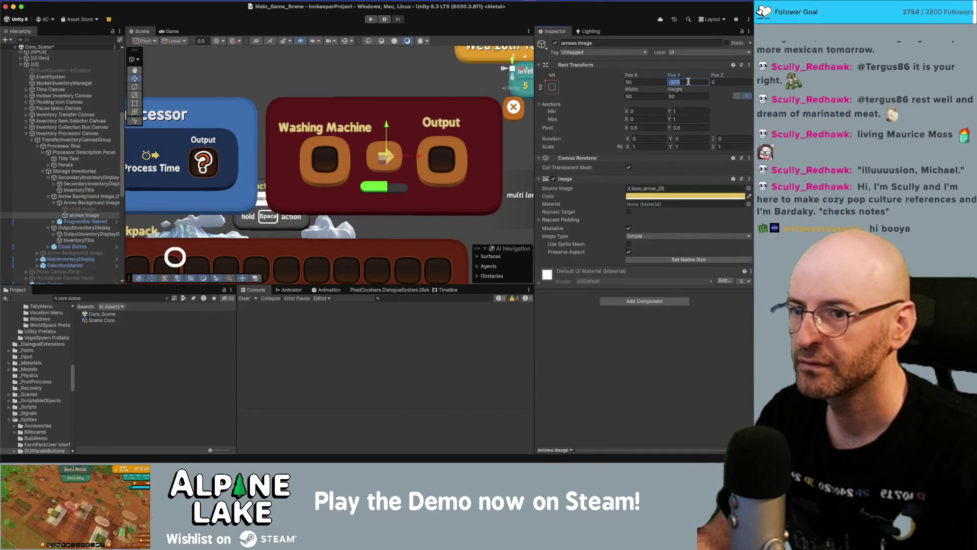
{"action": "left_click", "coordinate": [552, 87]}
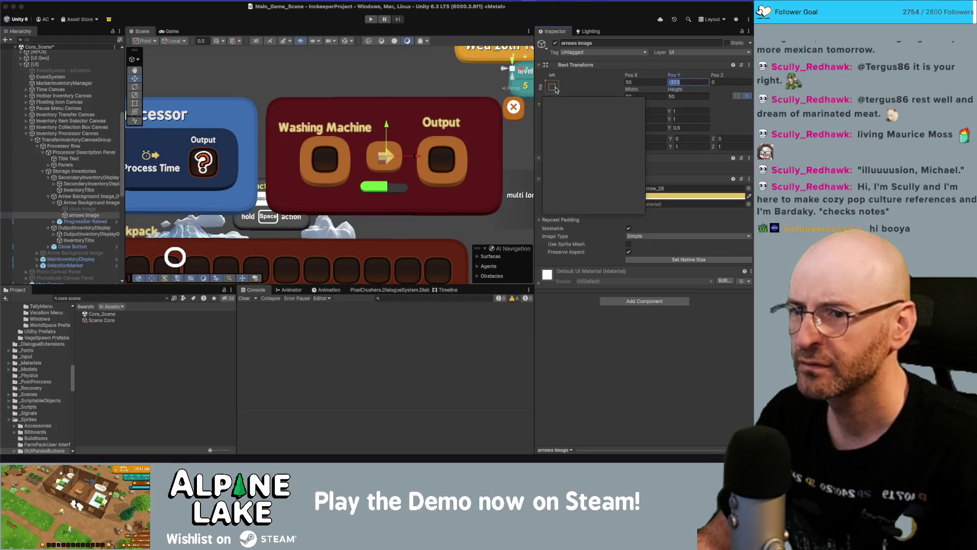
{"action": "left_click", "coordinate": [597, 165], "text": "alt"}
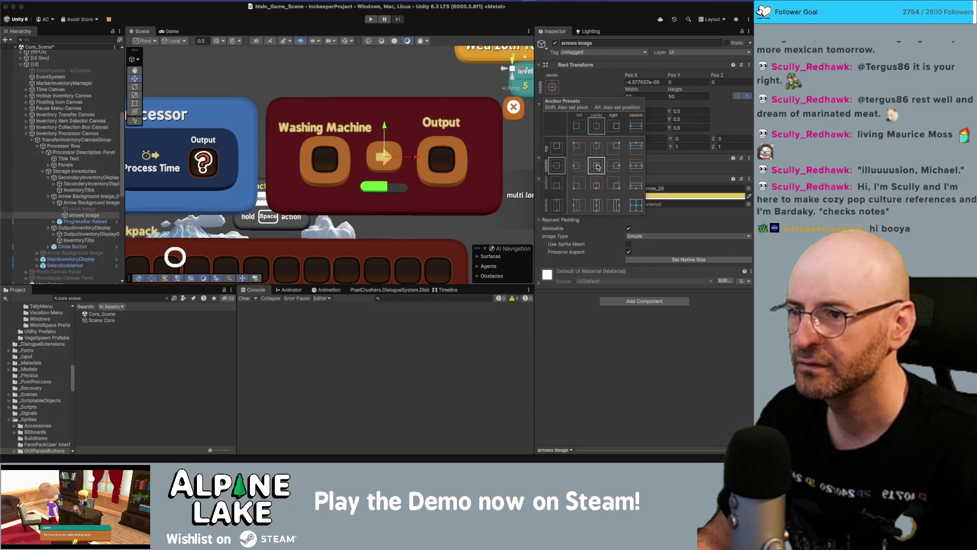
{"action": "left_click", "coordinate": [597, 168], "text": "alt+shift"}
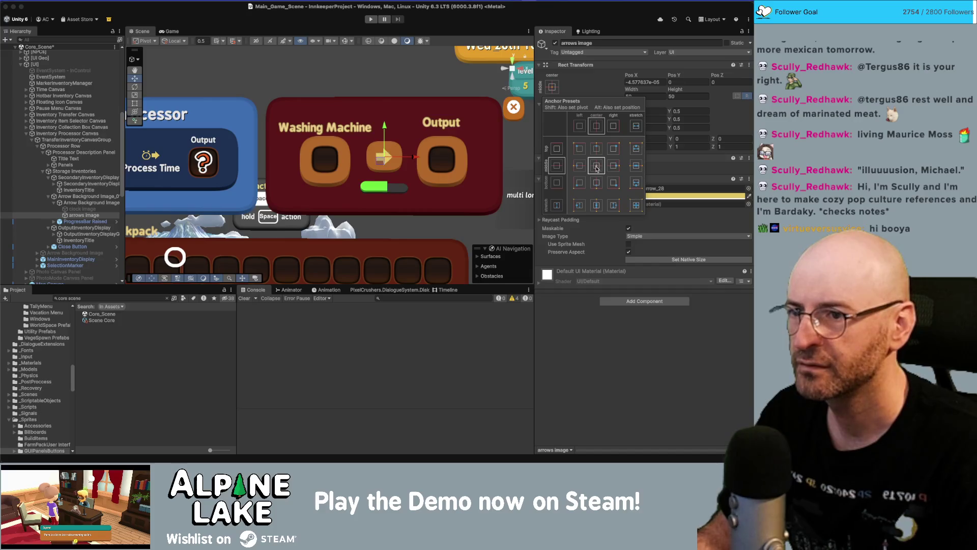
{"action": "left_click", "coordinate": [644, 82]}
{"action": "type", "text": "0"}
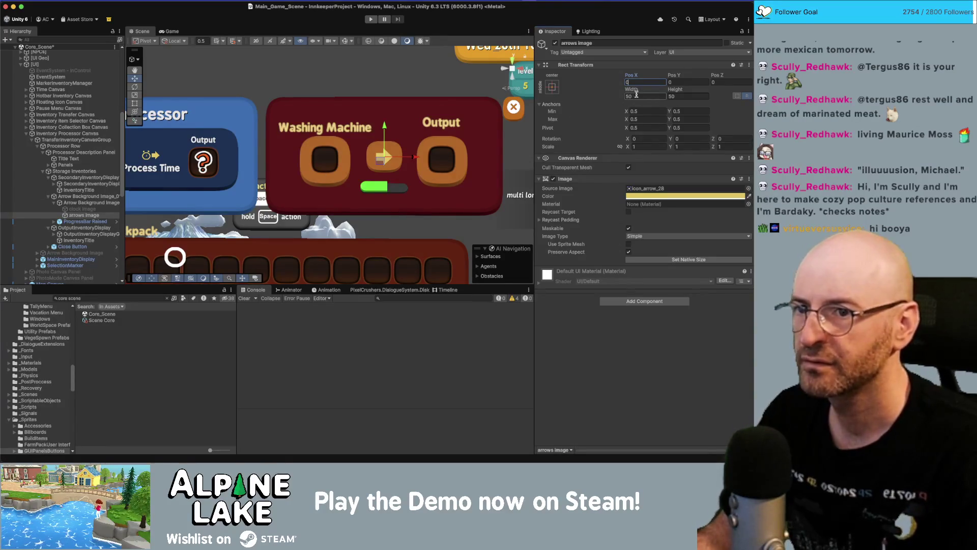
Resize the arrows image to 50 × 50.
{"action": "left_click", "coordinate": [655, 96]}
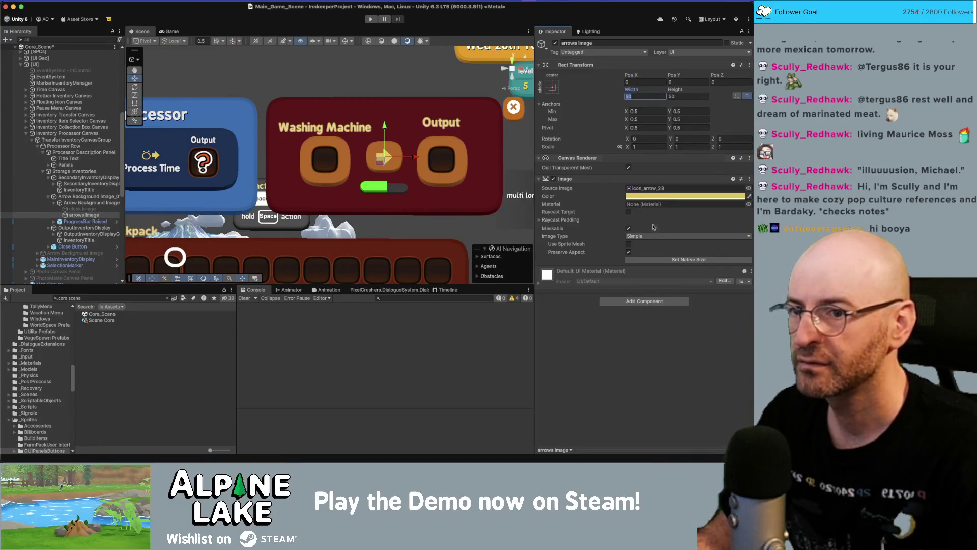
{"action": "left_click", "coordinate": [656, 260]}
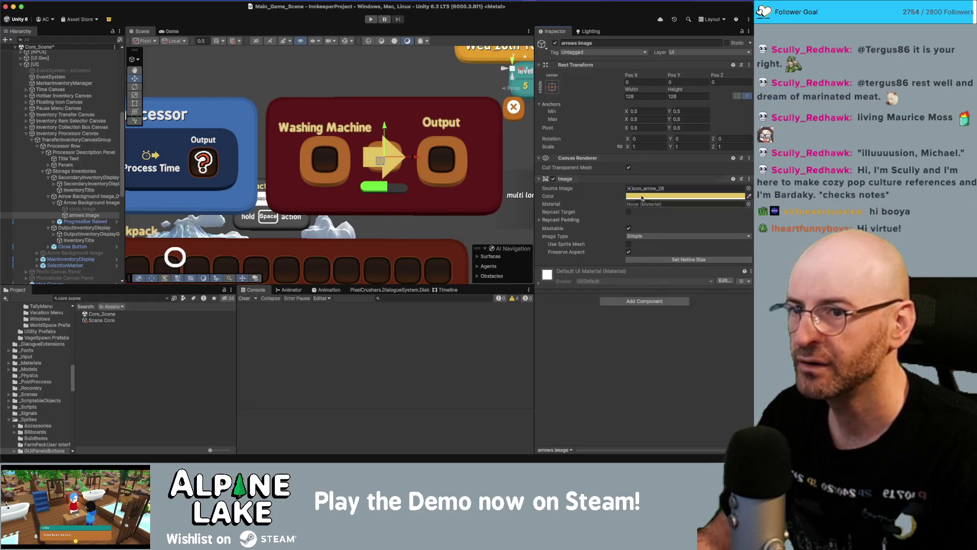
{"action": "left_click", "coordinate": [643, 96]}
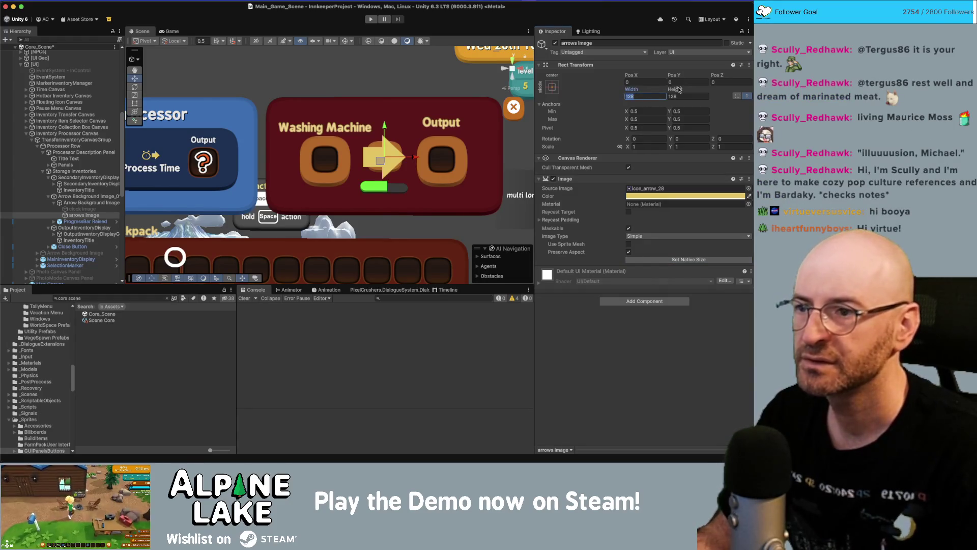
{"action": "type", "text": "64"}
{"action": "key", "text": "Tab"}
{"action": "left_click", "coordinate": [655, 97]}
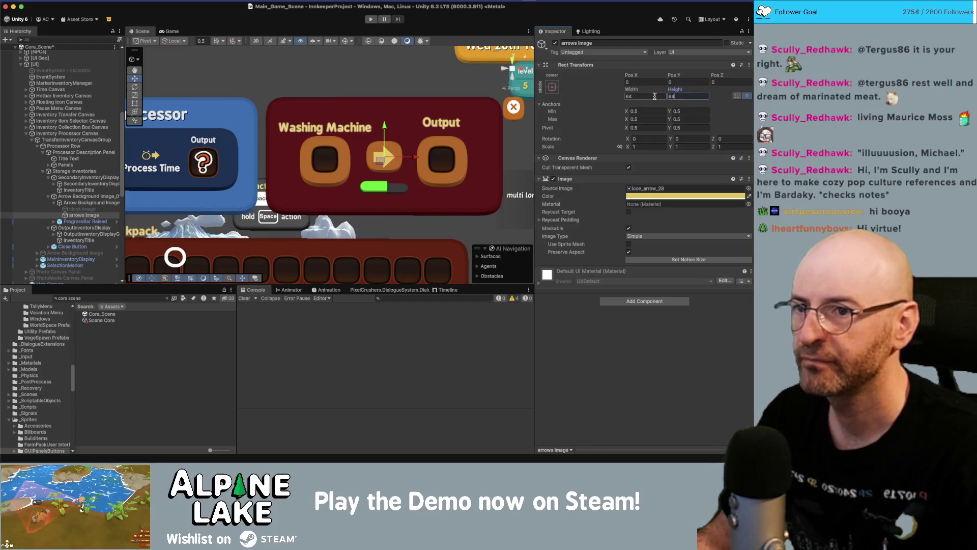
{"action": "type", "text": "50"}
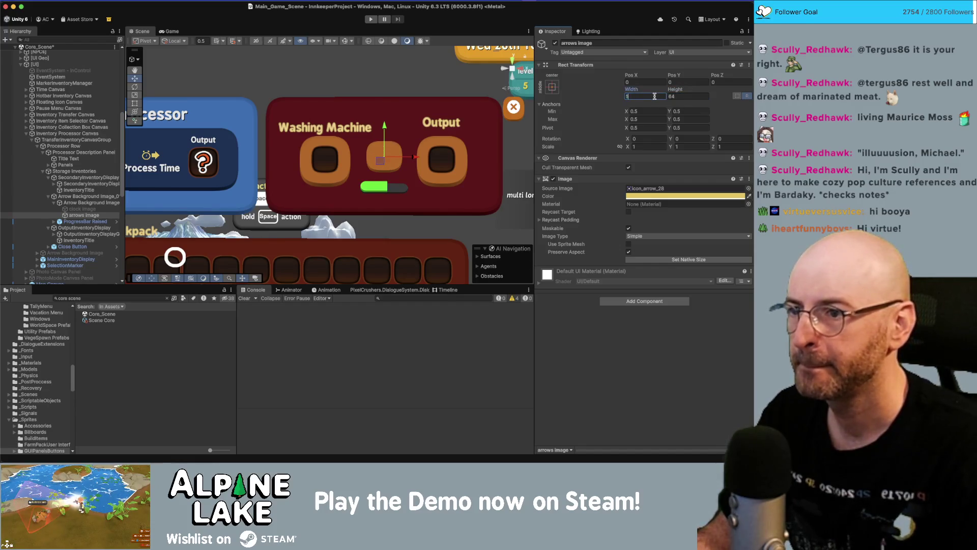
{"action": "key", "text": "Tab"}
{"action": "type", "text": "50"}
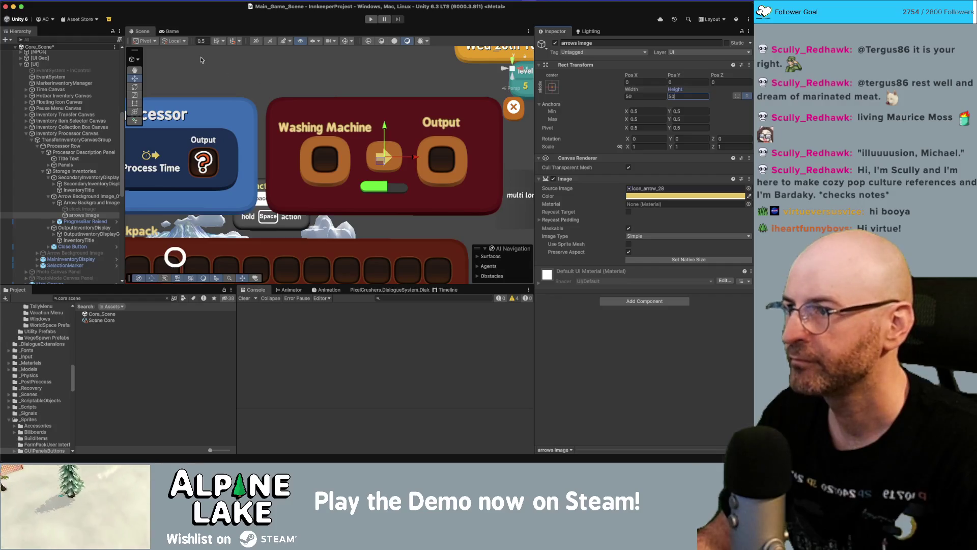
{"action": "left_click", "coordinate": [206, 61]}
{"action": "left_click_drag", "start_coordinate": [328, 119], "coordinate": [306, 113]}
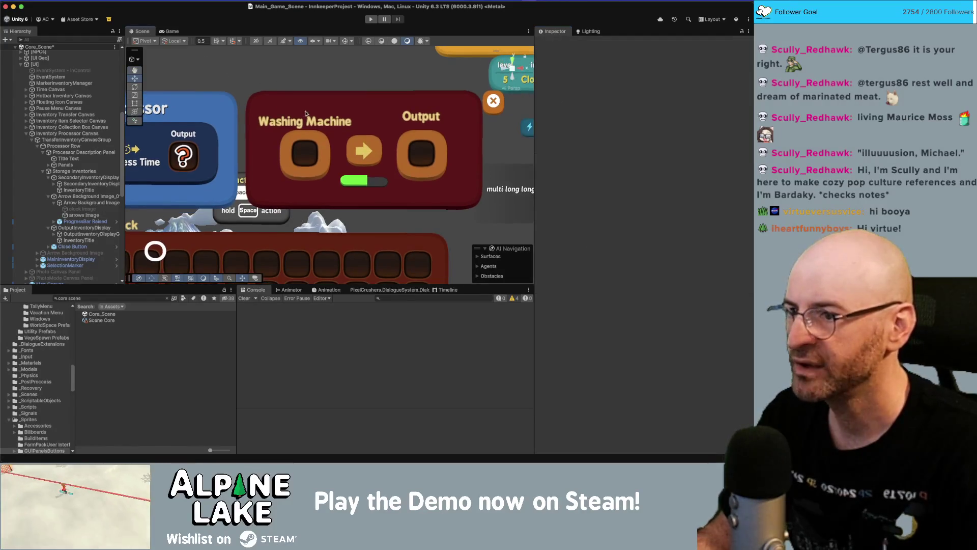
{"action": "scroll", "coordinate": [326, 164], "scroll_direction": "up", "scroll_amount": 1}
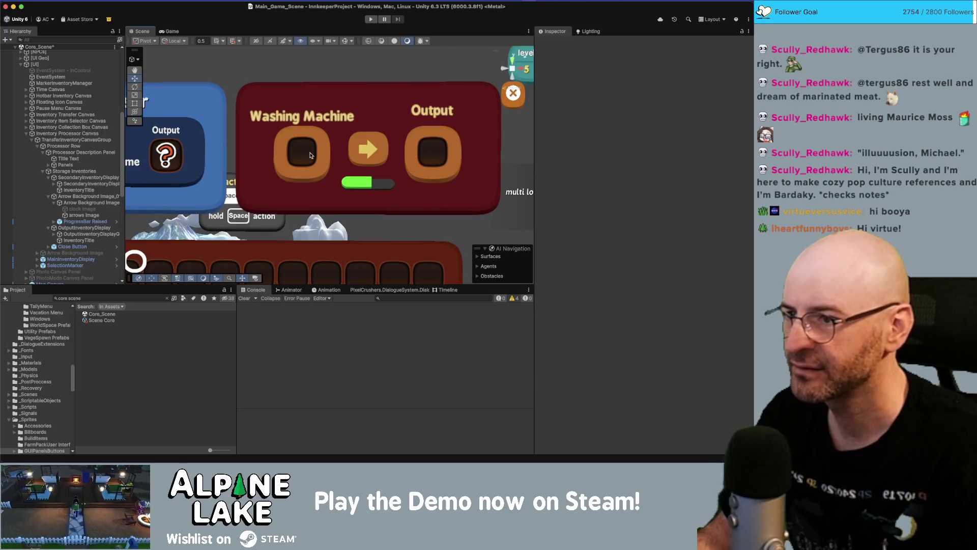
Move the arrows image to Pos X 3, Pos Y 3.
{"action": "left_click", "coordinate": [86, 215]}
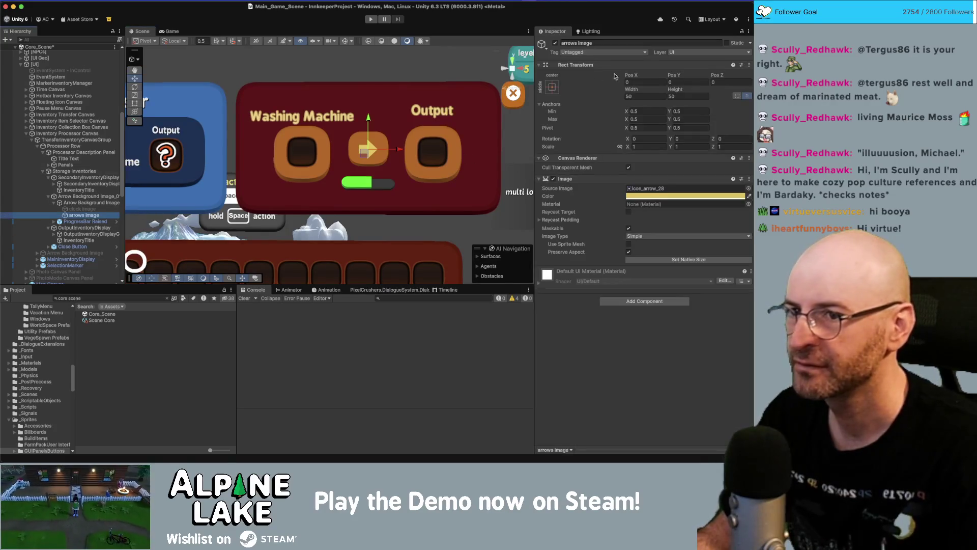
{"action": "left_click", "coordinate": [631, 78]}
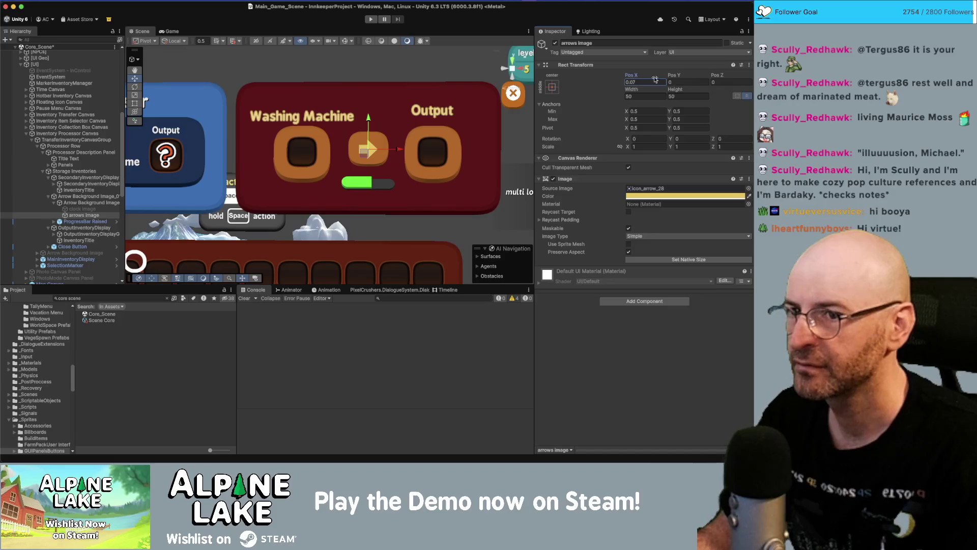
{"action": "type", "text": "1"}
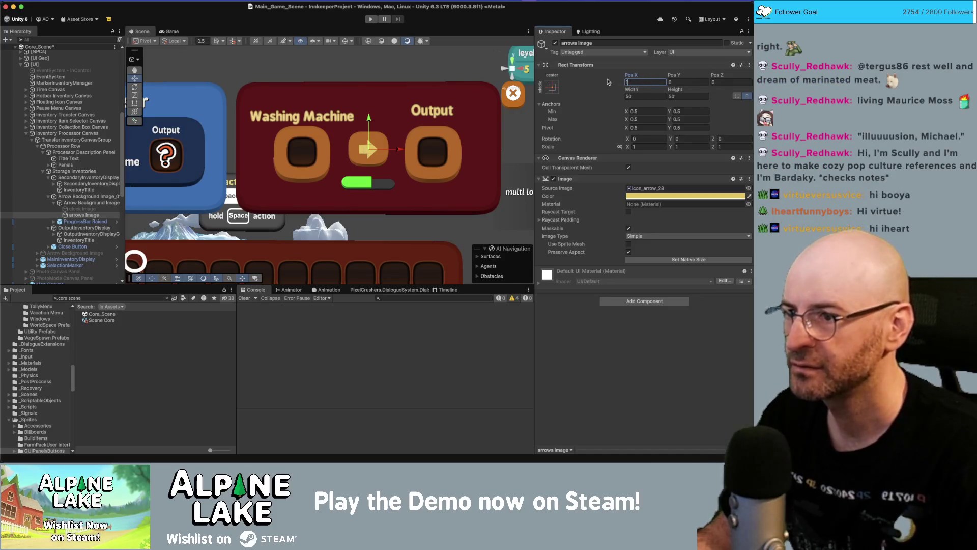
{"action": "key", "text": "BackSpace"}
{"action": "type", "text": "3"}
{"action": "key", "text": "Tab"}
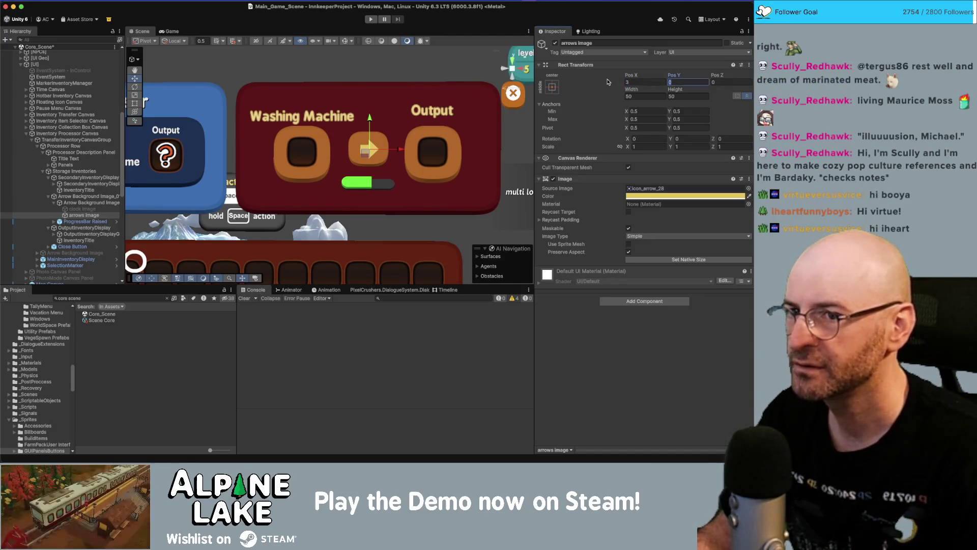
{"action": "type", "text": "3"}
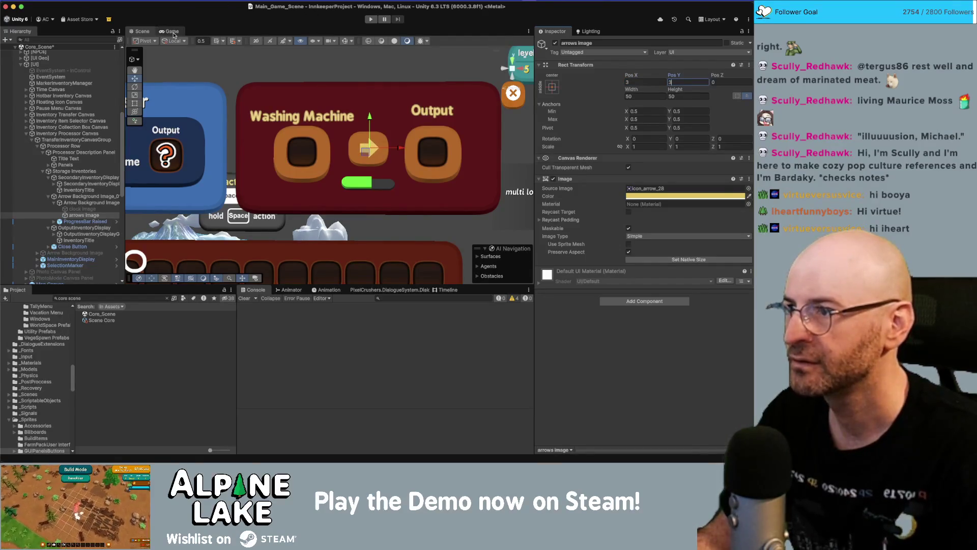
{"action": "left_click", "coordinate": [219, 64]}
{"action": "scroll", "coordinate": [324, 77], "scroll_direction": "down", "scroll_amount": 5}
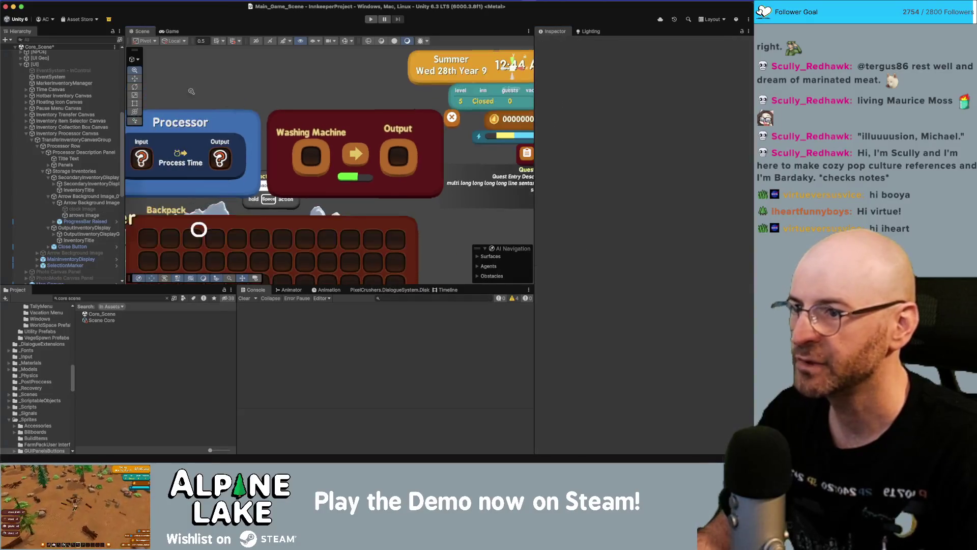
{"action": "scroll", "coordinate": [377, 144], "scroll_direction": "up", "scroll_amount": 2}
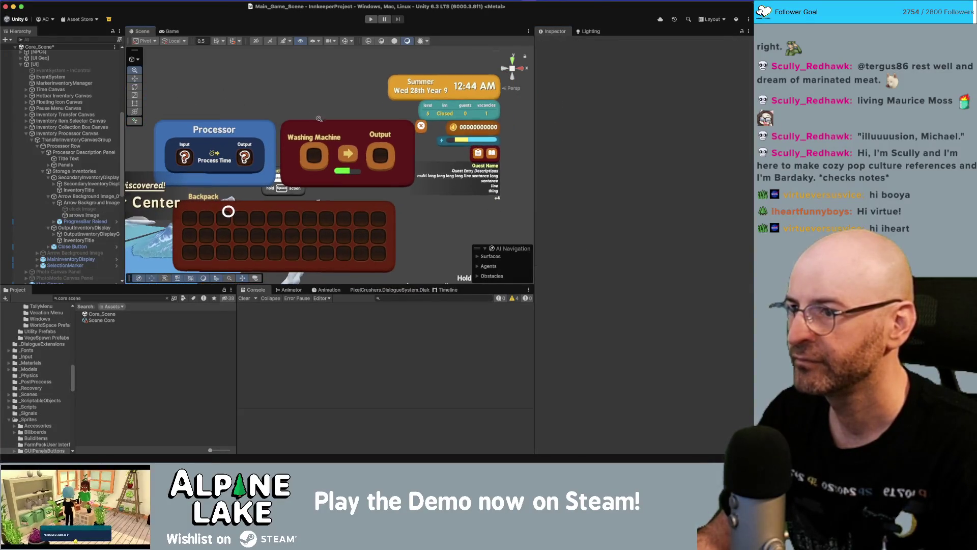
{"action": "scroll", "coordinate": [377, 144], "scroll_direction": "up", "scroll_amount": 1}
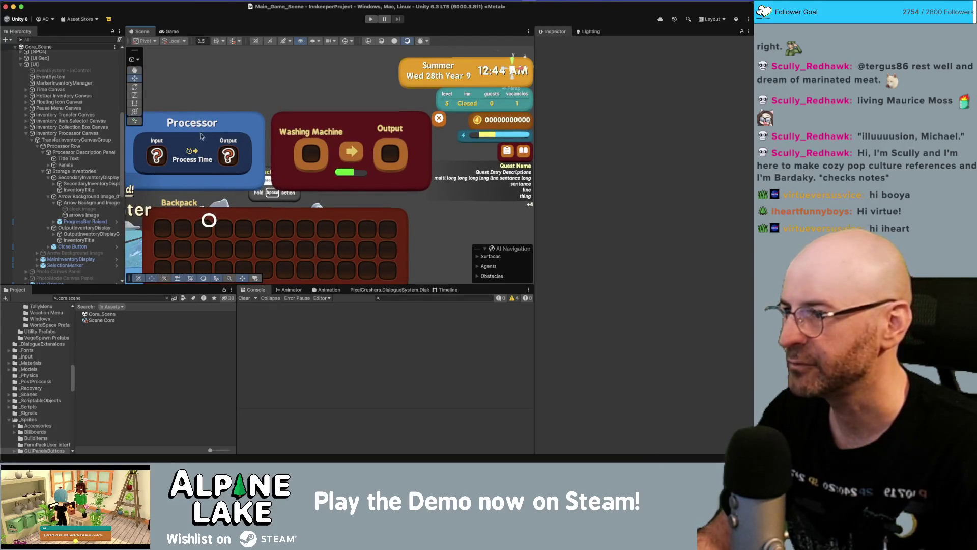
{"action": "left_click", "coordinate": [76, 190]}
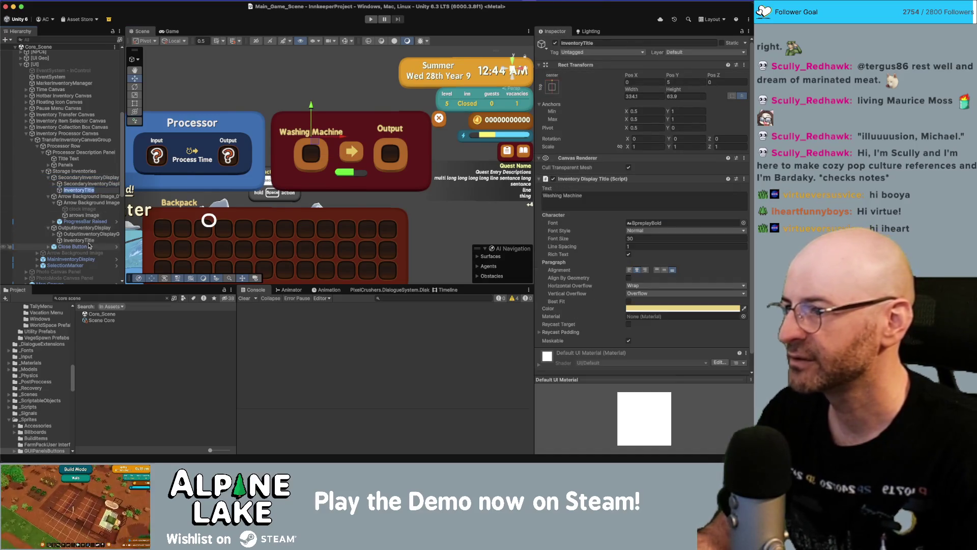
Compare the Washing Machine title's height with the slot grid and Output title layouts.
{"action": "left_click", "coordinate": [88, 243], "text": "super"}
{"action": "left_click", "coordinate": [88, 242]}
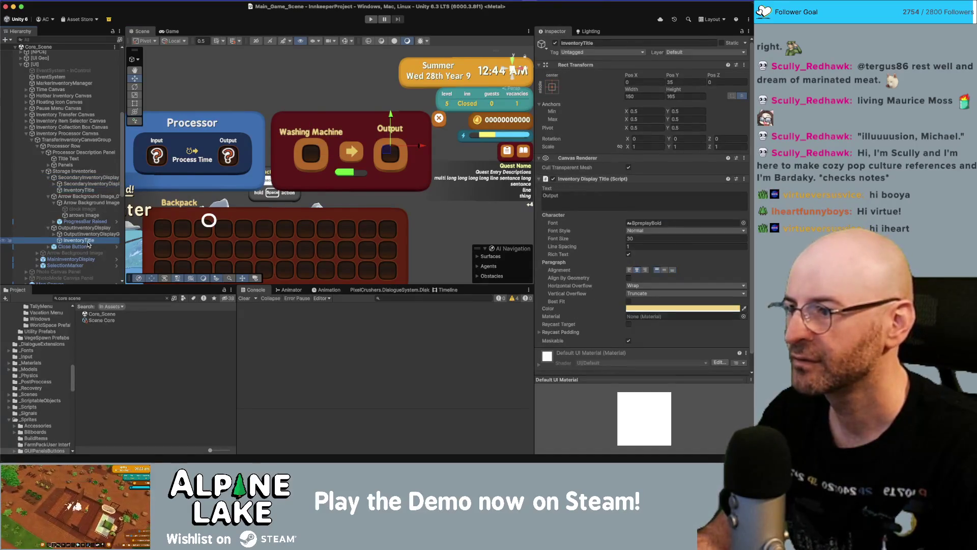
{"action": "left_click", "coordinate": [87, 190]}
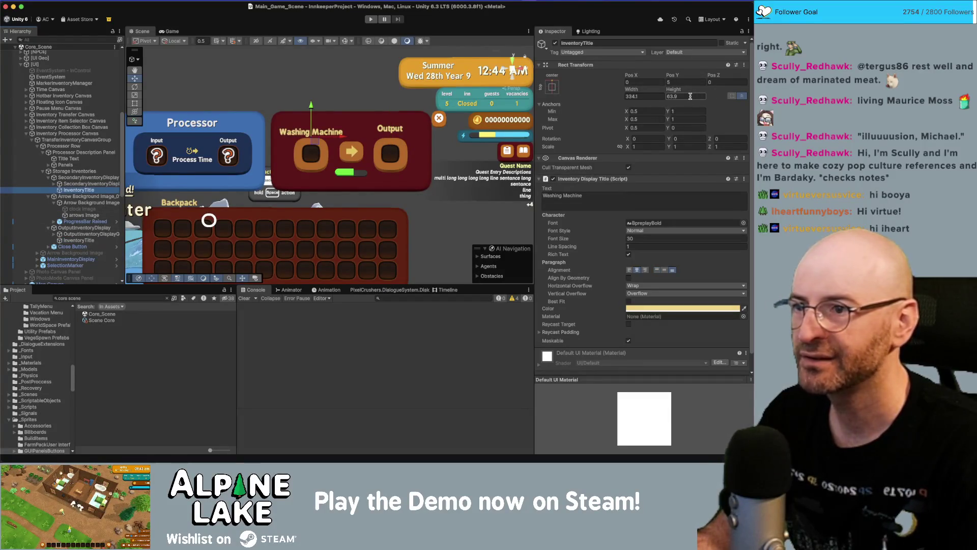
{"action": "left_click", "coordinate": [687, 95]}
{"action": "type", "text": "35"}
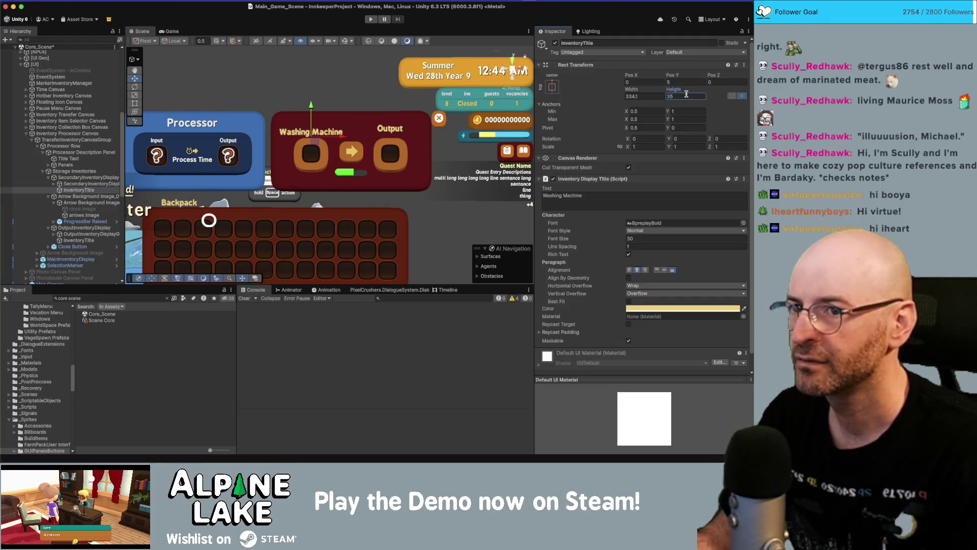
{"action": "left_click", "coordinate": [98, 183]}
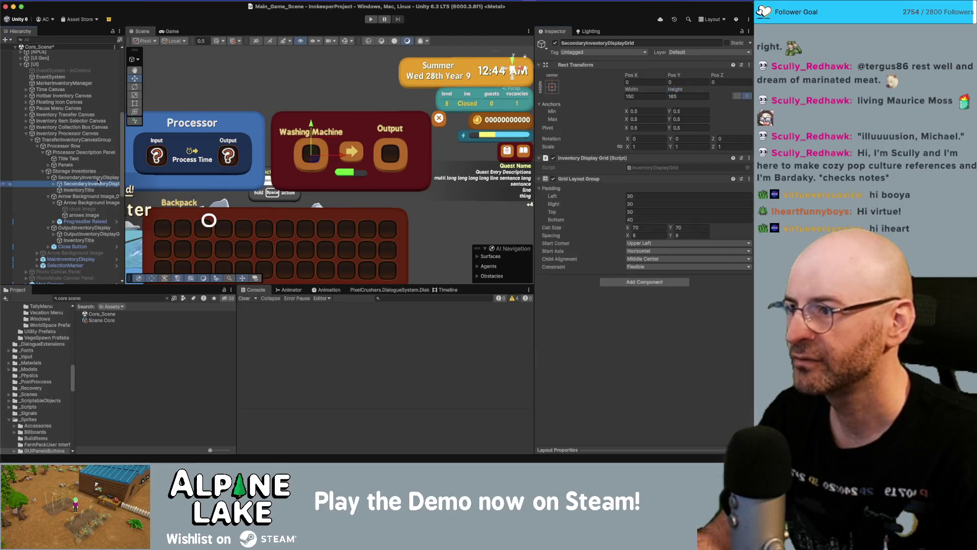
{"action": "left_click", "coordinate": [98, 178]}
{"action": "left_click", "coordinate": [92, 190]}
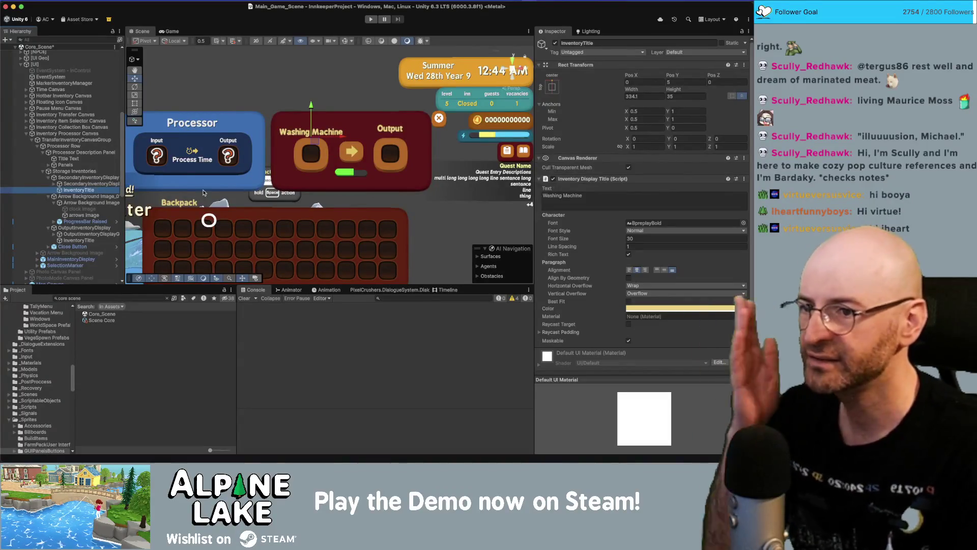
{"action": "left_click", "coordinate": [81, 241]}
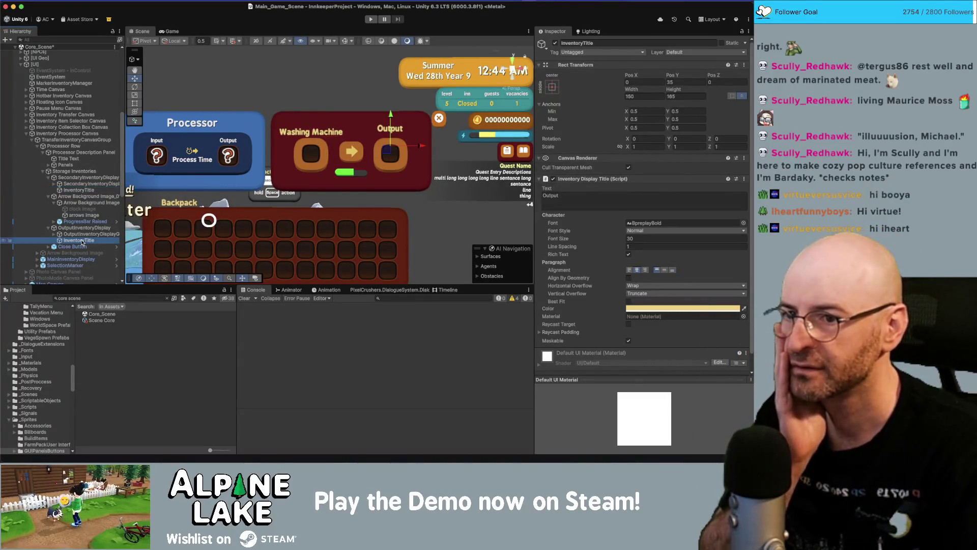
{"action": "left_click", "coordinate": [88, 191]}
Set the Washing Machine title's Min and Max Y anchors to 0.5.
{"action": "left_click", "coordinate": [681, 110]}
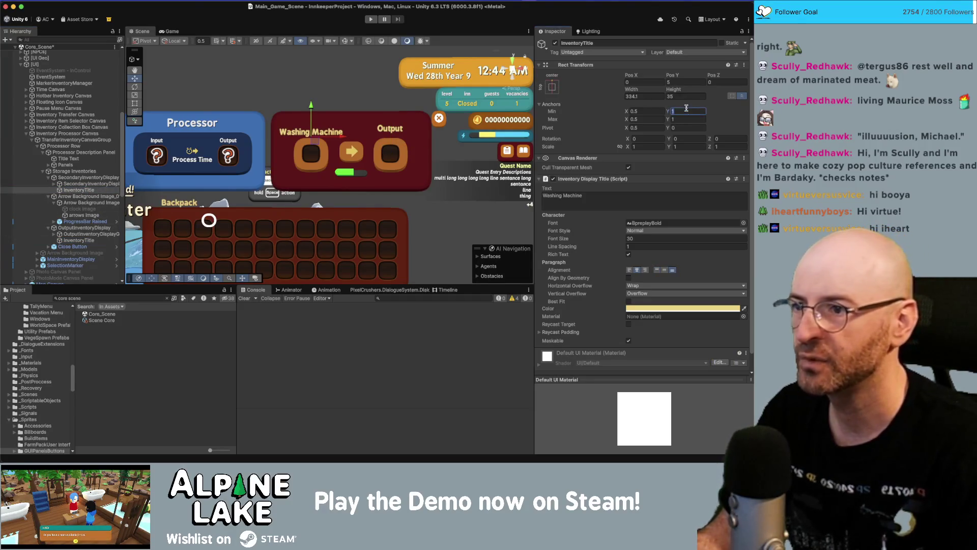
{"action": "type", "text": ".5"}
{"action": "key", "text": "Tab"}
{"action": "key", "text": "Tab"}
{"action": "type", "text": ".5"}
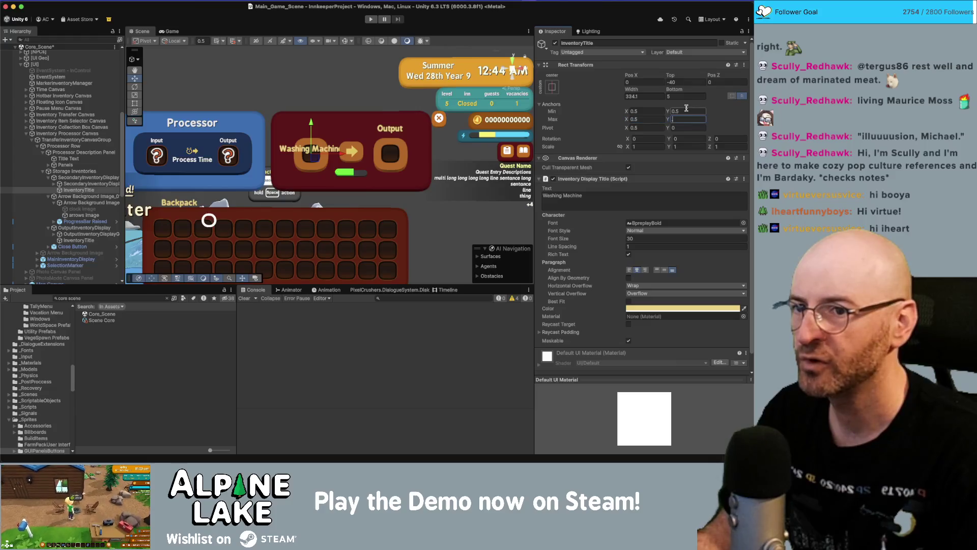
{"action": "key", "text": "Tab"}
{"action": "key", "text": "Tab"}
{"action": "type", "text": "1"}
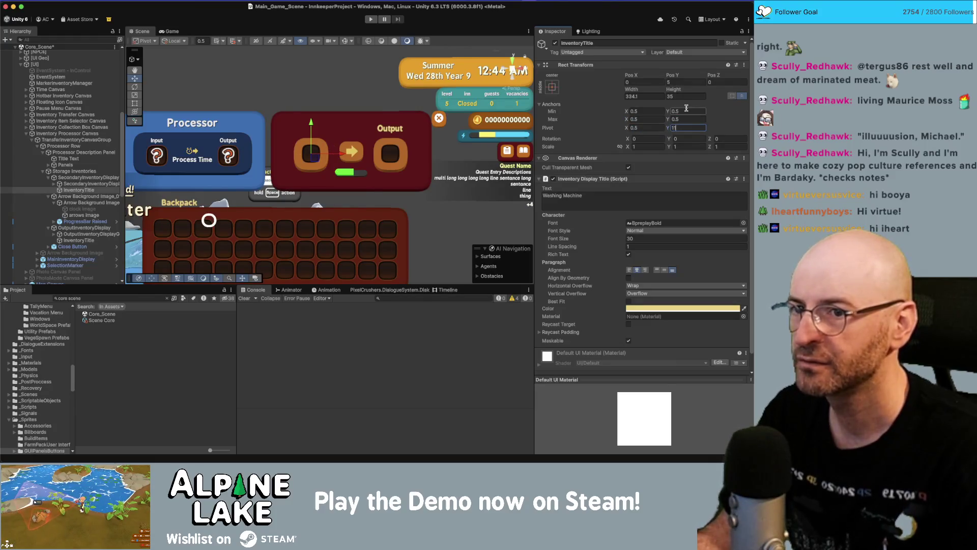
{"action": "type", "text": ".5"}
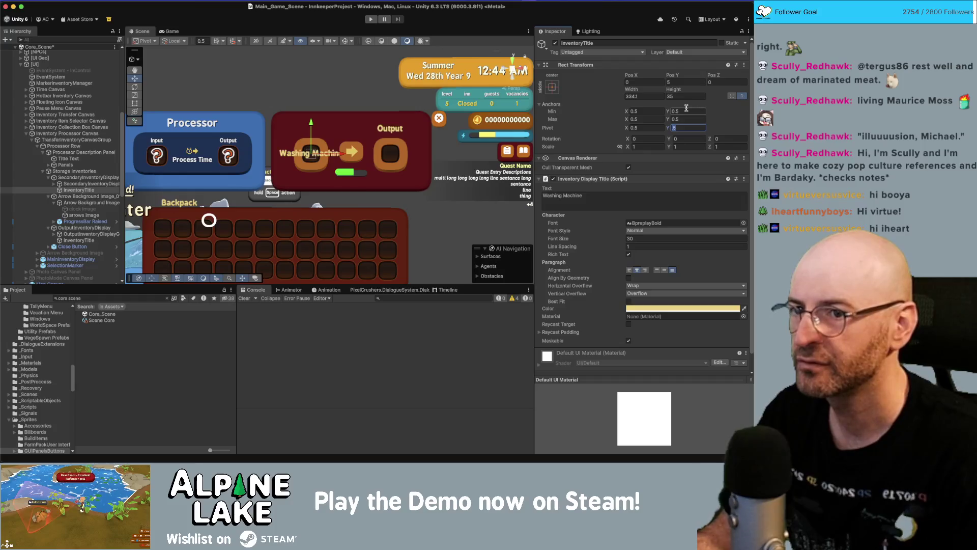
{"action": "type", "text": "0"}
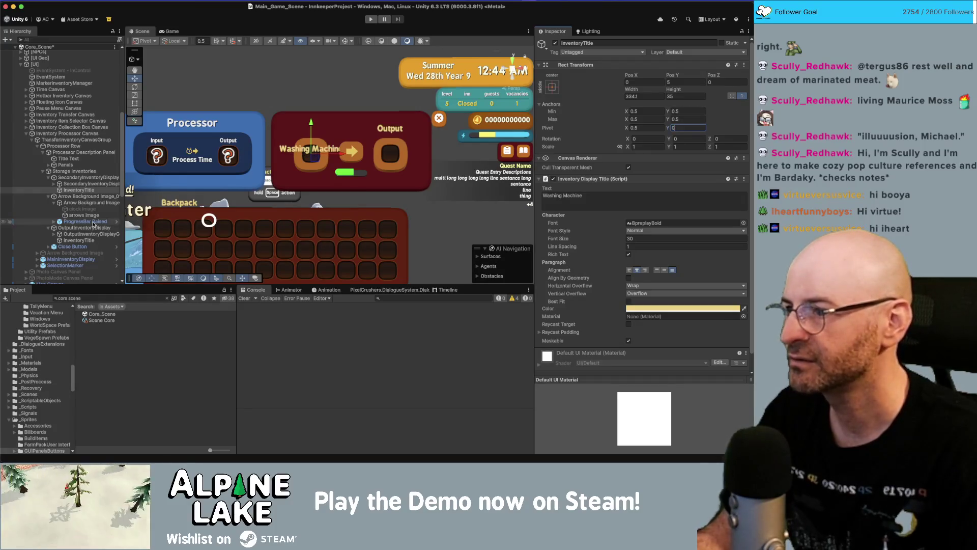
{"action": "left_click", "coordinate": [88, 240]}
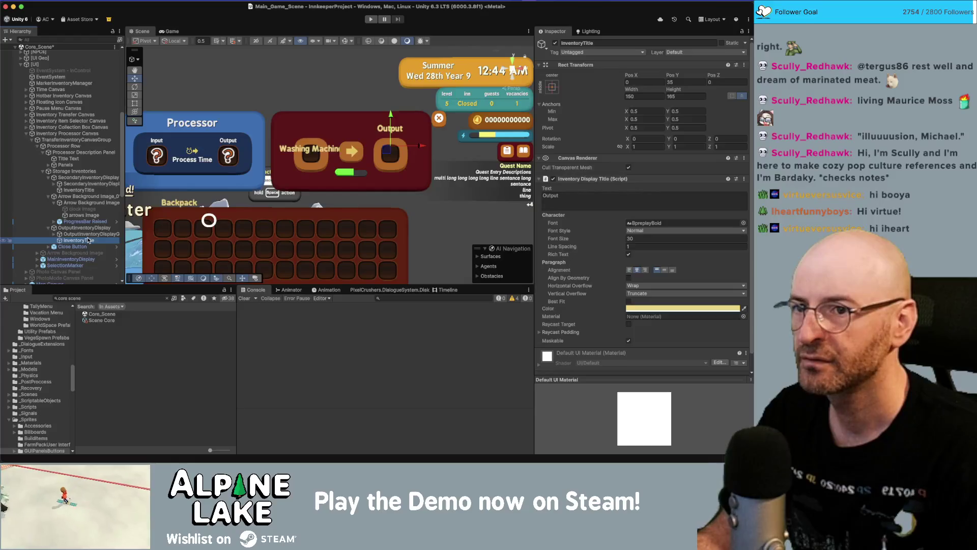
Paste the Output title's World Transform onto the Washing Machine title and set Pos X to 0.
{"action": "right_click", "coordinate": [575, 65]}
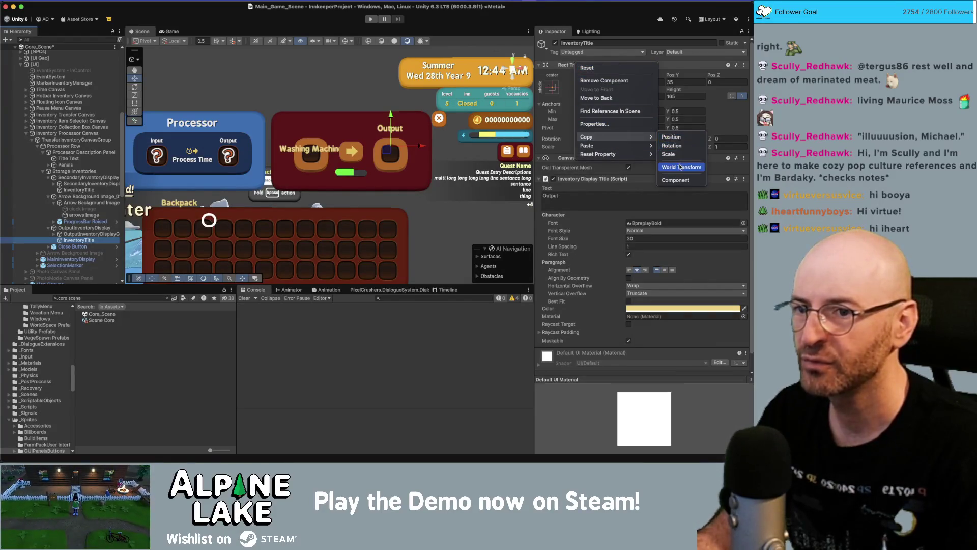
{"action": "key", "text": "Escape"}
{"action": "left_click", "coordinate": [79, 190]}
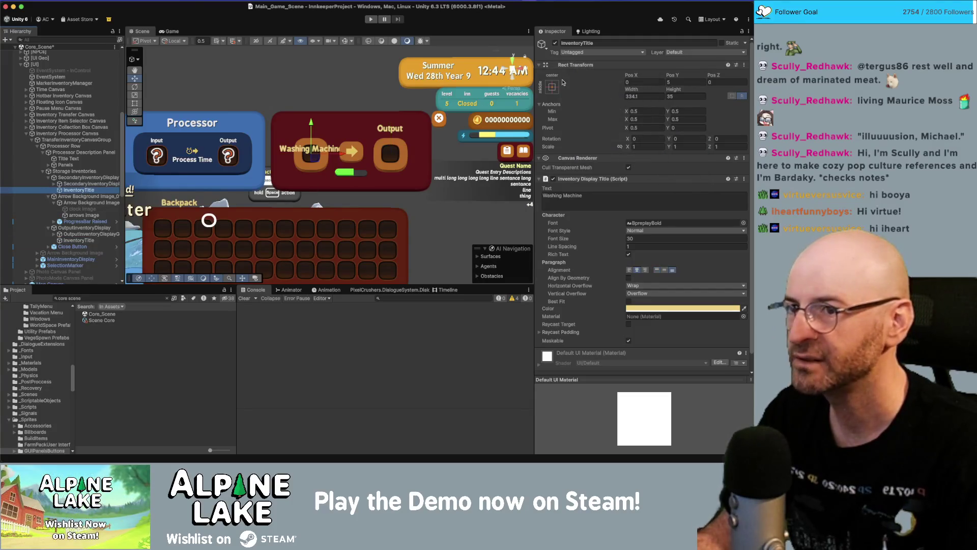
{"action": "right_click", "coordinate": [571, 69]}
{"action": "mouse_move", "coordinate": [586, 150]}
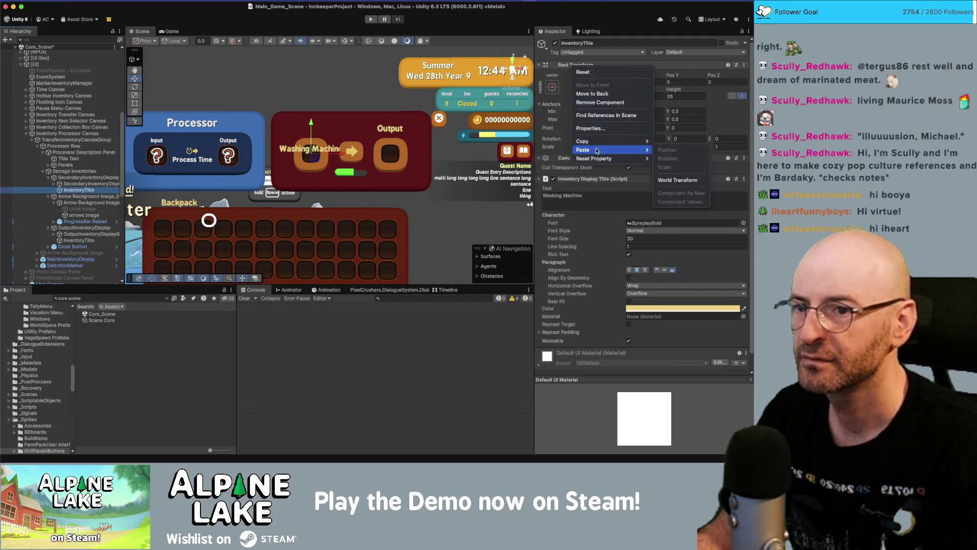
{"action": "left_click", "coordinate": [678, 180]}
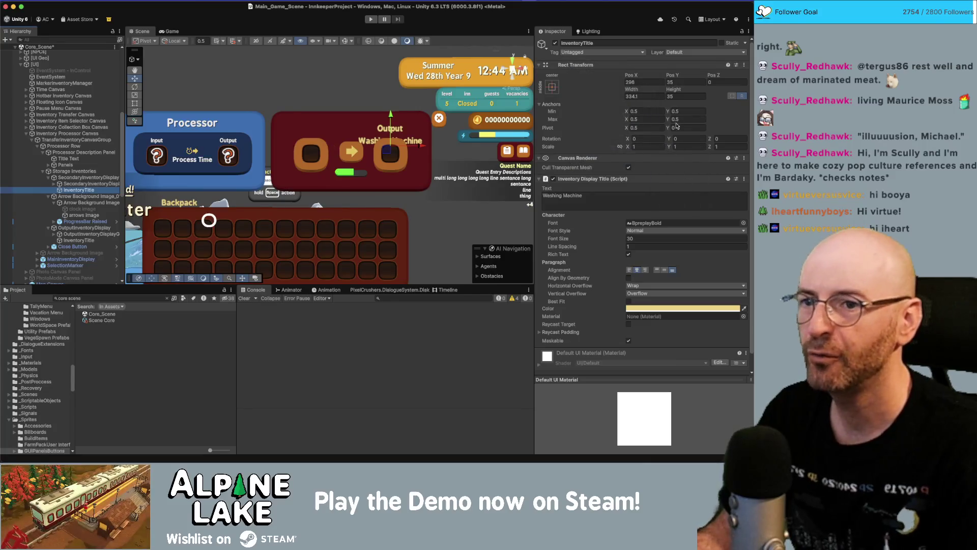
{"action": "left_click", "coordinate": [653, 81]}
{"action": "type", "text": "0"}
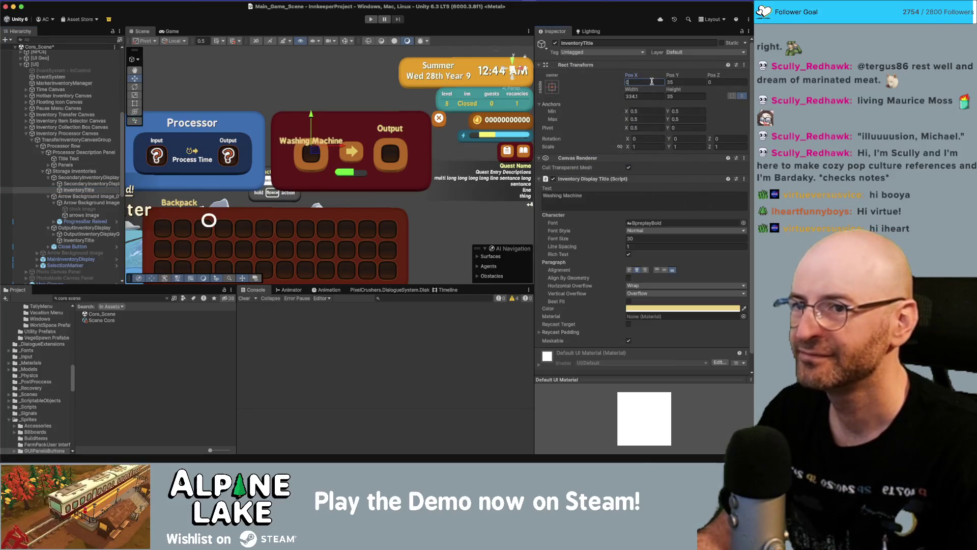
{"action": "left_click", "coordinate": [71, 178]}
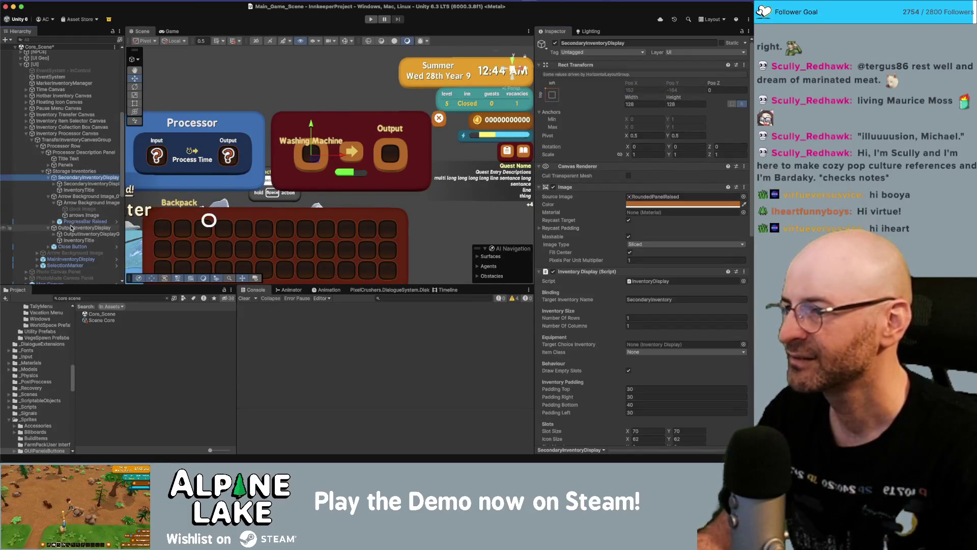
Compare the Output and Washing Machine titles' height and vertical pivot settings.
{"action": "left_click", "coordinate": [71, 234]}
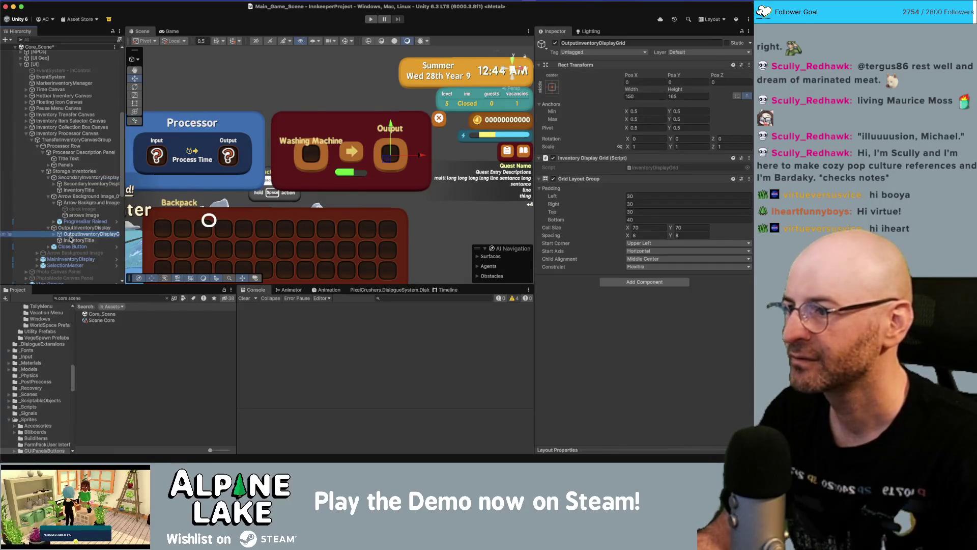
{"action": "left_click", "coordinate": [71, 240]}
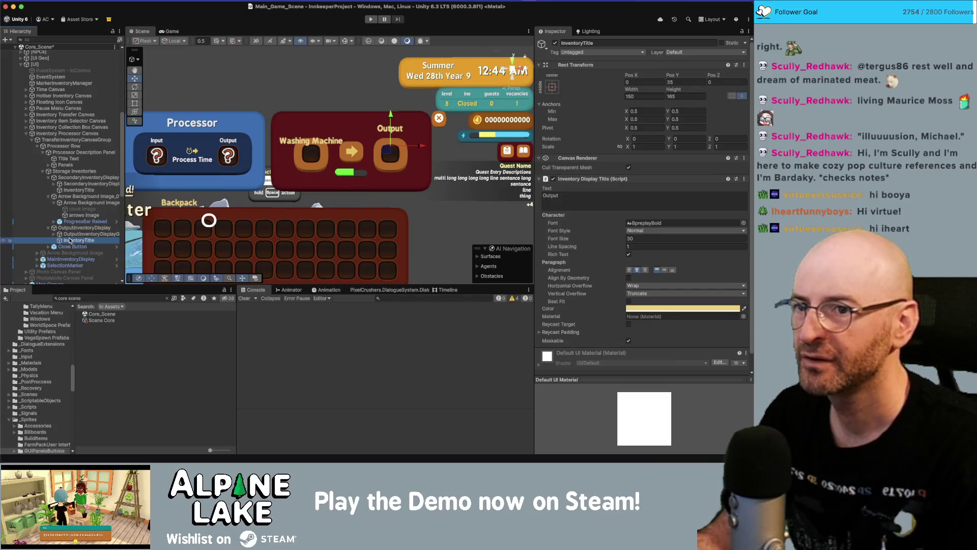
{"action": "left_click", "coordinate": [681, 97]}
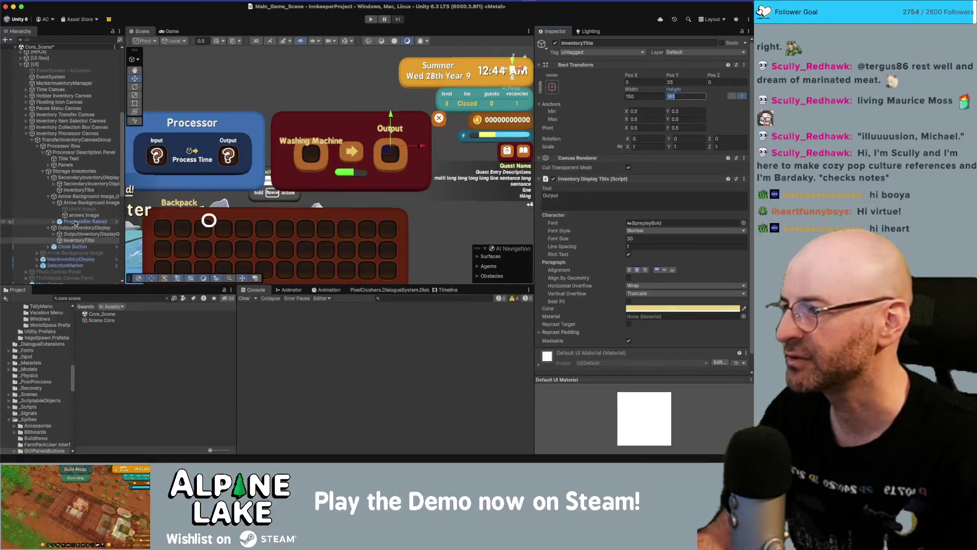
{"action": "left_click", "coordinate": [79, 189]}
{"action": "left_click", "coordinate": [685, 97]}
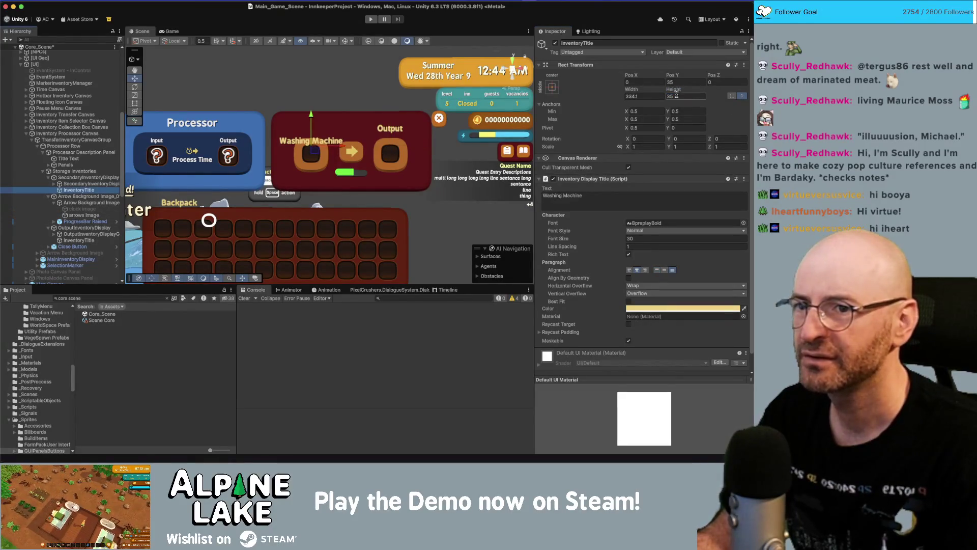
{"action": "left_click", "coordinate": [688, 127]}
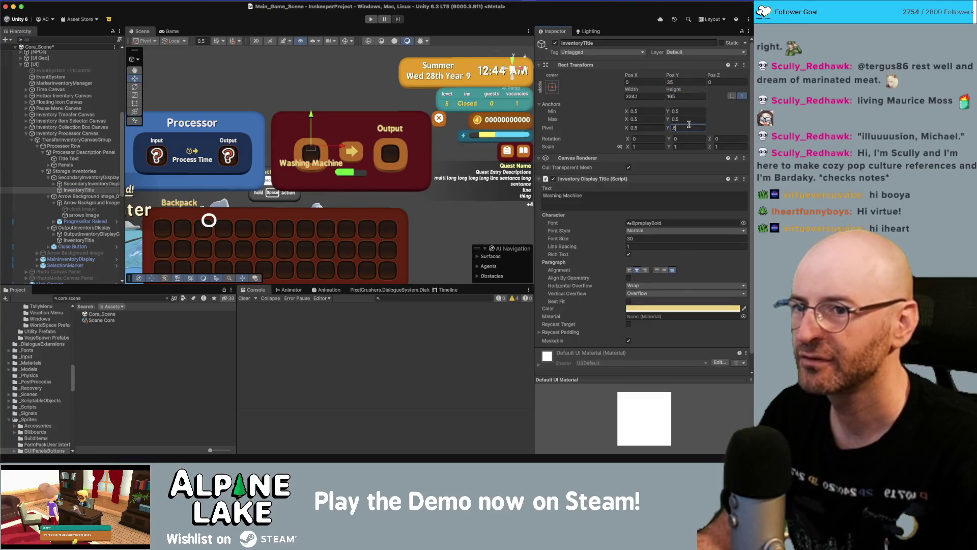
{"action": "type", "text": "1"}
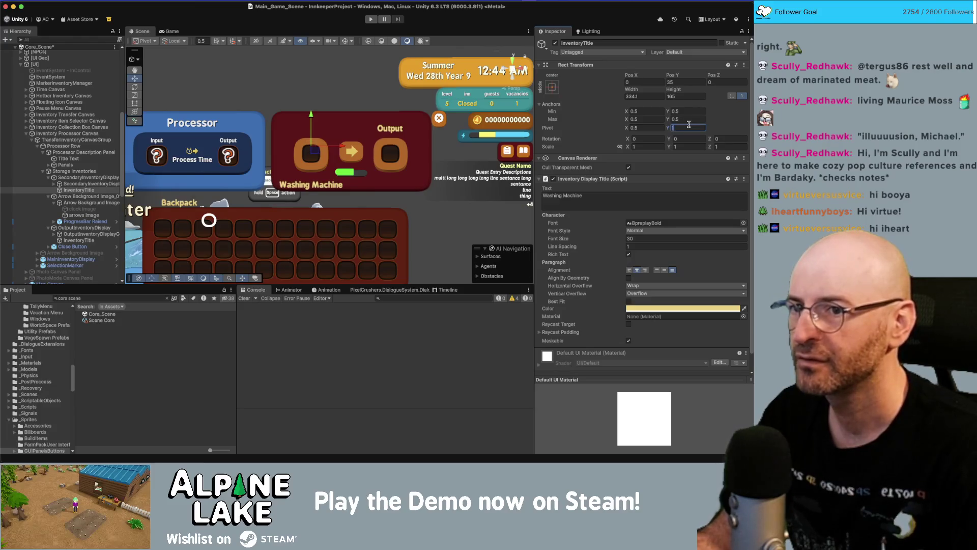
{"action": "type", "text": "0"}
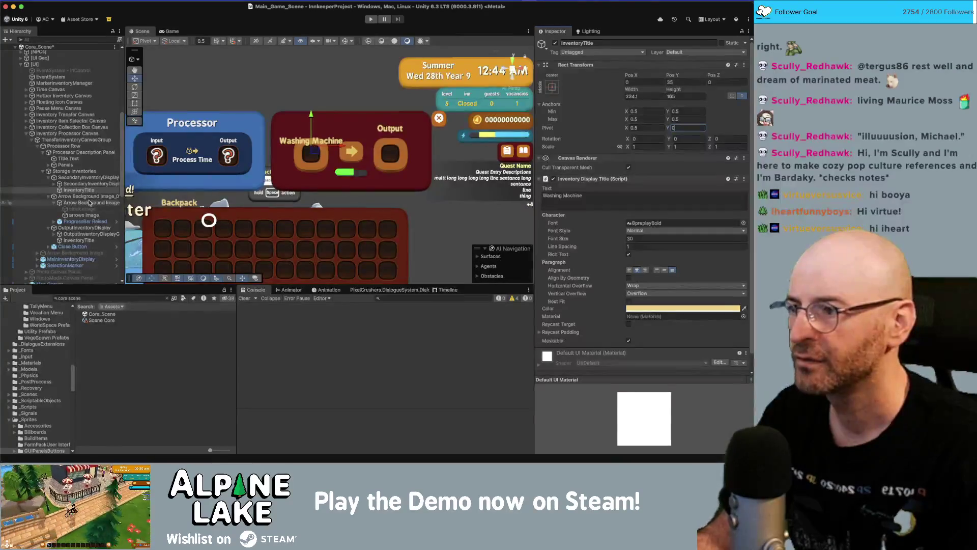
{"action": "left_click", "coordinate": [80, 240]}
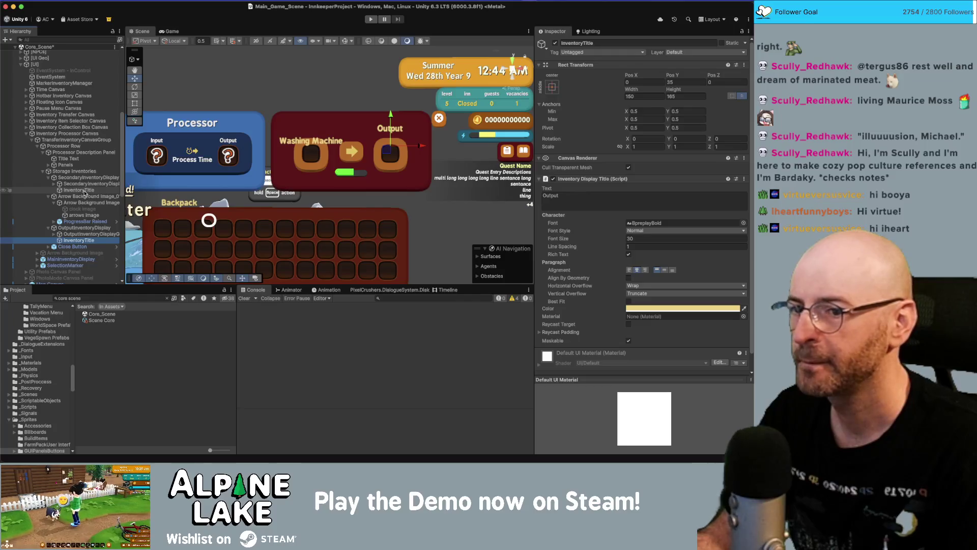
{"action": "left_click", "coordinate": [79, 191]}
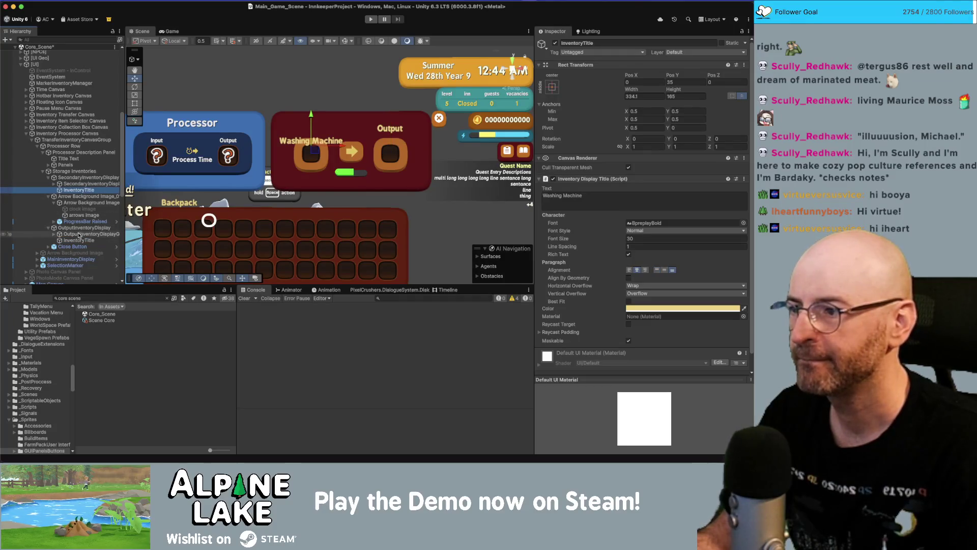
Bottom-align the Output label, top-align the Washing Machine label, and set its Pivot Y to 0.5.
{"action": "left_click", "coordinate": [78, 240]}
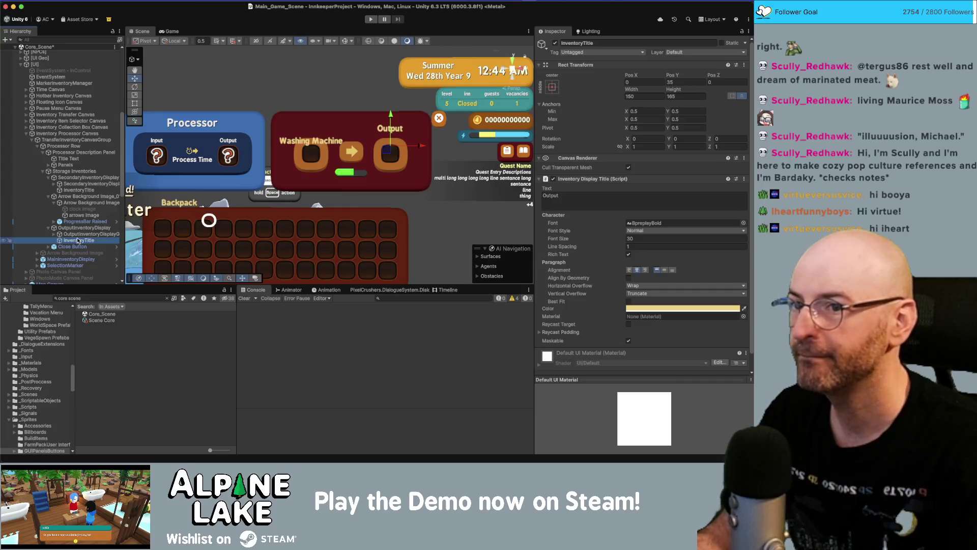
{"action": "left_click", "coordinate": [672, 270]}
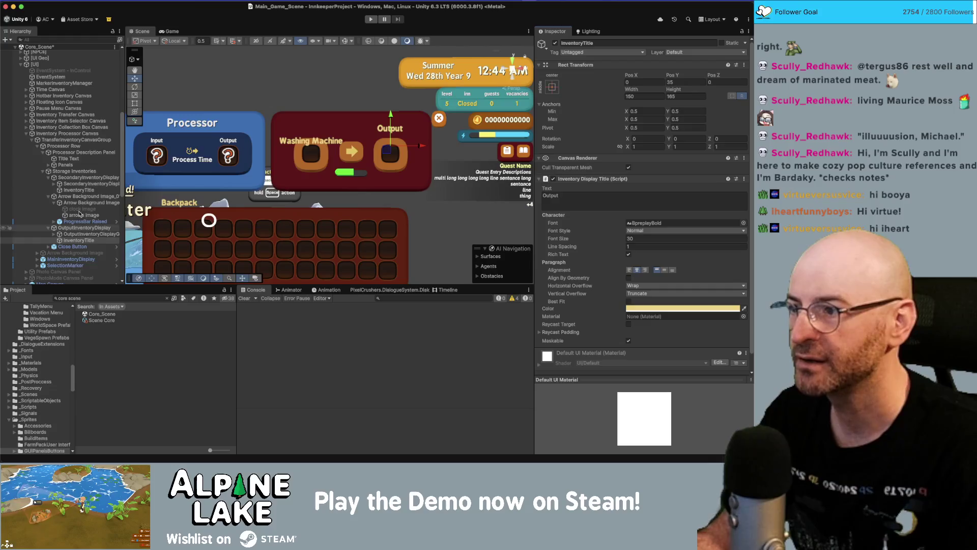
{"action": "left_click", "coordinate": [79, 190]}
{"action": "left_click", "coordinate": [657, 269]}
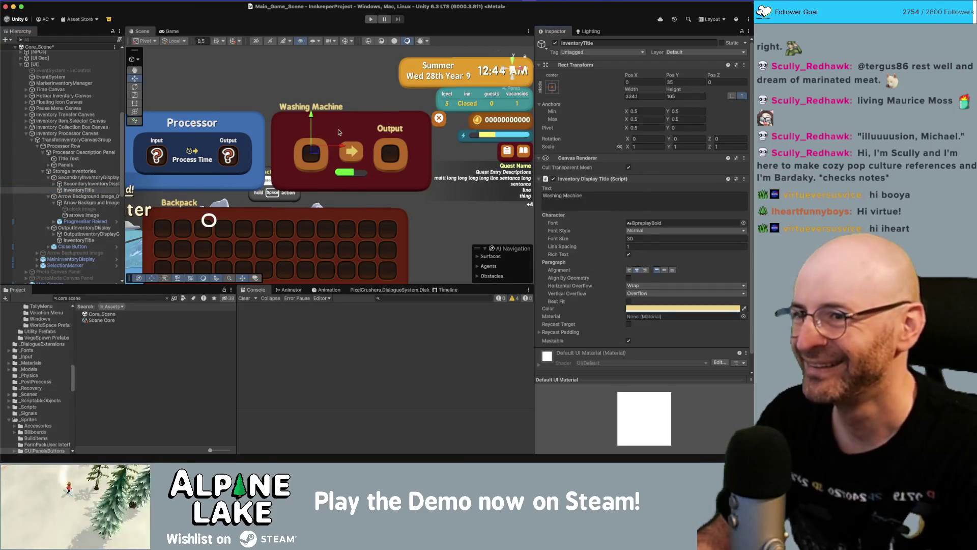
{"action": "left_click", "coordinate": [684, 128]}
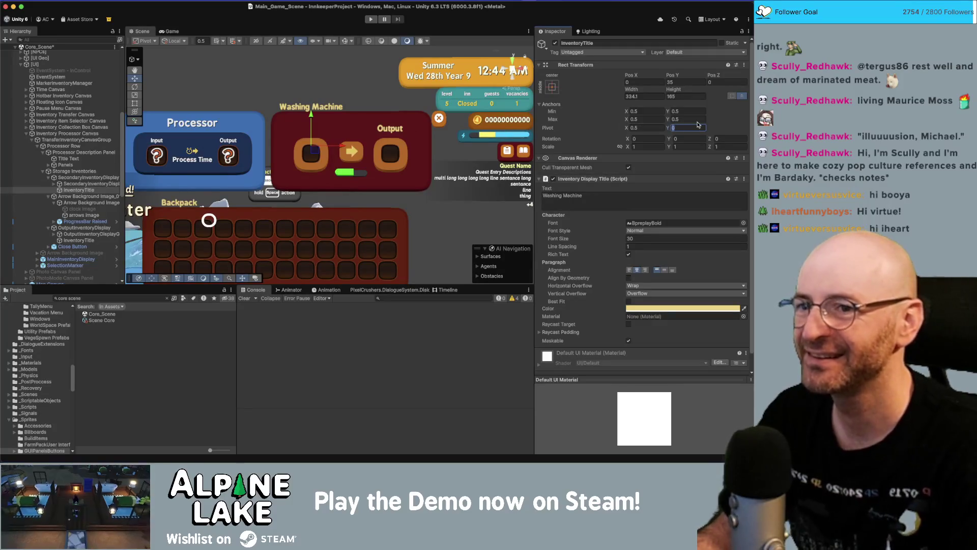
{"action": "type", "text": ".5"}
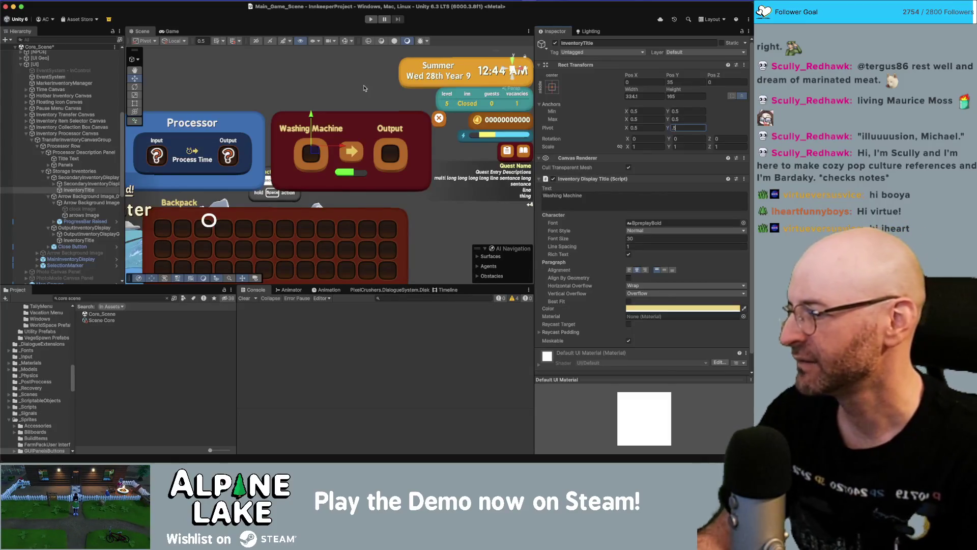
{"action": "left_click", "coordinate": [240, 21]}
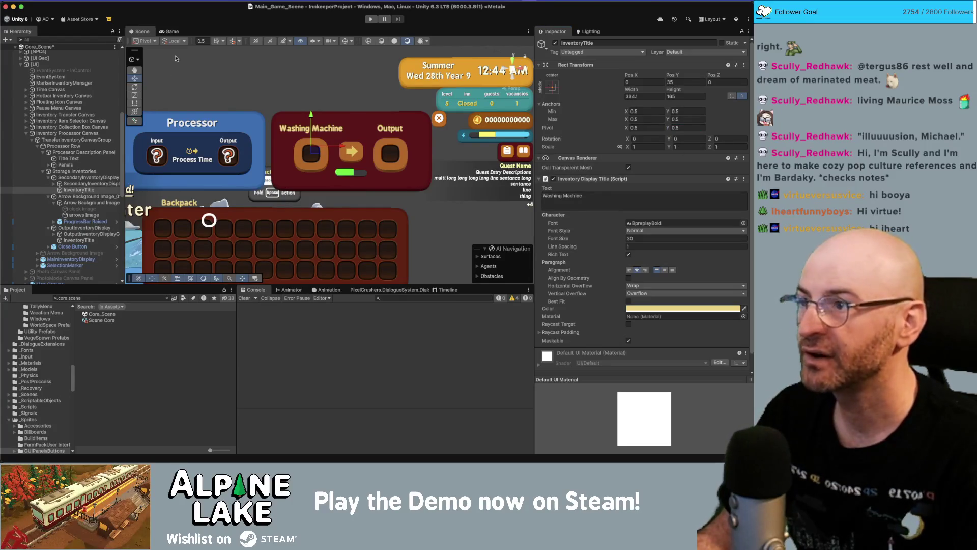
{"action": "scroll", "coordinate": [257, 118], "scroll_direction": "down", "scroll_amount": 3}
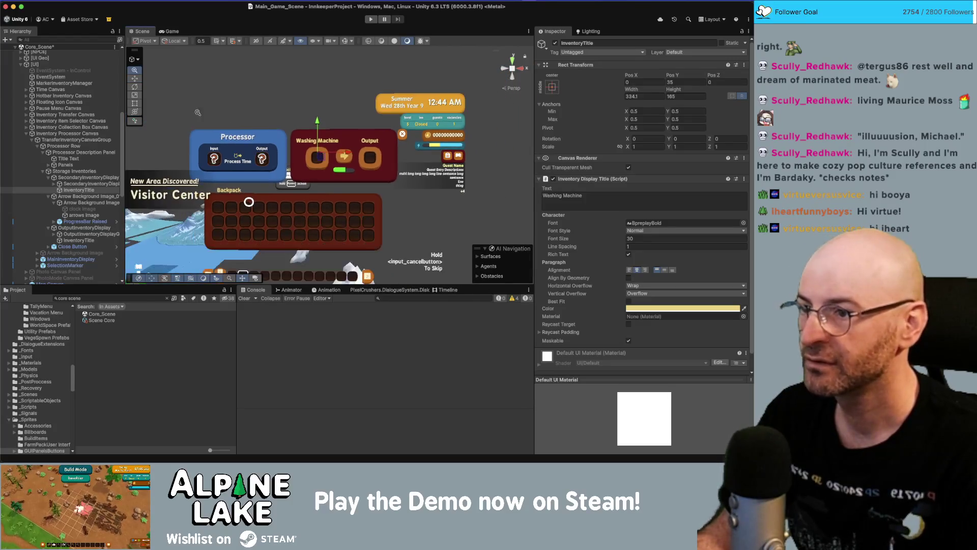
{"action": "left_click_drag", "start_coordinate": [257, 117], "coordinate": [261, 117]}
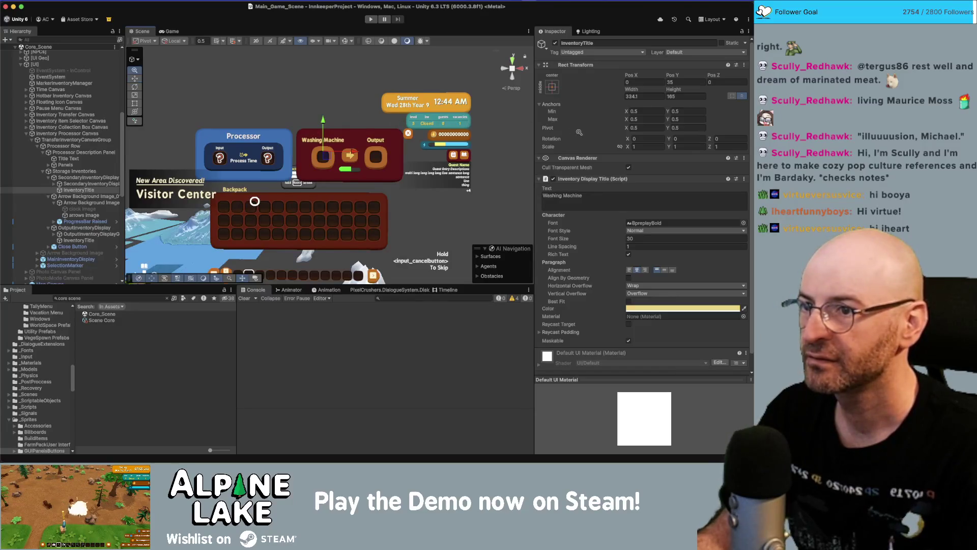
{"action": "scroll", "coordinate": [471, 131], "scroll_direction": "up", "scroll_amount": 2}
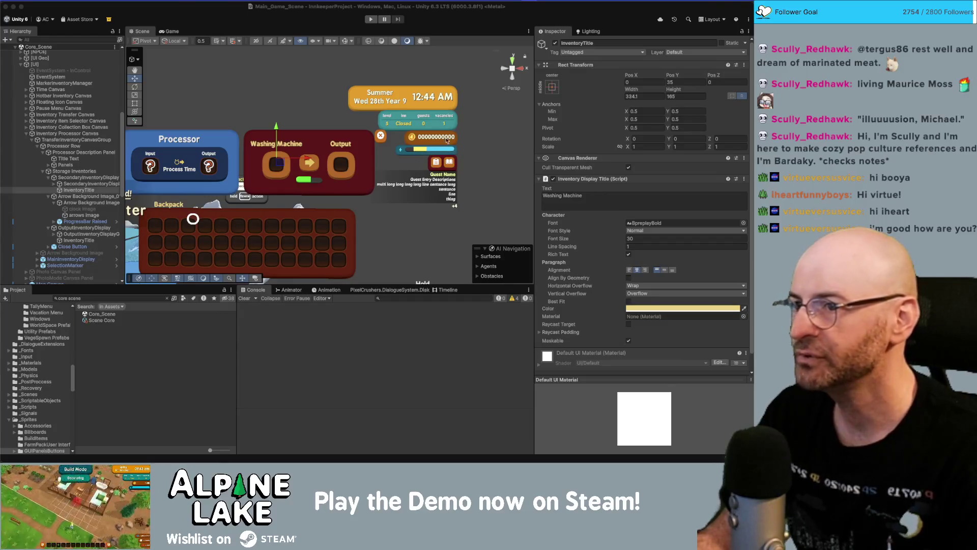
Preview the washing machine panel in the Game view at 1x scale, then open the Close Button prefab.
{"action": "left_click", "coordinate": [177, 32]}
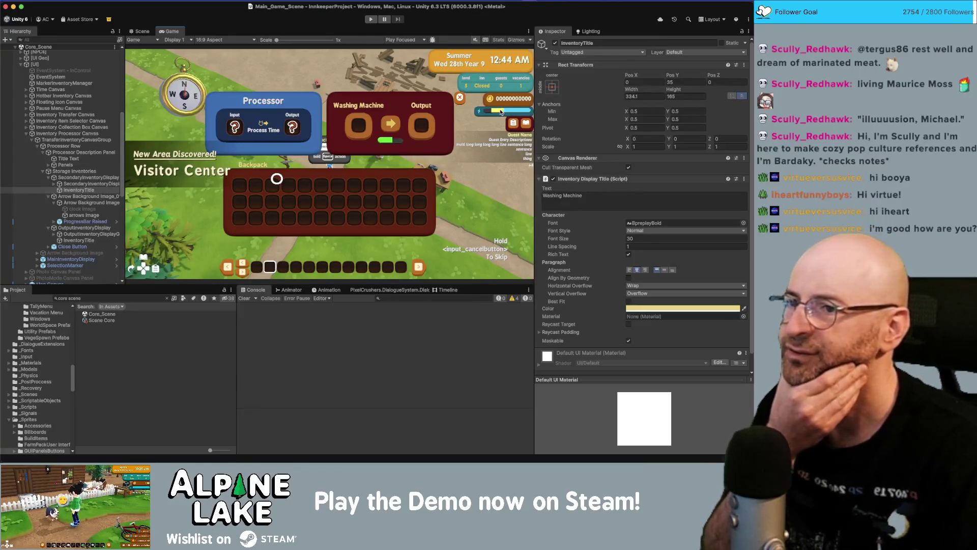
{"action": "scroll", "coordinate": [466, 99], "scroll_direction": "up", "scroll_amount": 10}
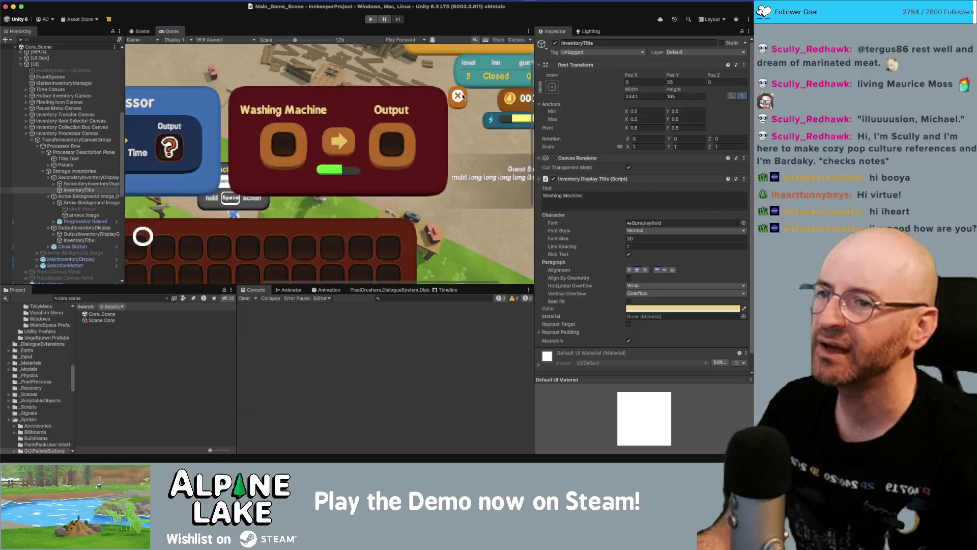
{"action": "scroll", "coordinate": [439, 97], "scroll_direction": "down", "scroll_amount": 10}
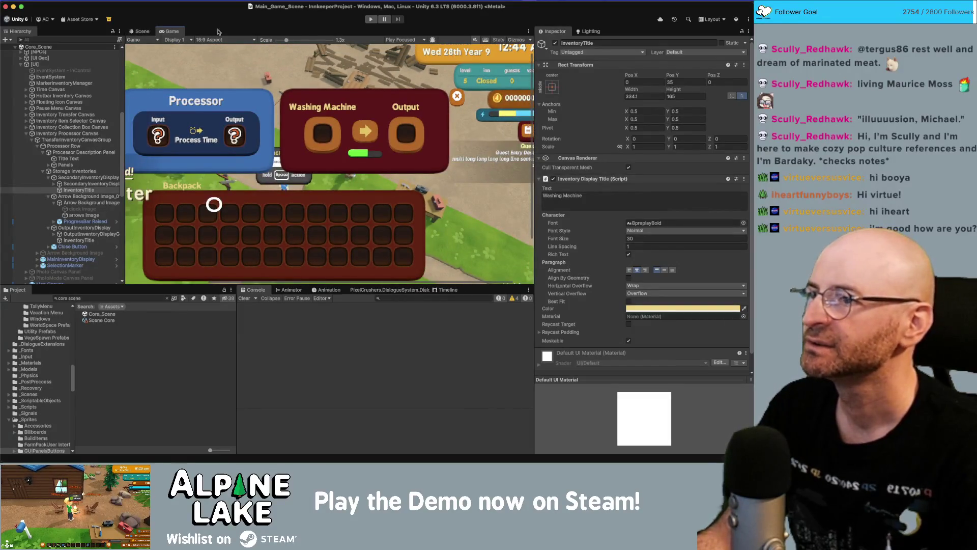
{"action": "left_click_drag", "start_coordinate": [290, 42], "coordinate": [278, 41]}
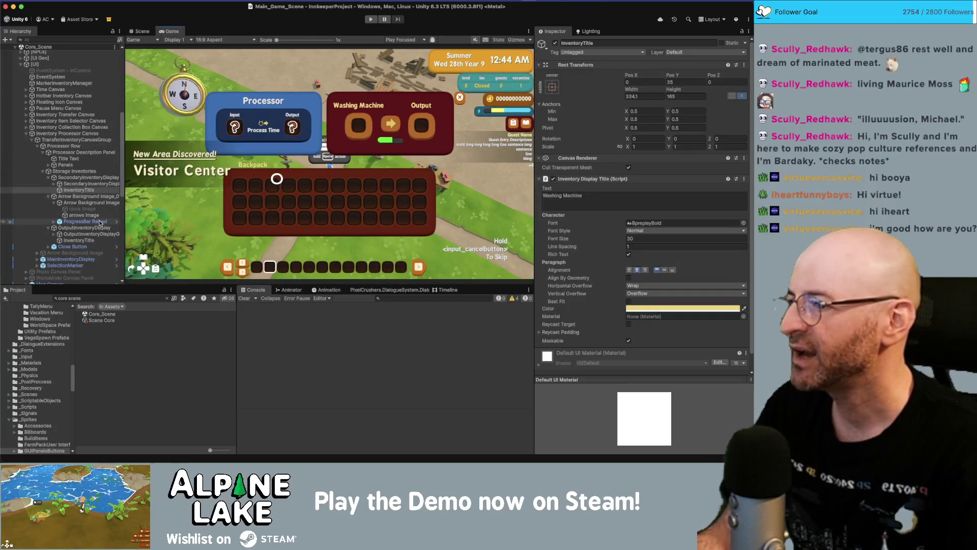
{"action": "left_click", "coordinate": [117, 246]}
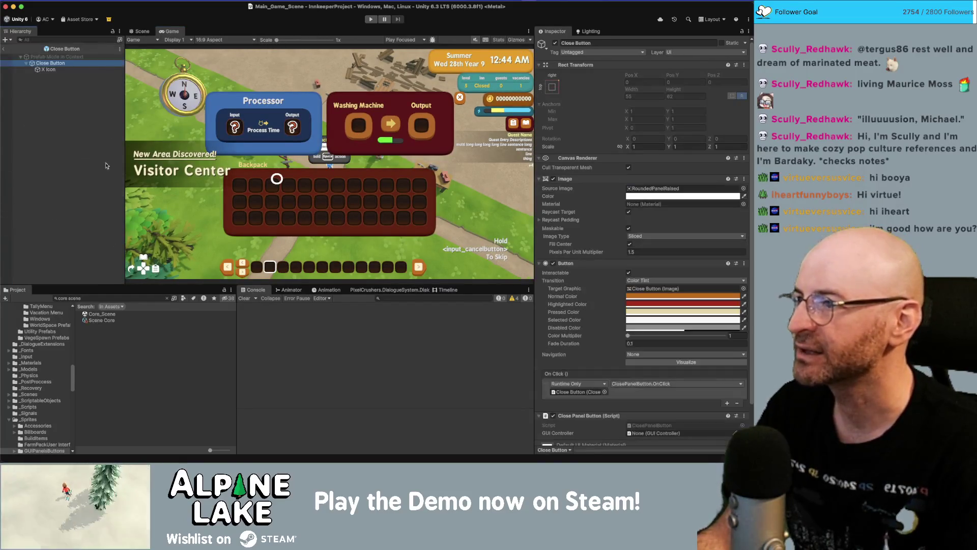
{"action": "double_click", "coordinate": [73, 62]}
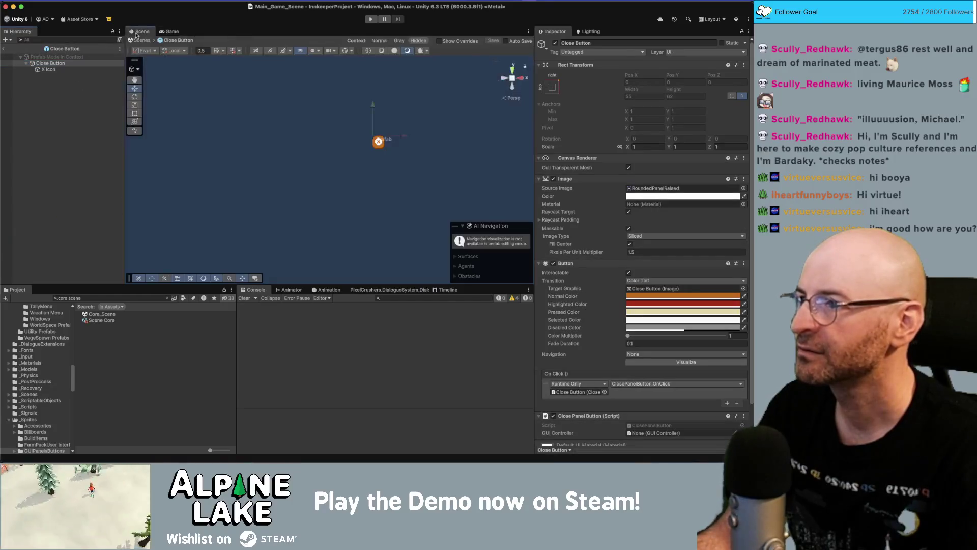
{"action": "key", "text": "f"}
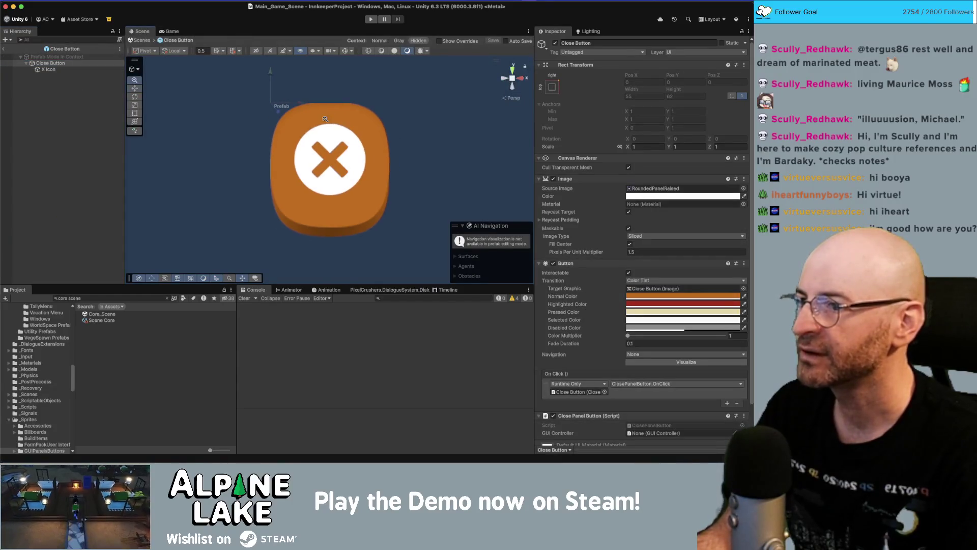
{"action": "left_click", "coordinate": [45, 70]}
{"action": "left_click", "coordinate": [682, 81]}
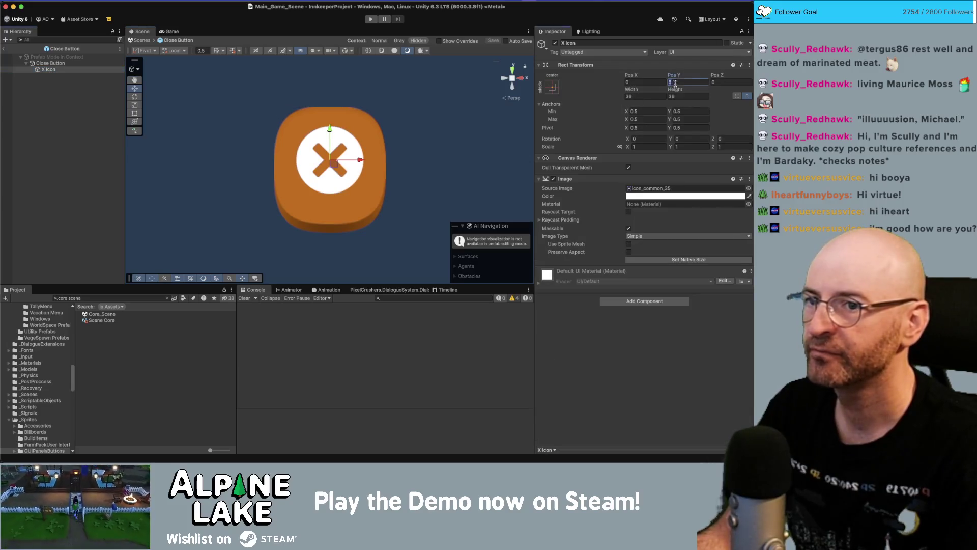
{"action": "type", "text": "0"}
{"action": "left_click", "coordinate": [55, 63]}
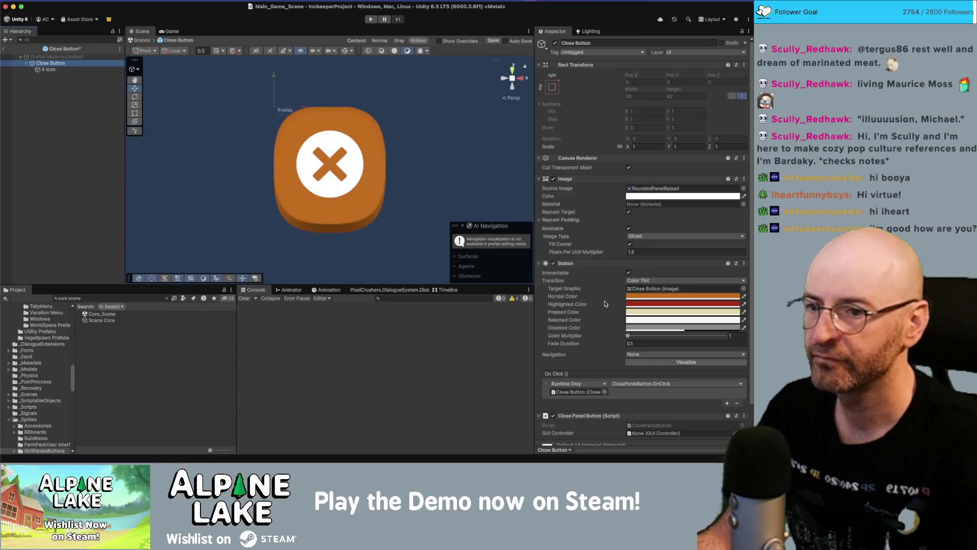
{"action": "left_click_drag", "start_coordinate": [616, 252], "coordinate": [611, 253]}
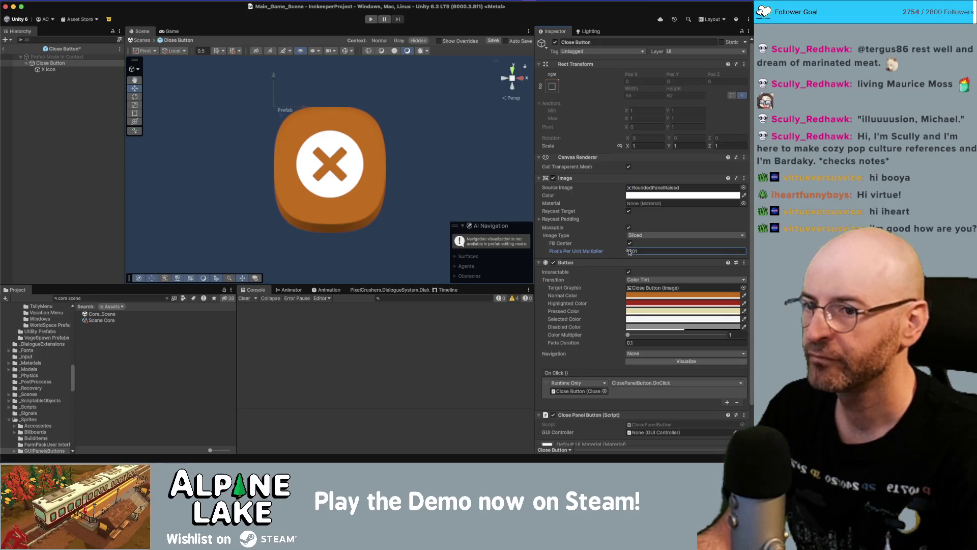
{"action": "key", "text": "BackSpace"}
{"action": "type", "text": "1"}
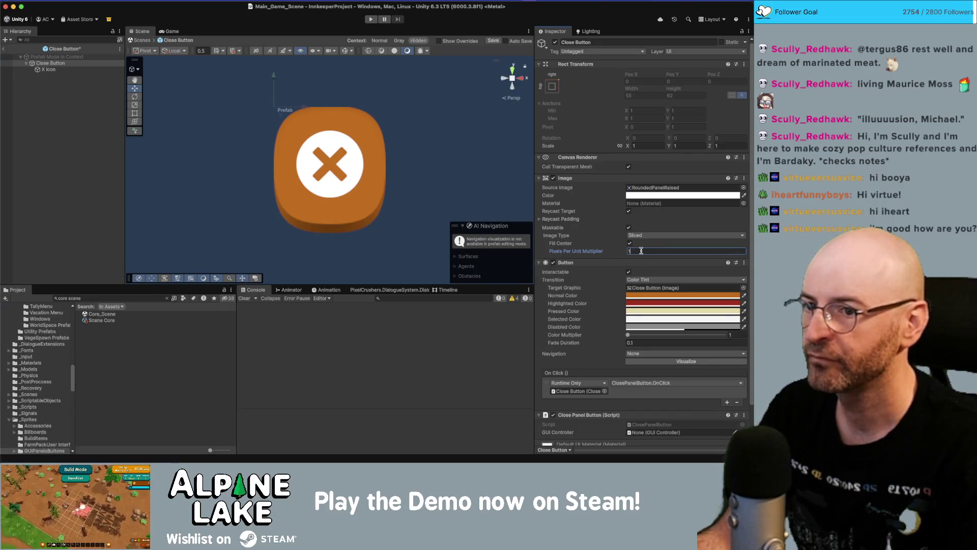
{"action": "left_click", "coordinate": [412, 173]}
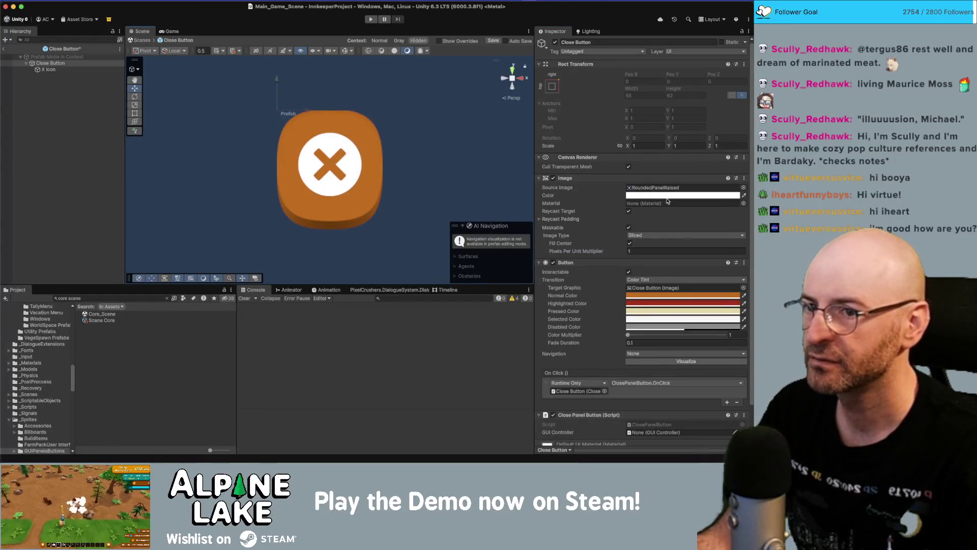
{"action": "left_click", "coordinate": [640, 251]}
{"action": "type", "text": "1.09"}
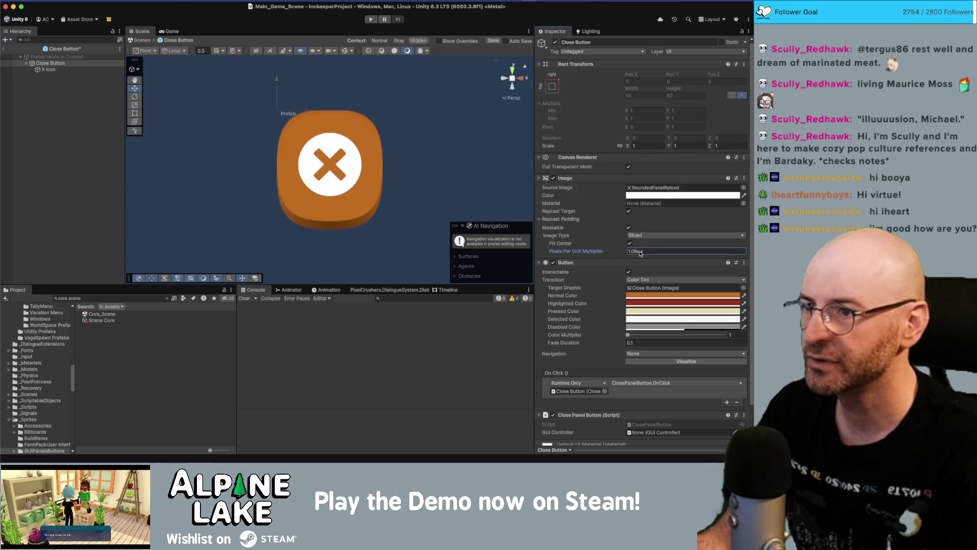
{"action": "mouse_move", "coordinate": [641, 253]}
{"action": "left_mouse_down"}
{"action": "mouse_move", "coordinate": [652, 254]}
{"action": "mouse_move", "coordinate": [644, 251]}
{"action": "left_mouse_up"}
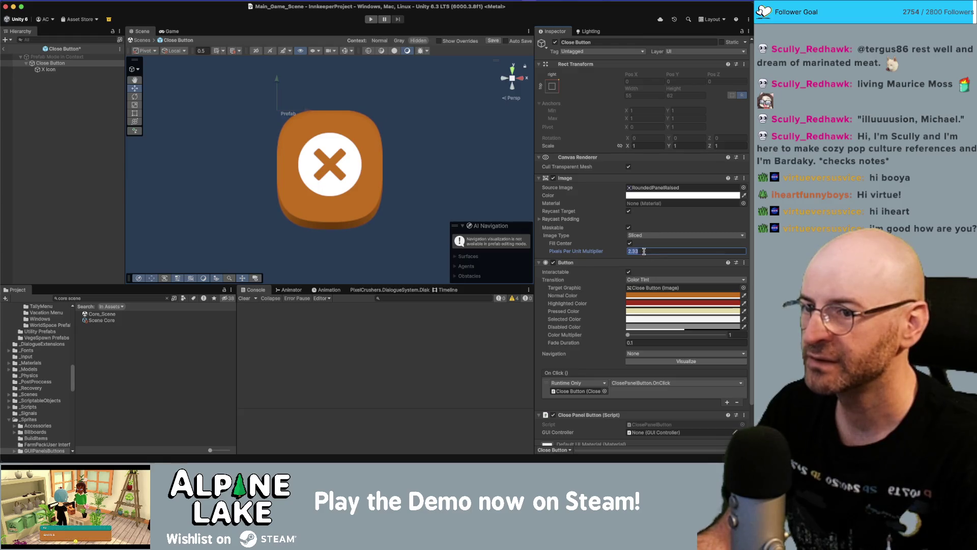
{"action": "type", "text": "2"}
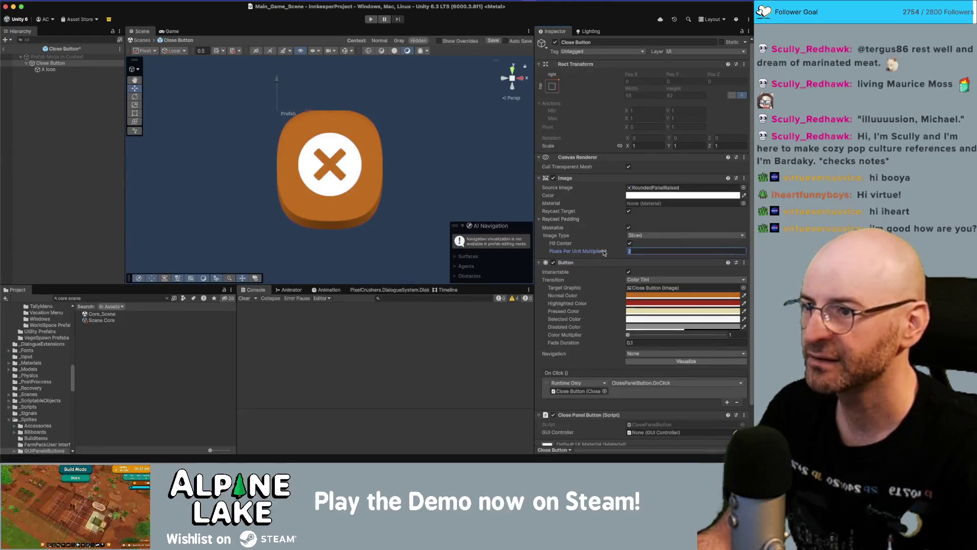
{"action": "type", "text": "1.5"}
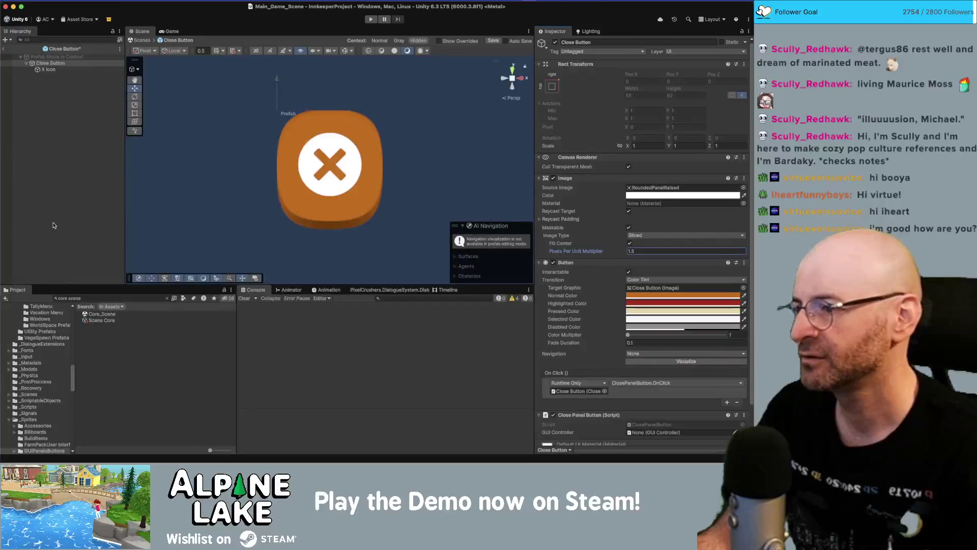
{"action": "left_click", "coordinate": [93, 298]}
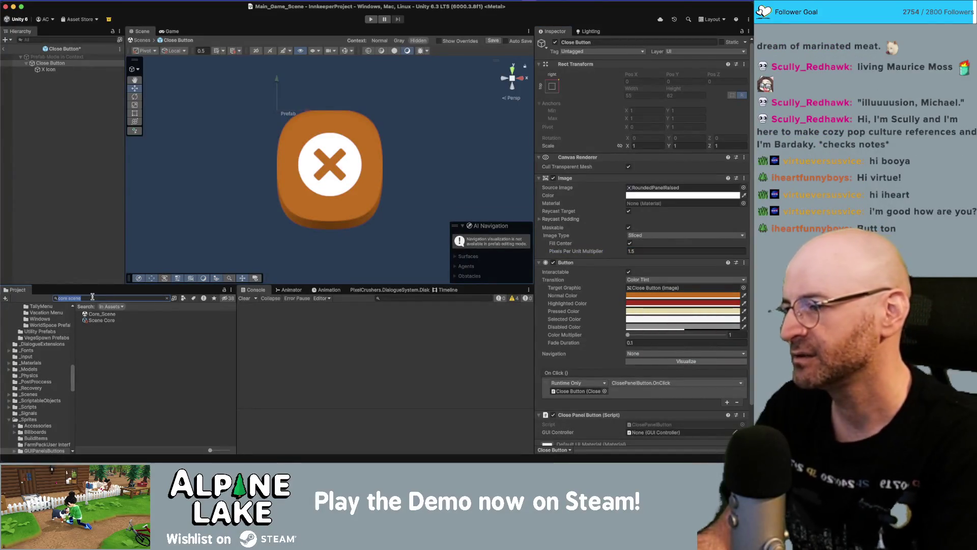
Search for the RoundedPanelRaised texture and open it in the Sprite Editor.
{"action": "key", "text": "BackSpace"}
{"action": "type", "text": "t"}
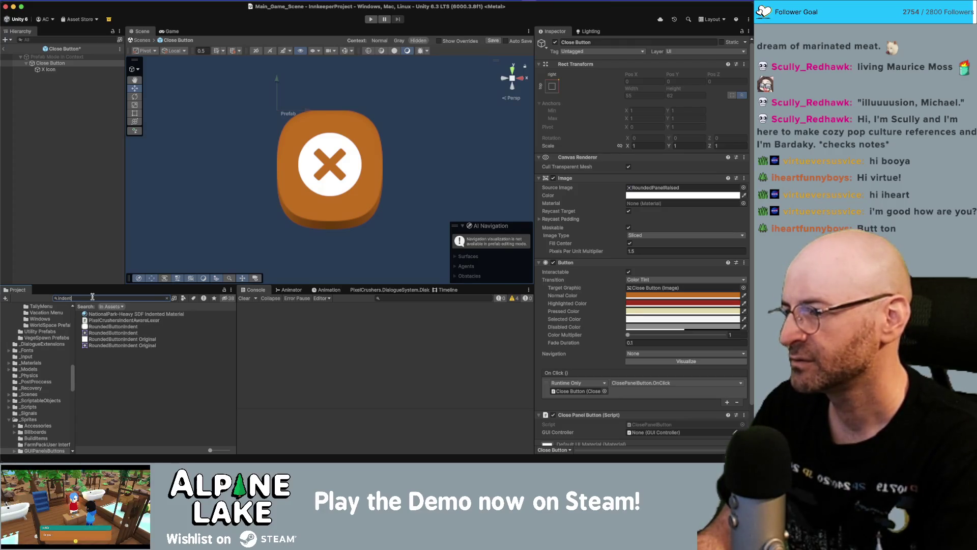
{"action": "key", "text": "BackSpace"}
{"action": "key", "text": "BackSpace"}
{"action": "key", "text": "BackSpace"}
{"action": "type", "text": "rou"}
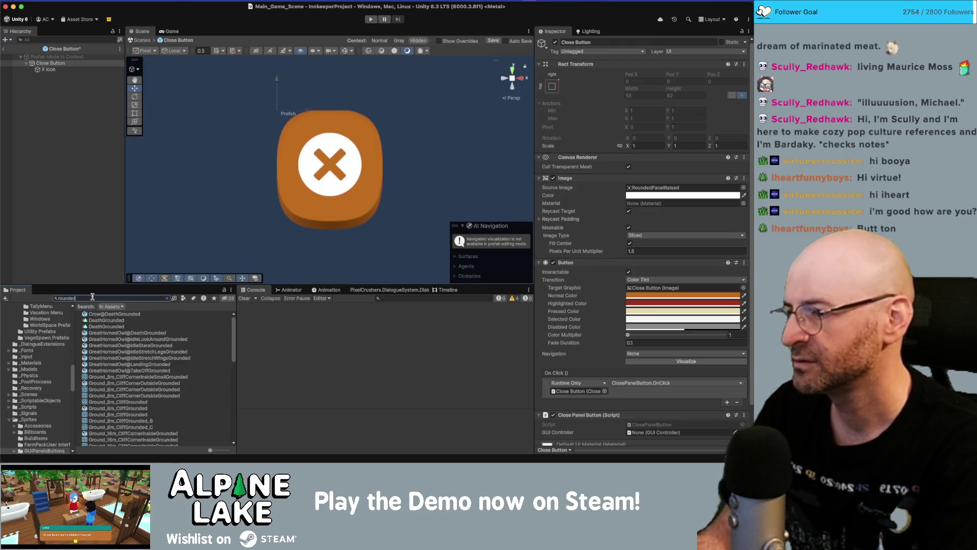
{"action": "type", "text": "ndedraise"}
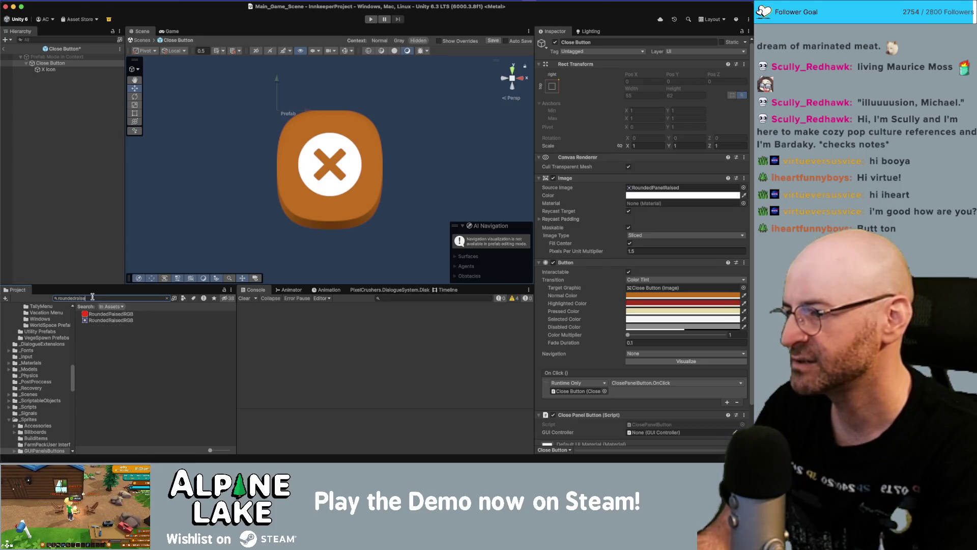
{"action": "key", "text": "BackSpace"}
{"action": "key", "text": "BackSpace"}
{"action": "key", "text": "BackSpace"}
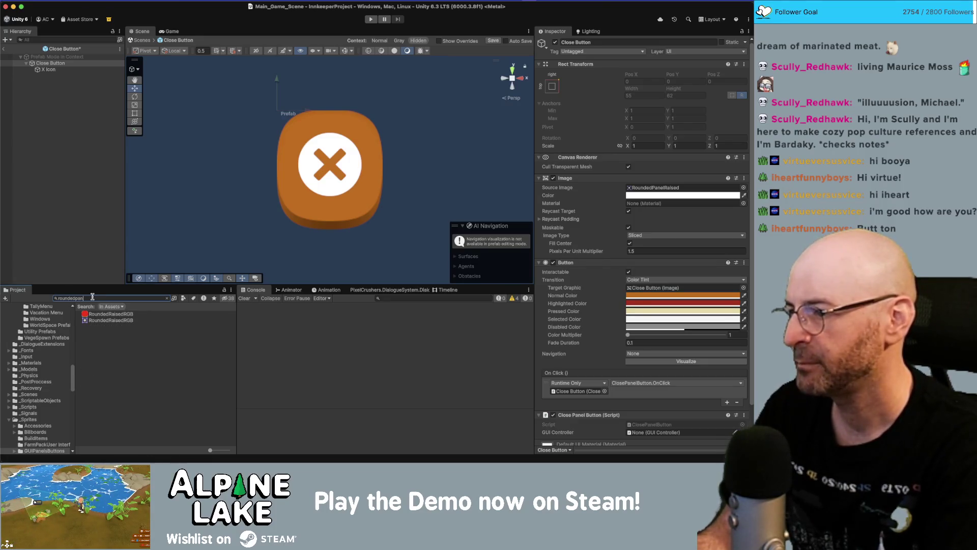
{"action": "type", "text": "el"}
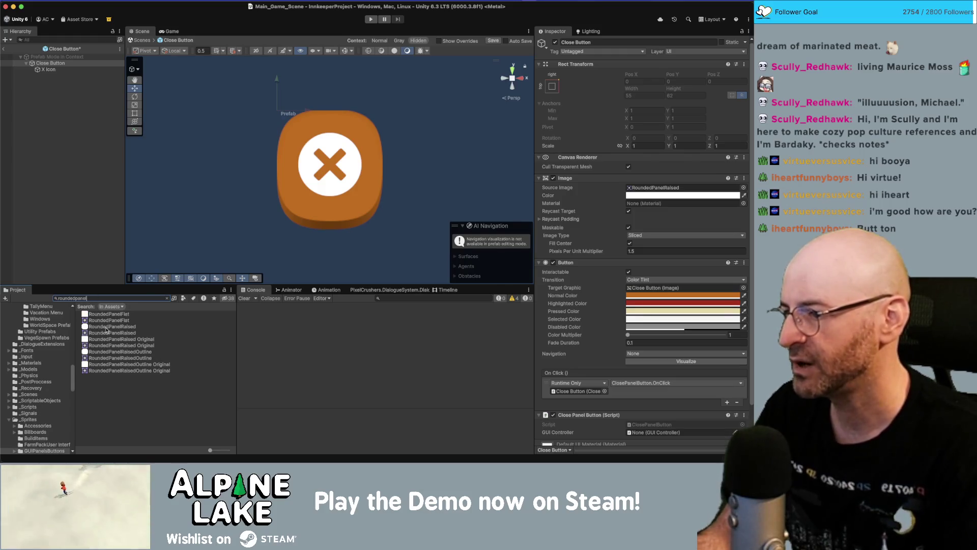
{"action": "left_click", "coordinate": [106, 327]}
{"action": "left_click", "coordinate": [616, 144]}
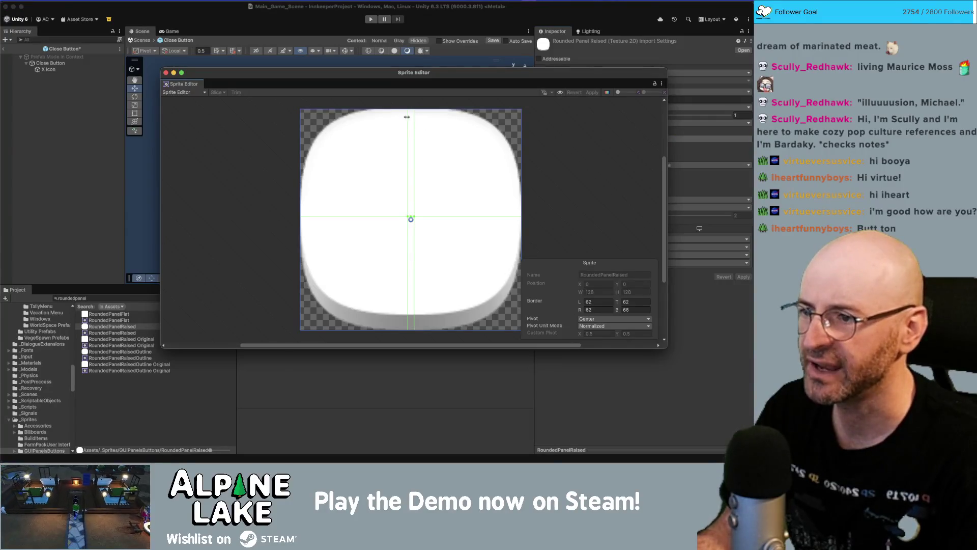
Keep wrap mode at Clamp, set filtering to Point (no filter), and apply the import settings.
{"action": "scroll", "coordinate": [406, 118], "scroll_direction": "up", "scroll_amount": 3}
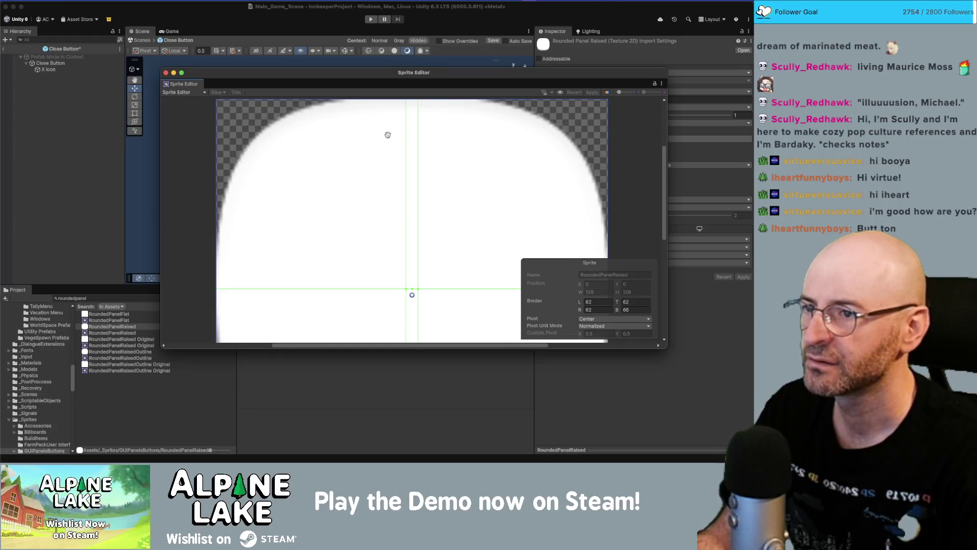
{"action": "scroll", "coordinate": [392, 110], "scroll_direction": "up", "scroll_amount": 2}
{"action": "scroll", "coordinate": [380, 106], "scroll_direction": "up", "scroll_amount": 2}
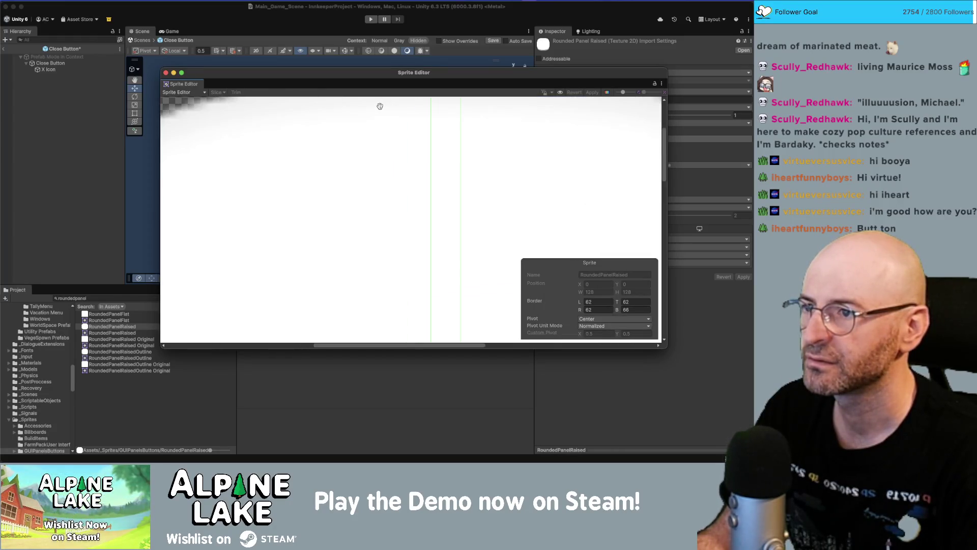
{"action": "left_click_drag", "start_coordinate": [299, 118], "coordinate": [346, 175]}
{"action": "left_click_drag", "start_coordinate": [507, 73], "coordinate": [355, 71]}
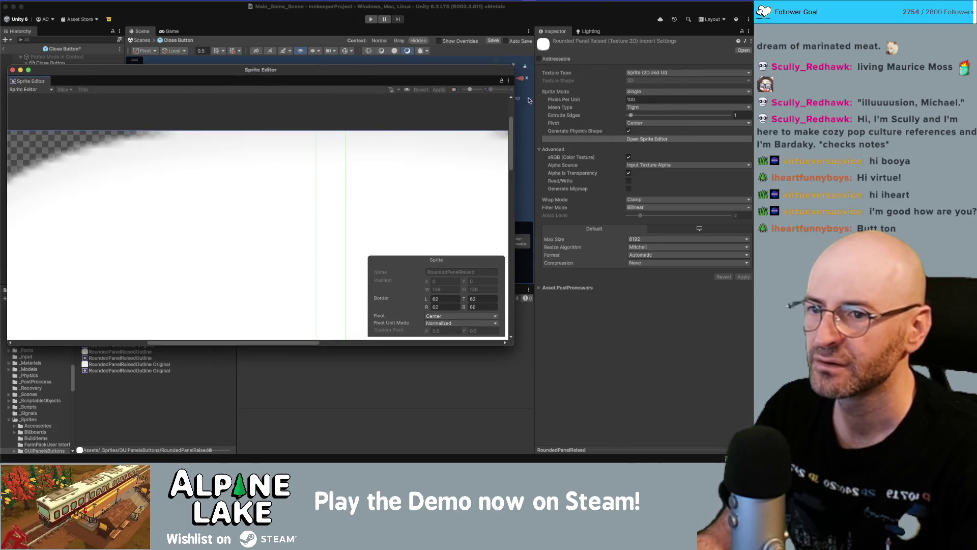
{"action": "left_click", "coordinate": [646, 200]}
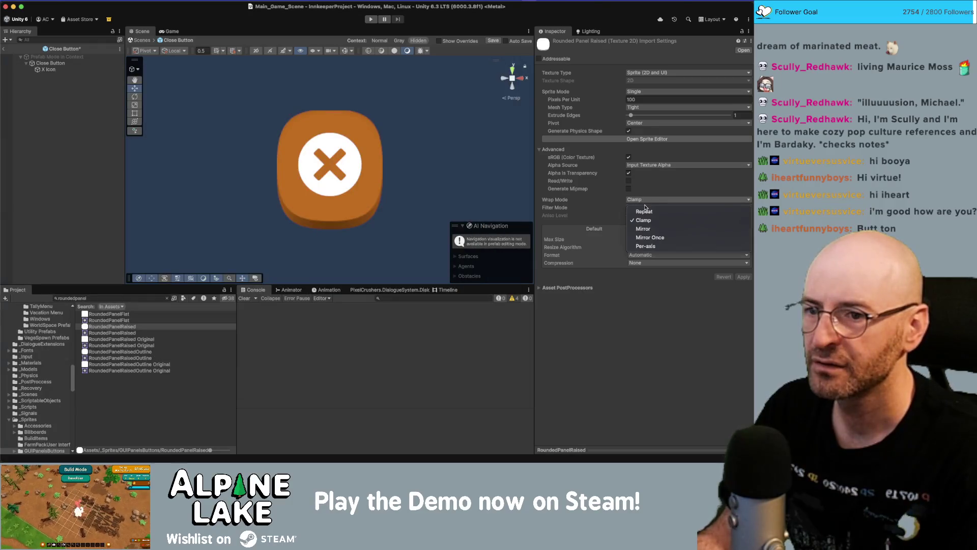
{"action": "left_click", "coordinate": [651, 196]}
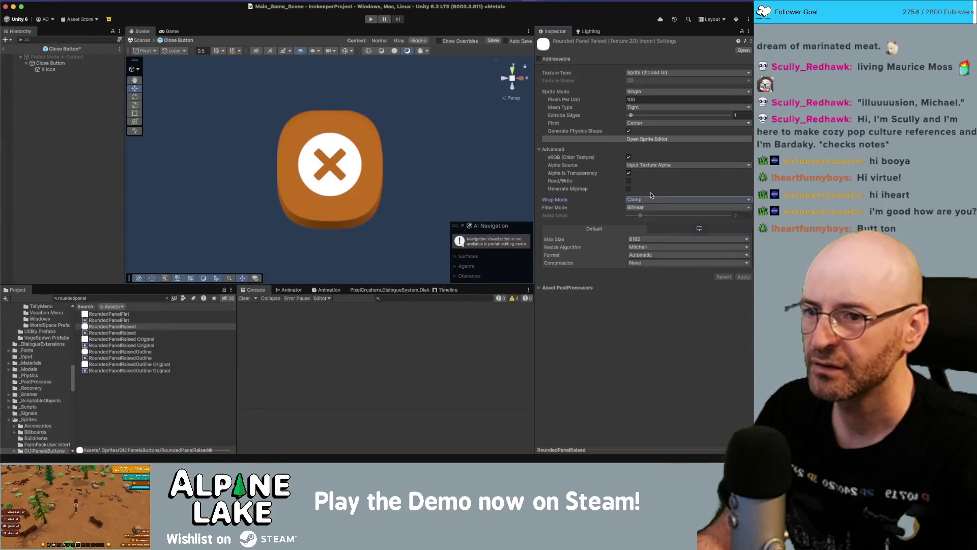
{"action": "left_click", "coordinate": [645, 208]}
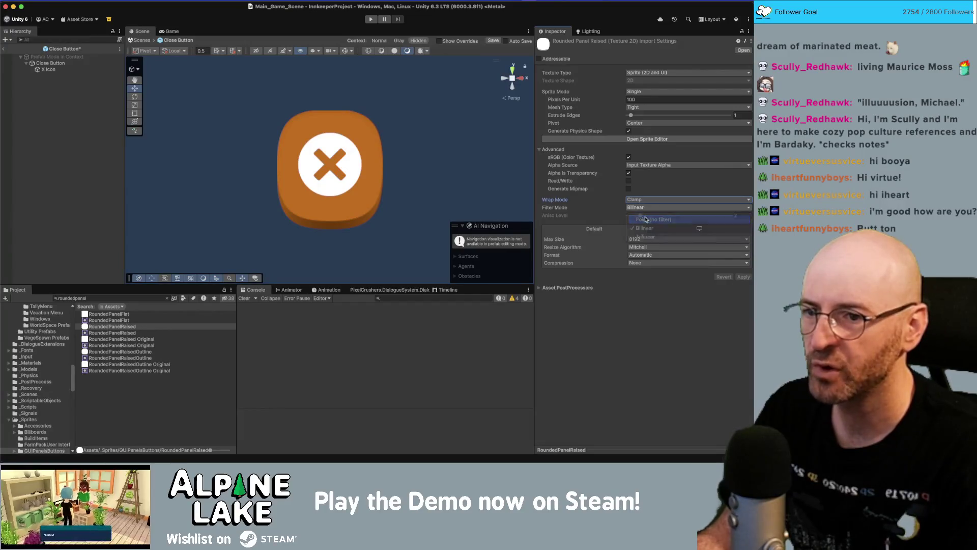
{"action": "left_click", "coordinate": [648, 218]}
{"action": "left_click", "coordinate": [744, 277]}
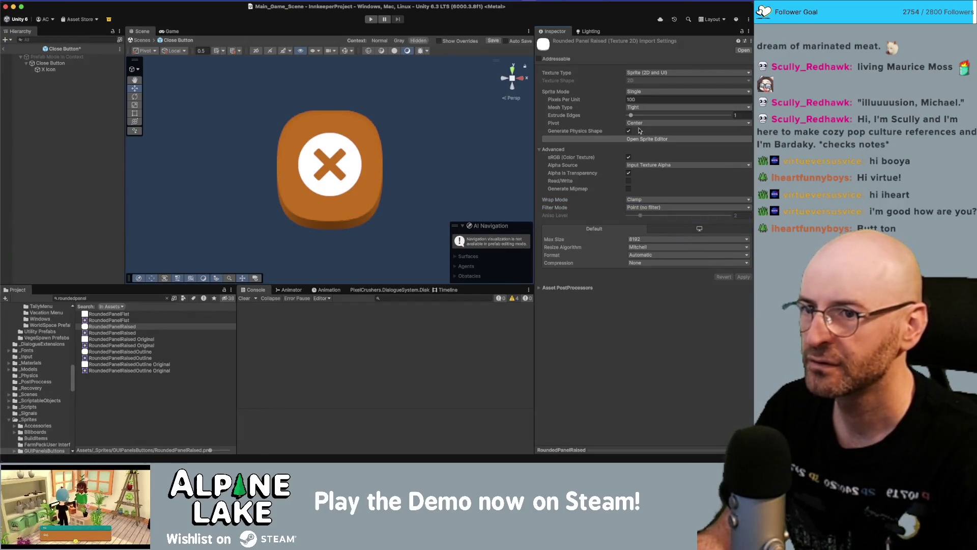
Reopen the Sprite Editor and adjust the left and top borders to around 56–57.
{"action": "left_click", "coordinate": [647, 139]}
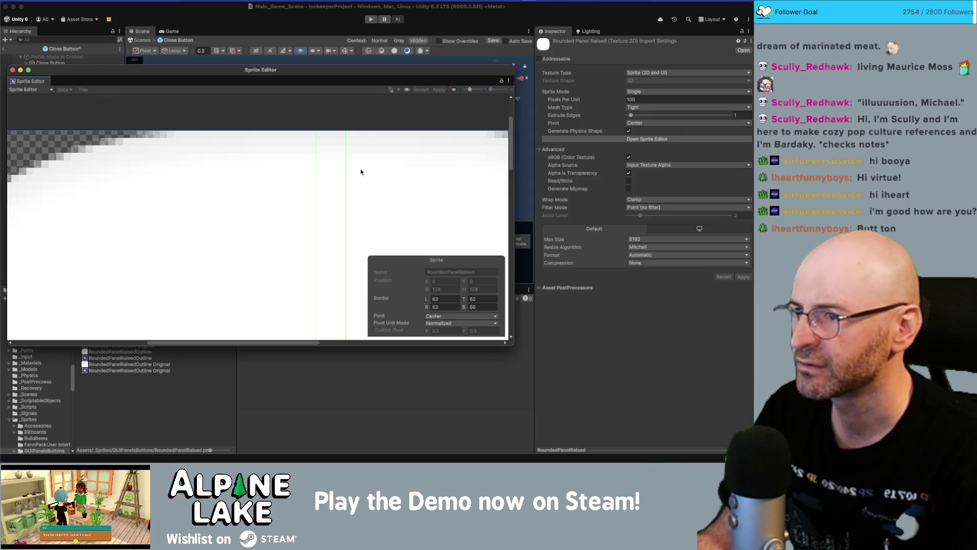
{"action": "scroll", "coordinate": [324, 161], "scroll_direction": "up", "scroll_amount": 3}
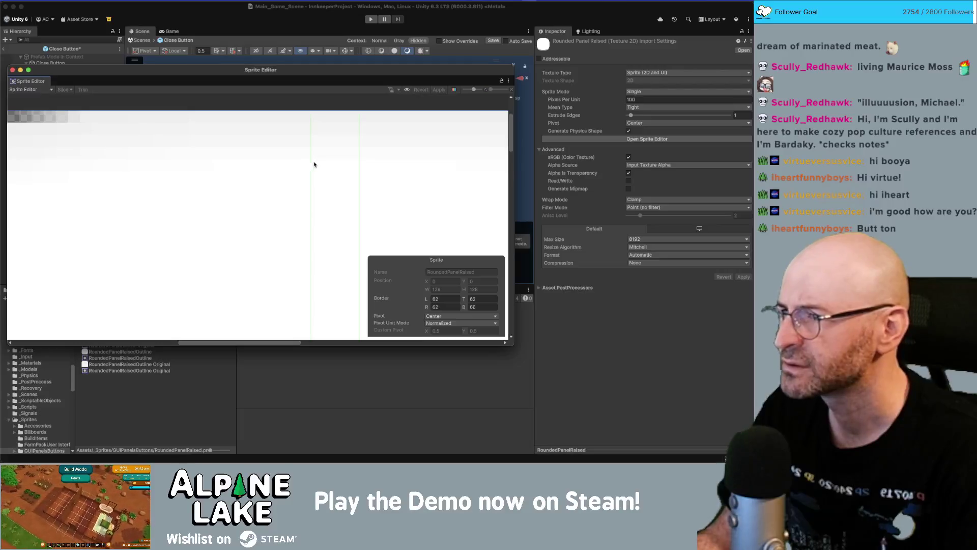
{"action": "left_click_drag", "start_coordinate": [308, 161], "coordinate": [232, 169]}
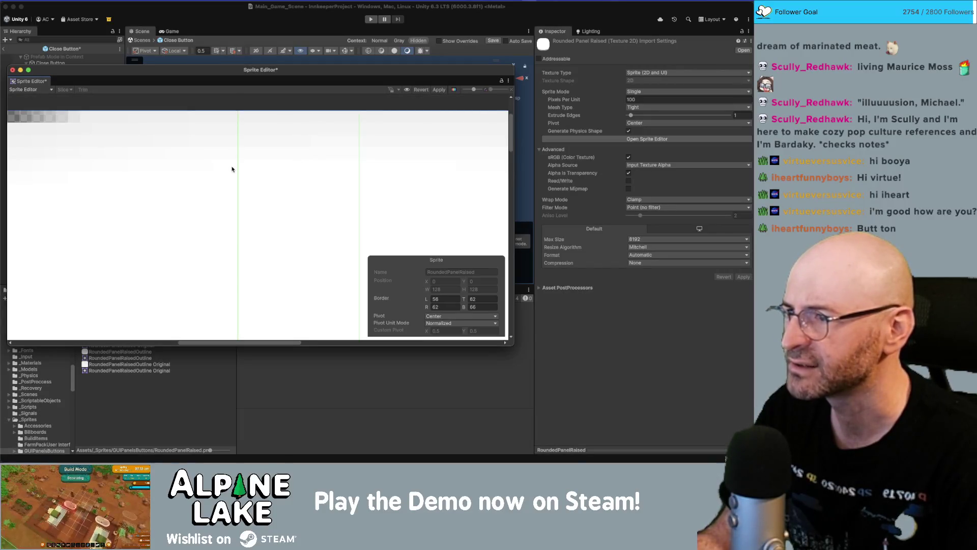
{"action": "left_click", "coordinate": [483, 299]}
{"action": "type", "text": "5"}
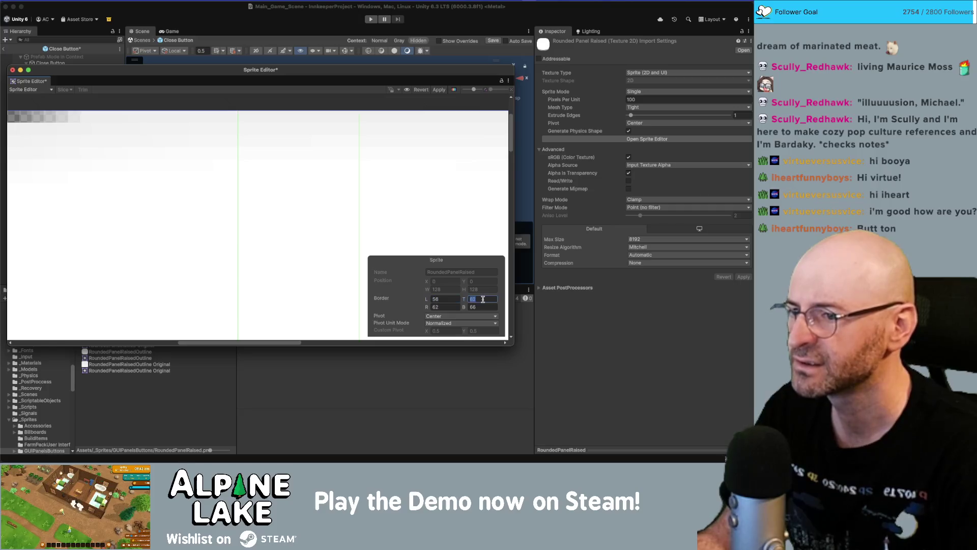
{"action": "type", "text": "6"}
{"action": "key", "text": "Tab"}
{"action": "type", "text": "56"}
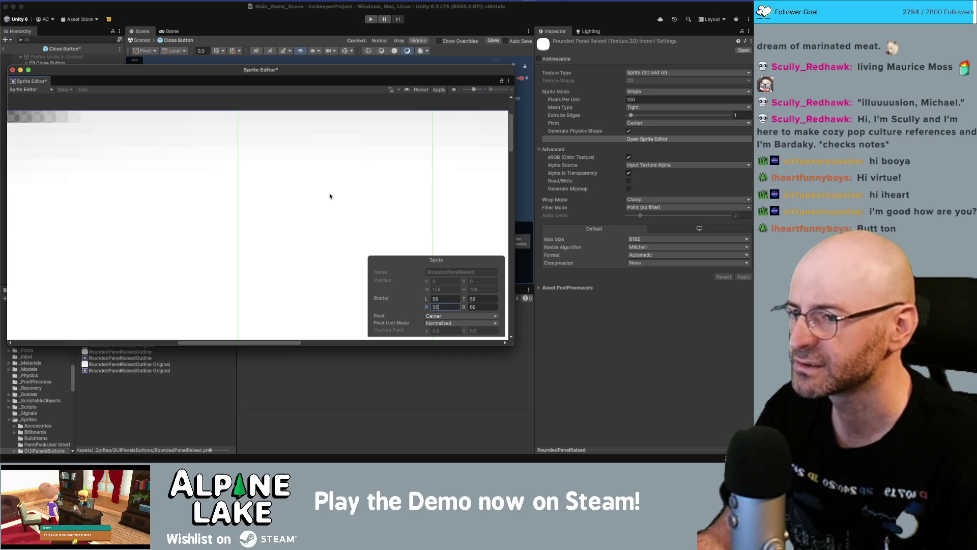
{"action": "scroll", "coordinate": [146, 210], "scroll_direction": "up", "scroll_amount": 2}
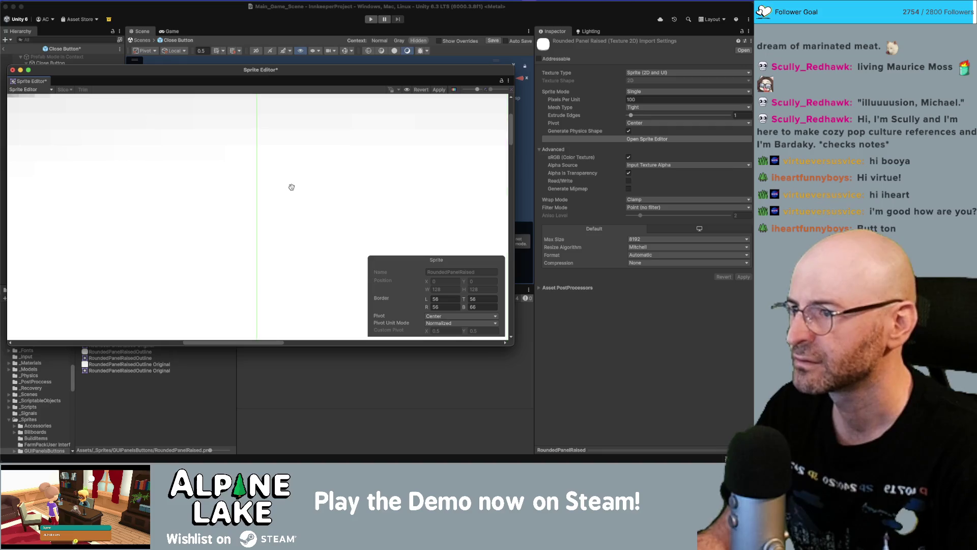
{"action": "scroll", "coordinate": [352, 185], "scroll_direction": "down", "scroll_amount": 3}
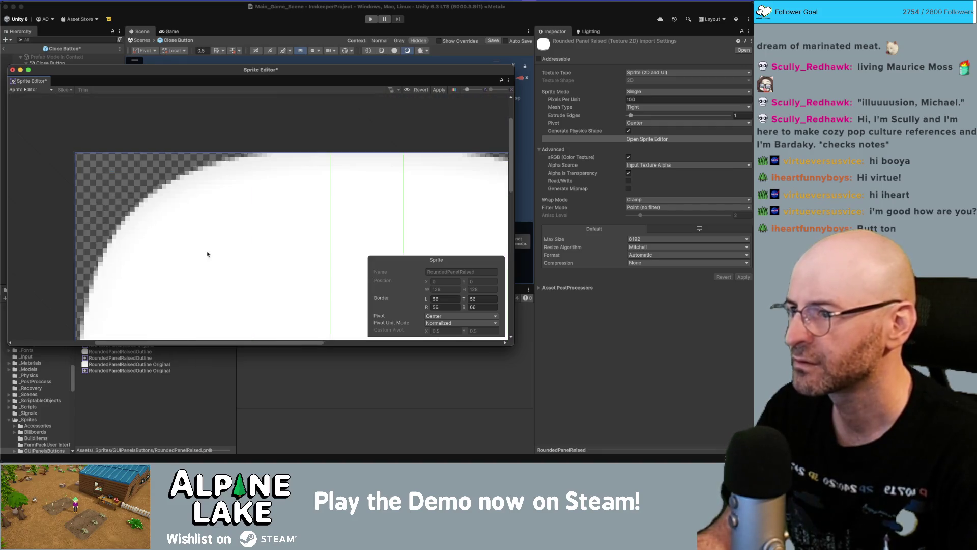
{"action": "scroll", "coordinate": [207, 254], "scroll_direction": "down", "scroll_amount": 5}
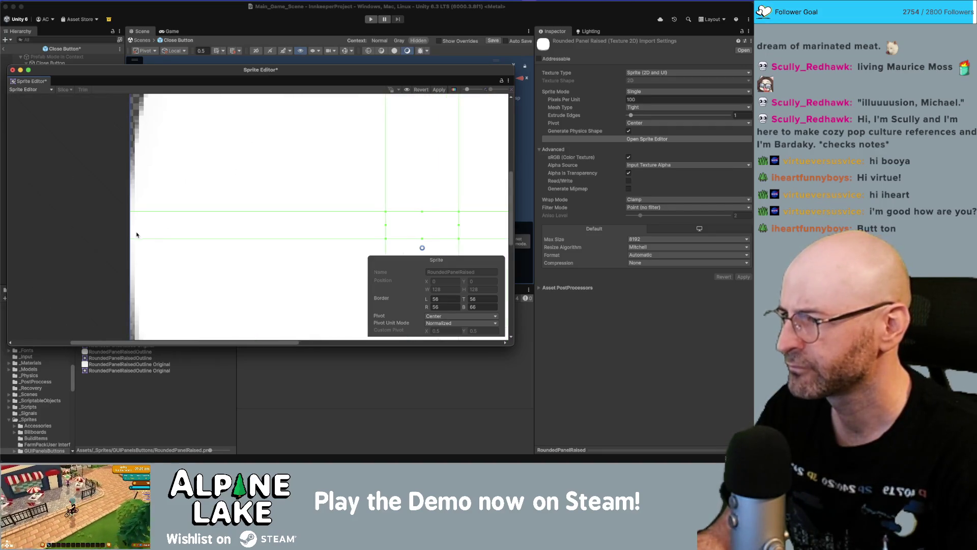
{"action": "scroll", "coordinate": [137, 232], "scroll_direction": "up", "scroll_amount": 2}
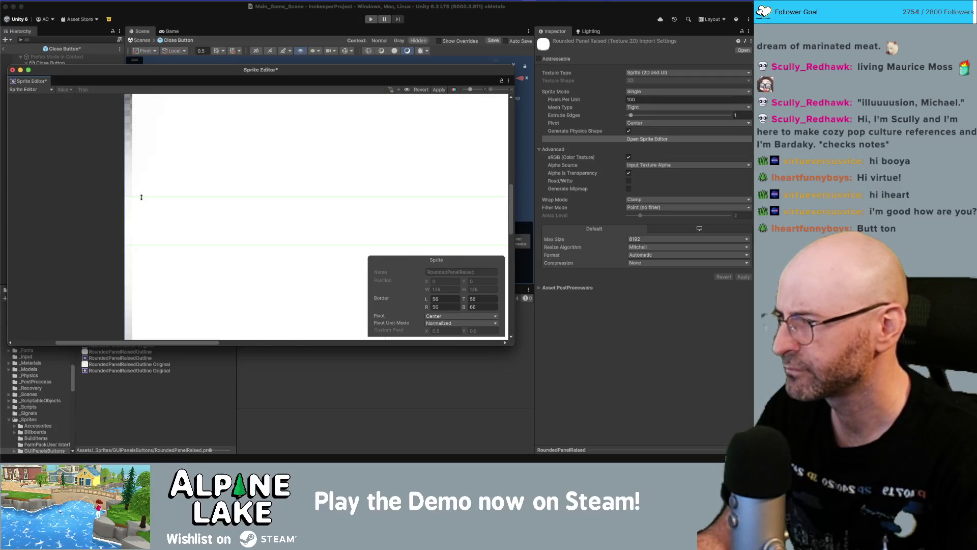
{"action": "left_click_drag", "start_coordinate": [142, 197], "coordinate": [141, 212]}
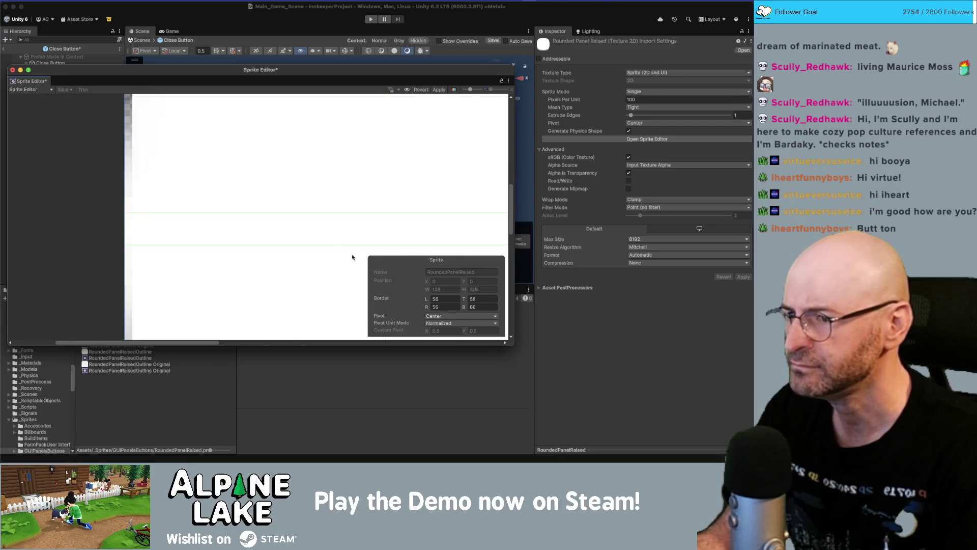
Set Border L and R to 58, apply, and close the Sprite Editor.
{"action": "left_click", "coordinate": [450, 296]}
{"action": "type", "text": "58"}
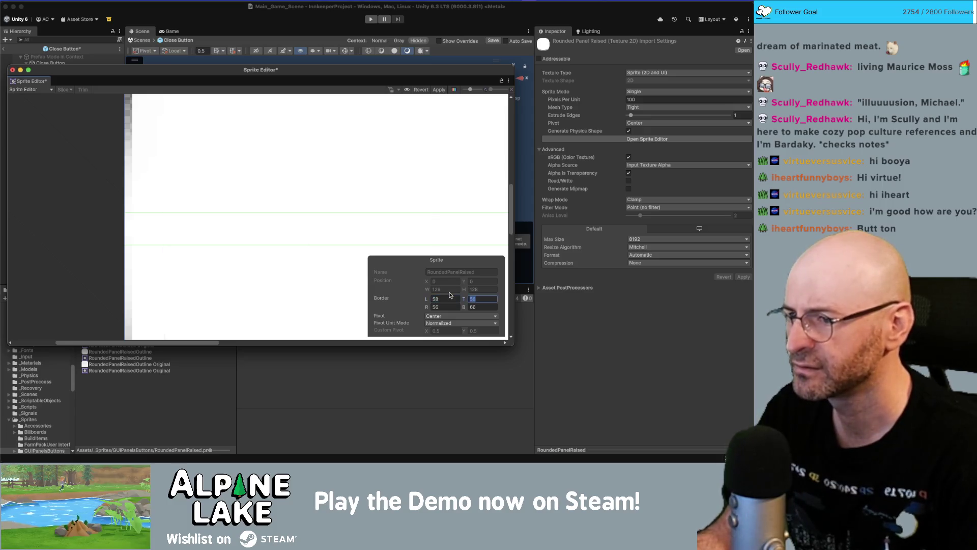
{"action": "key", "text": "Tab"}
{"action": "type", "text": "5"}
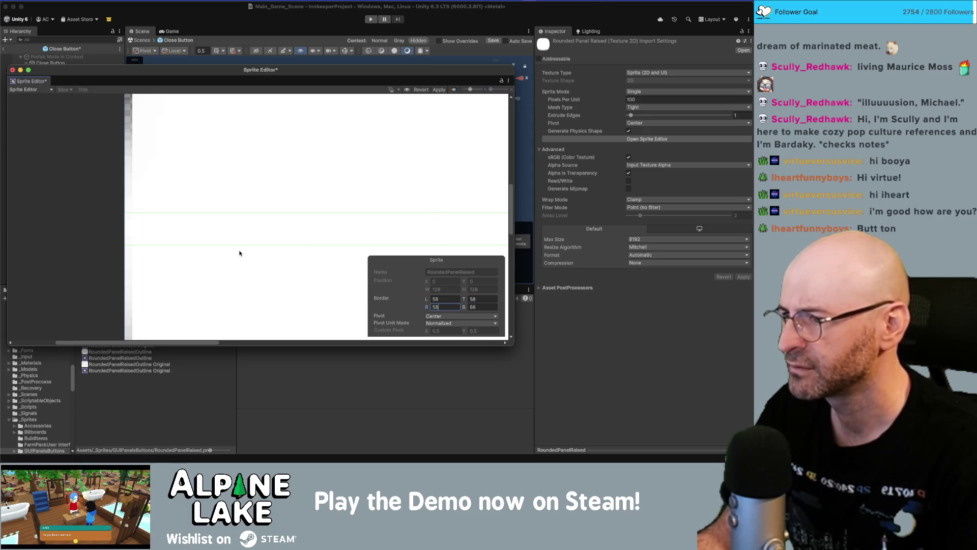
{"action": "left_click", "coordinate": [438, 90]}
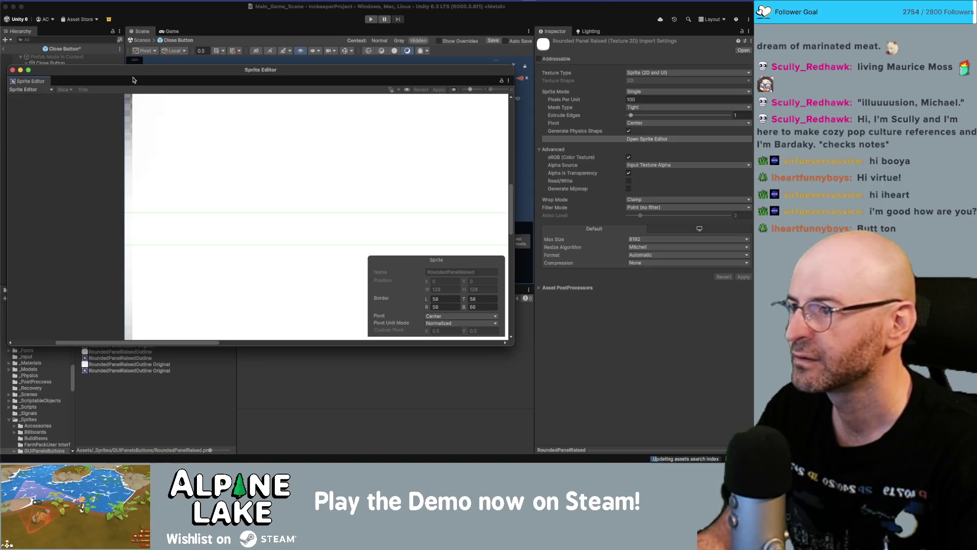
{"action": "left_click", "coordinate": [12, 69]}
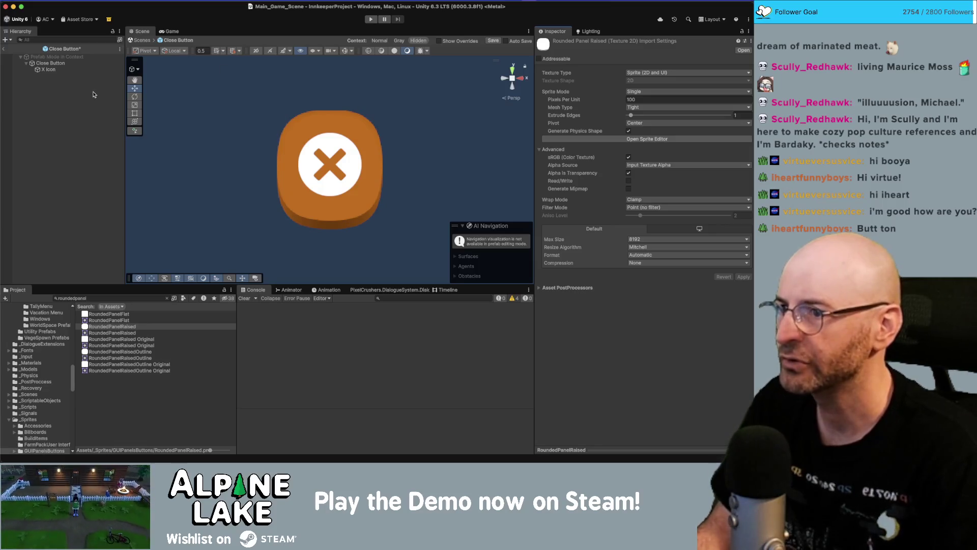
Save the Close Button prefab, return to the scene, and reopen the prefab in Prefab Mode.
{"action": "key", "text": "ctrl+s"}
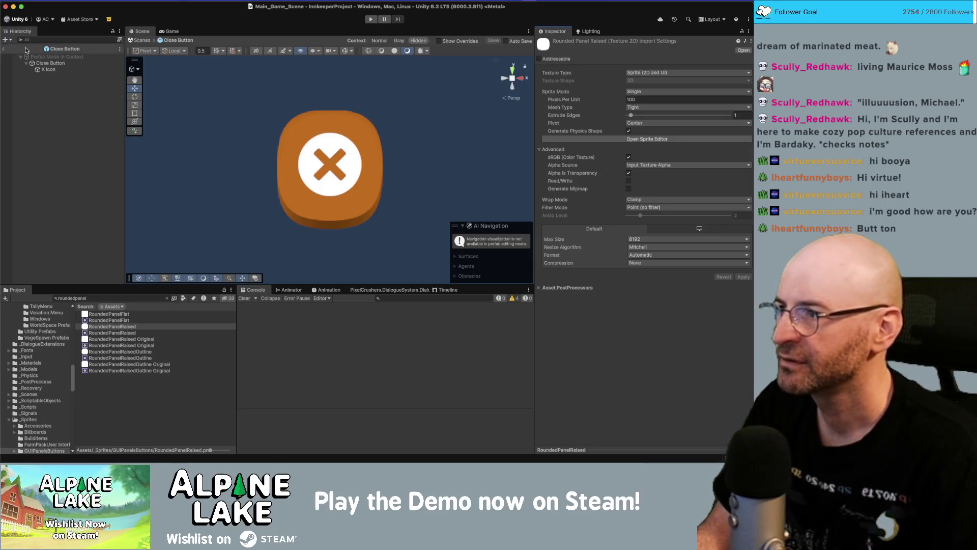
{"action": "left_click", "coordinate": [4, 49]}
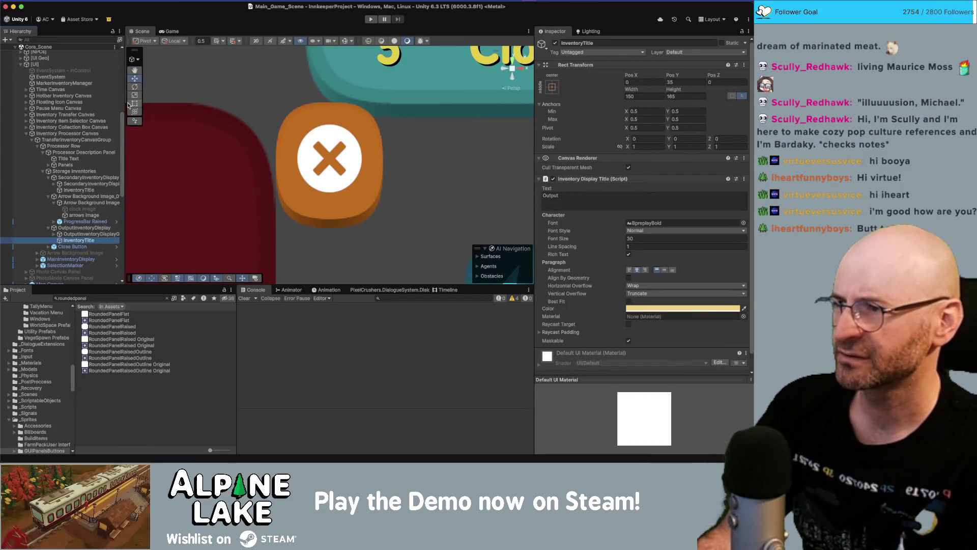
{"action": "left_click", "coordinate": [634, 91]}
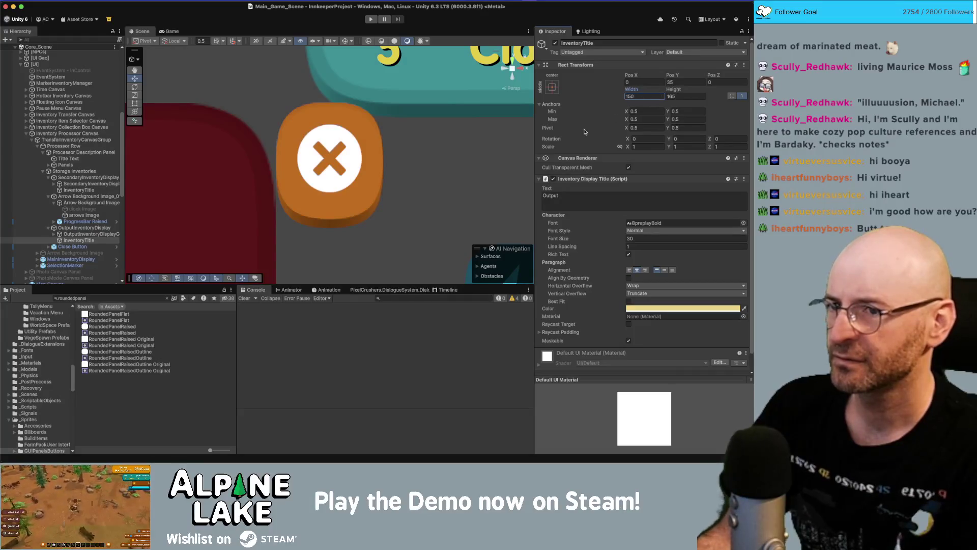
{"action": "left_click", "coordinate": [119, 247]}
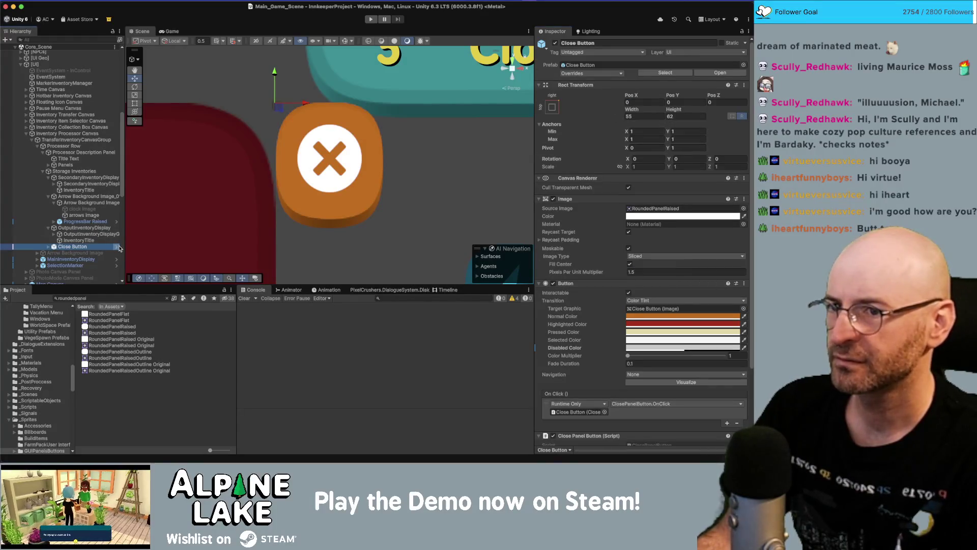
{"action": "left_click", "coordinate": [118, 247]}
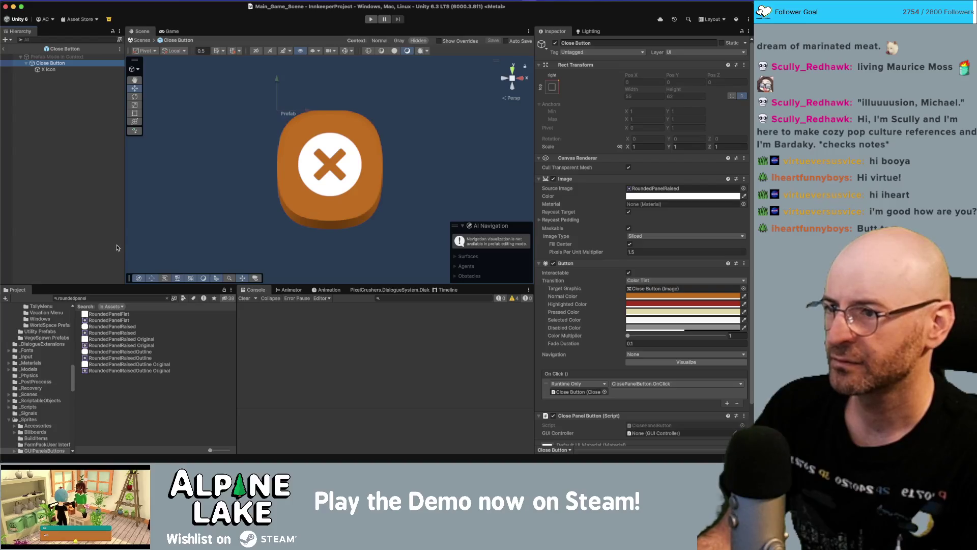
{"action": "left_click", "coordinate": [5, 50]}
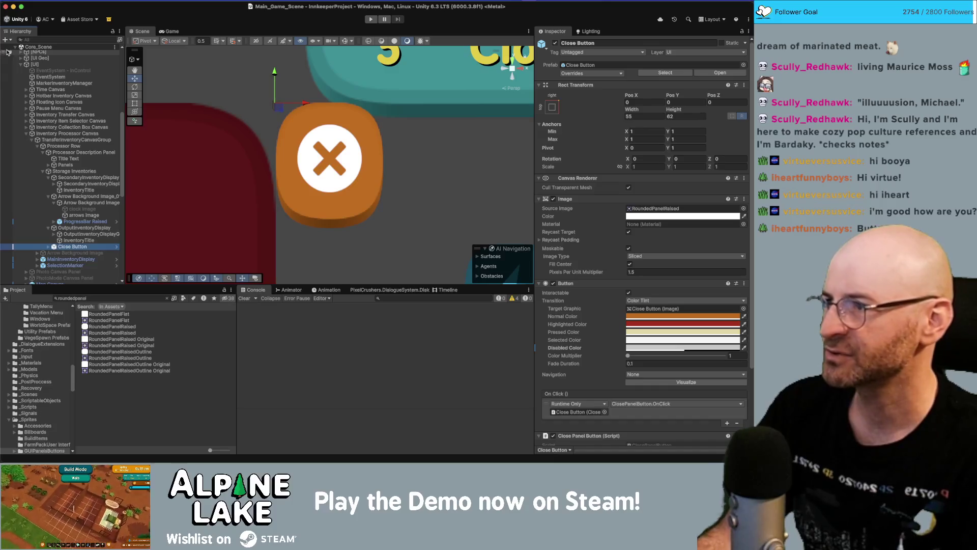
{"action": "left_click", "coordinate": [116, 248]}
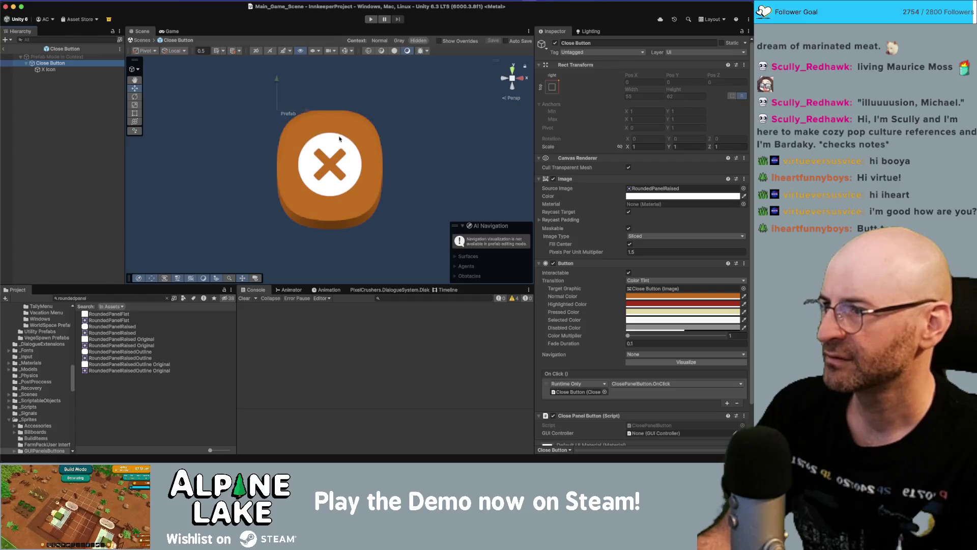
Try Set Native Size on the X Icon, undo it, and open the Close Button's Source Image picker.
{"action": "left_click_drag", "start_coordinate": [340, 138], "coordinate": [326, 140]}
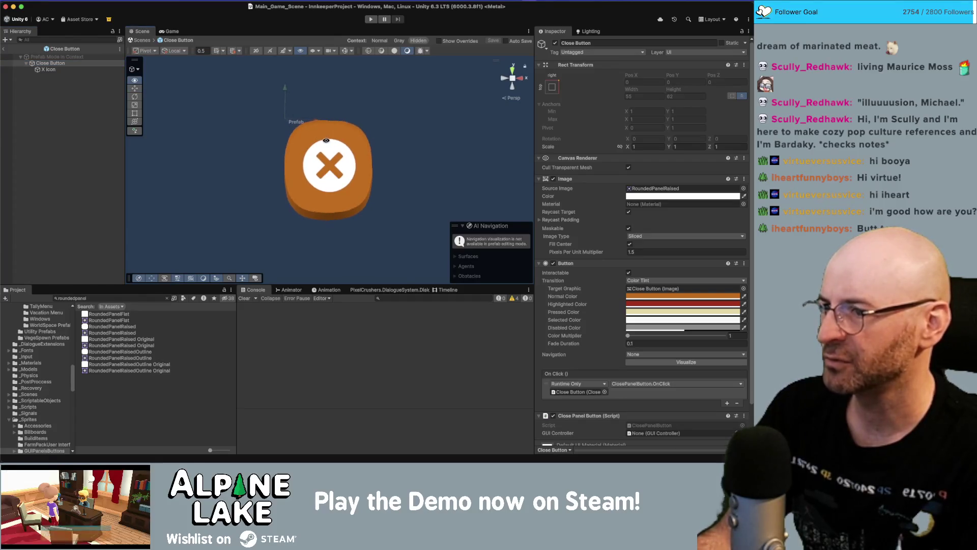
{"action": "left_click", "coordinate": [75, 70]}
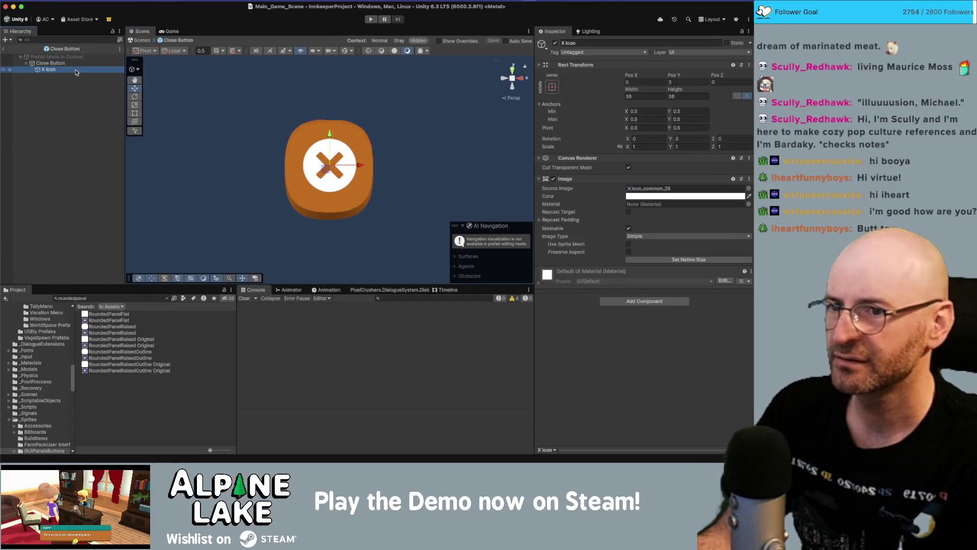
{"action": "left_click", "coordinate": [653, 260]}
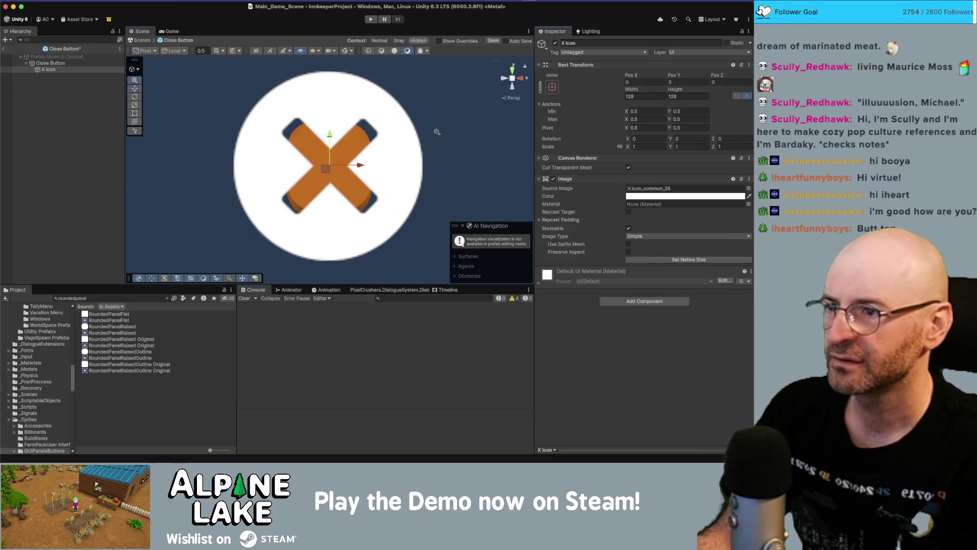
{"action": "key", "text": "ctrl+z"}
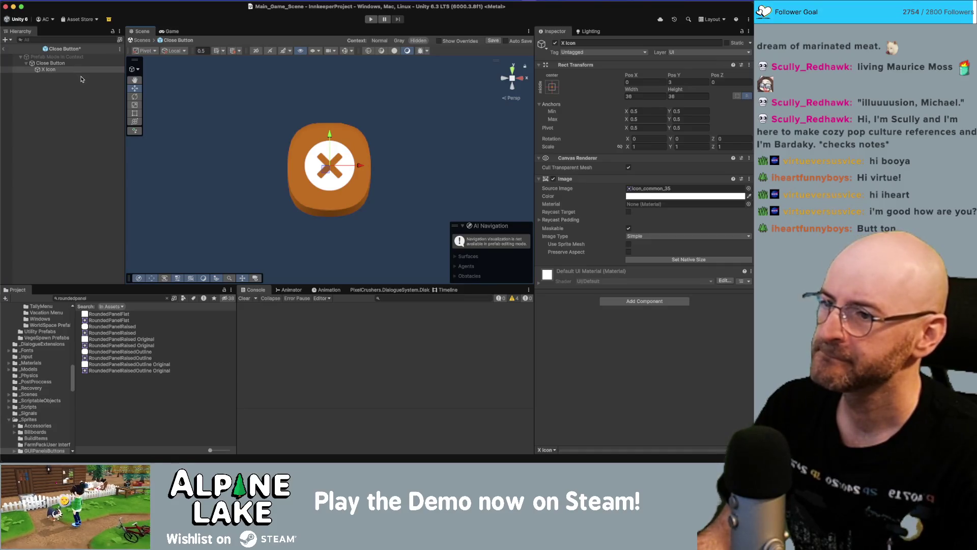
{"action": "left_click", "coordinate": [50, 63]}
{"action": "left_click", "coordinate": [744, 189]}
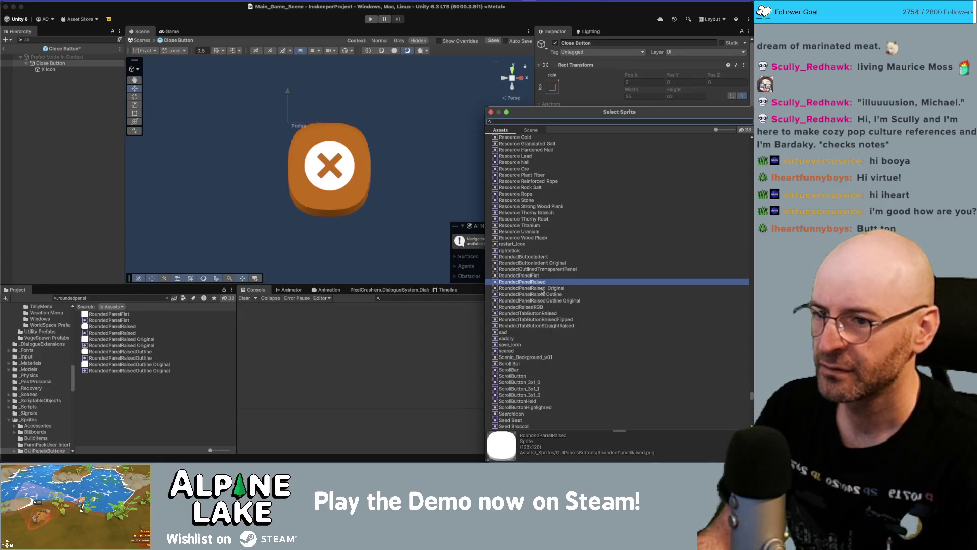
Give the Close Button the RoundedButtonIndent sprite, comparing before and after with undo and redo.
{"action": "left_click", "coordinate": [538, 257]}
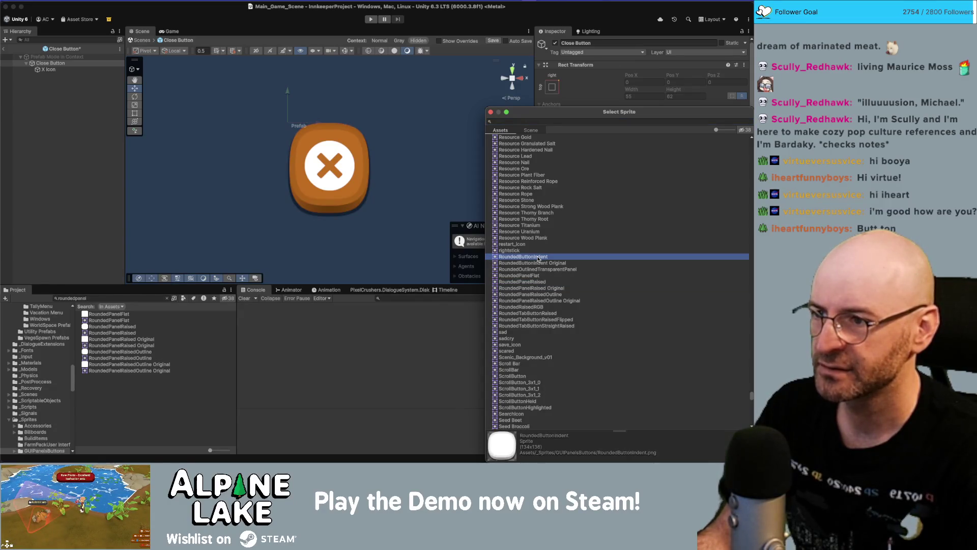
{"action": "double_click", "coordinate": [538, 257]}
{"action": "key", "text": "super+z"}
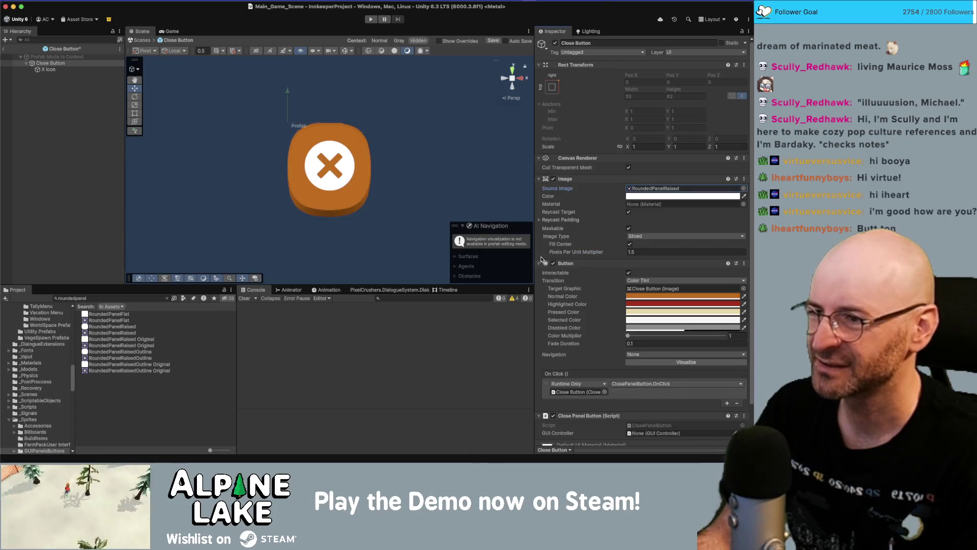
{"action": "key", "text": "super+shift+z"}
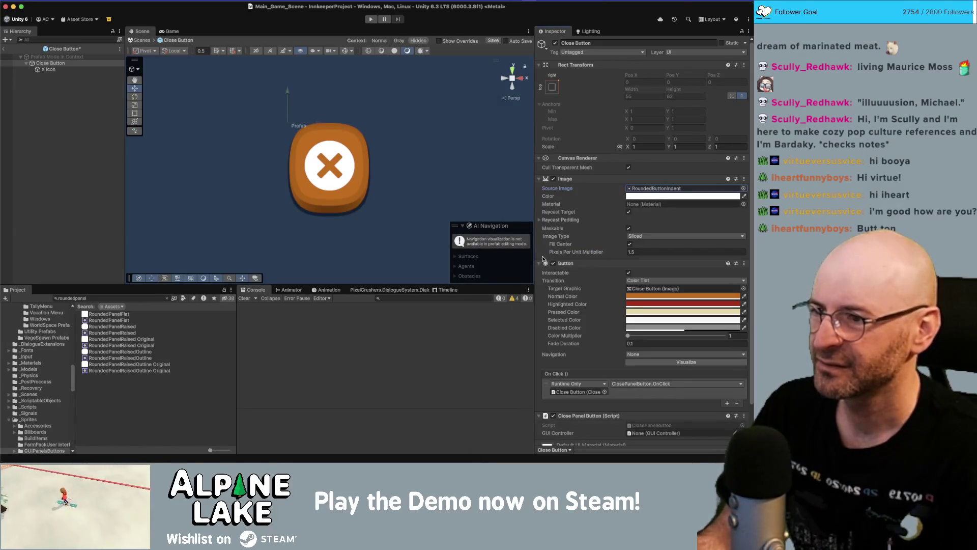
Set the X Icon's Pos Y to 4, save the prefab, and return to the main scene.
{"action": "left_click", "coordinate": [82, 70]}
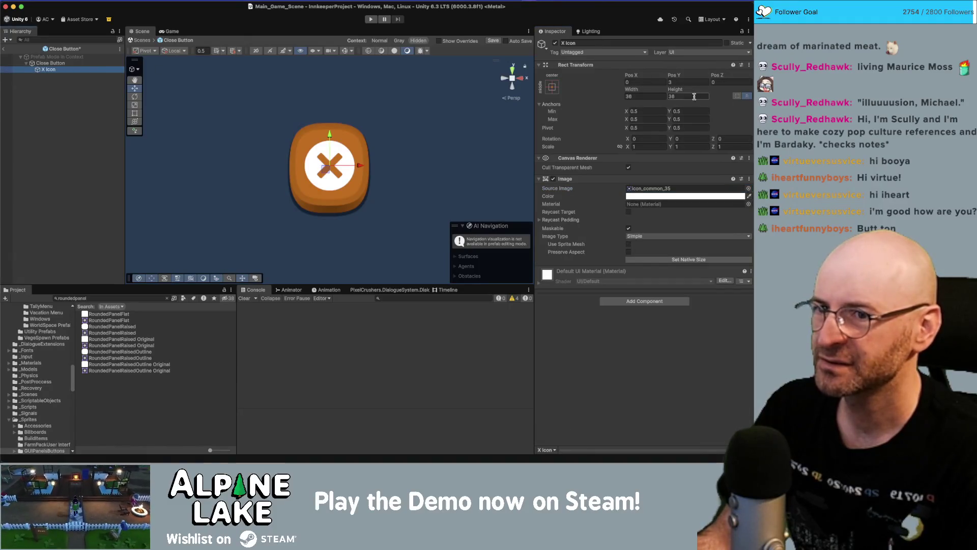
{"action": "left_click", "coordinate": [684, 82]}
{"action": "type", "text": "4"}
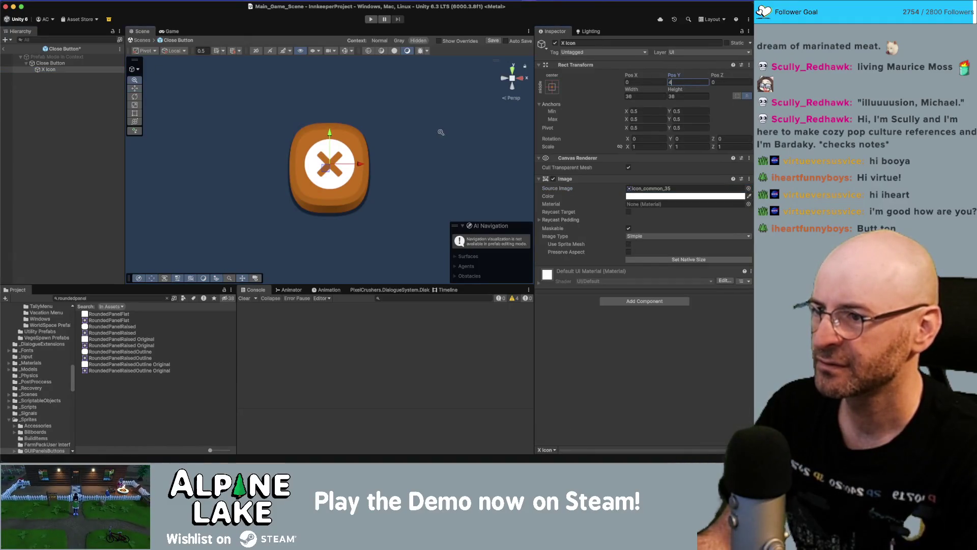
{"action": "scroll", "coordinate": [441, 133], "scroll_direction": "down", "scroll_amount": 1}
{"action": "key", "text": "ctrl+s"}
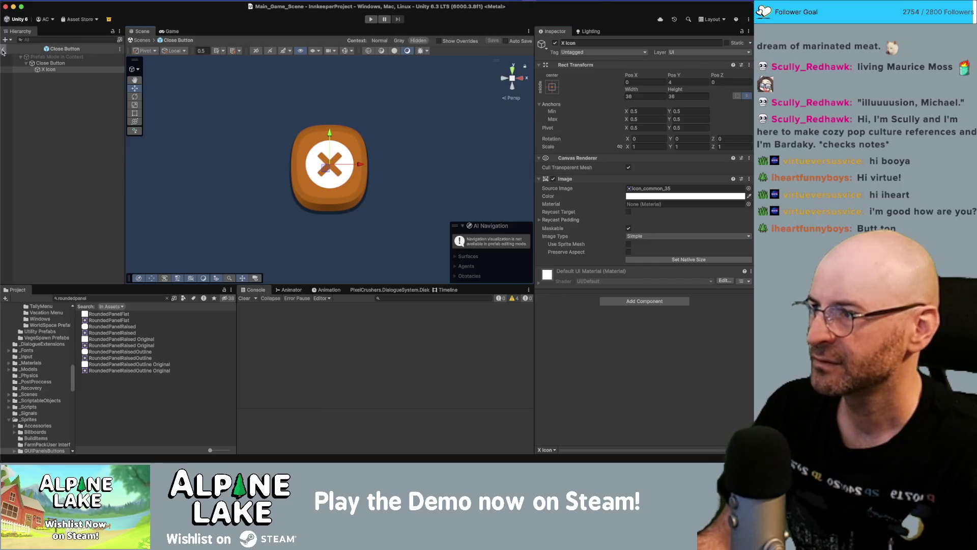
{"action": "left_click", "coordinate": [3, 49]}
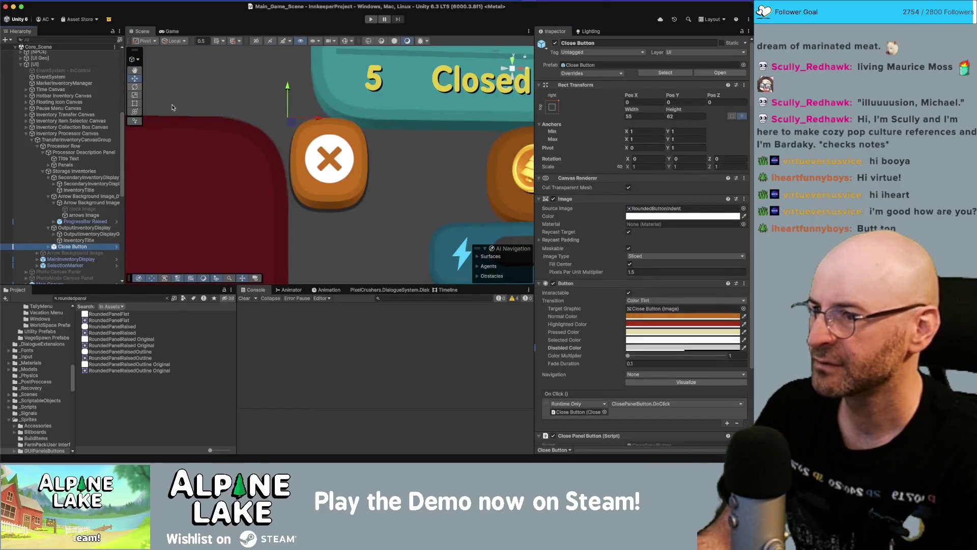
{"action": "key", "text": "super+Tab"}
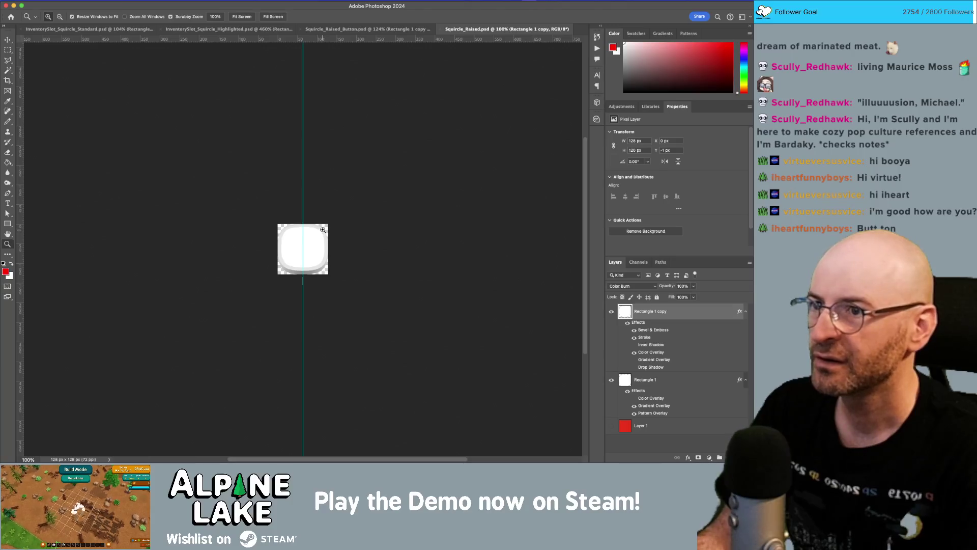
Open Squircle_Raised_Button.psd and hide the stroke effect on Rectangle 1 copy.
{"action": "left_click", "coordinate": [357, 29]}
{"action": "left_click_drag", "start_coordinate": [327, 201], "coordinate": [377, 215]}
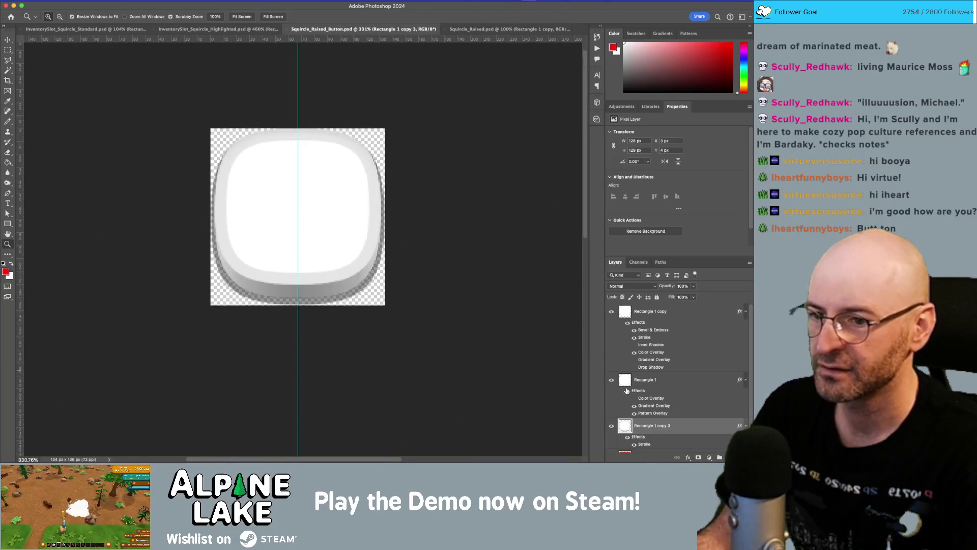
{"action": "left_click", "coordinate": [634, 338]}
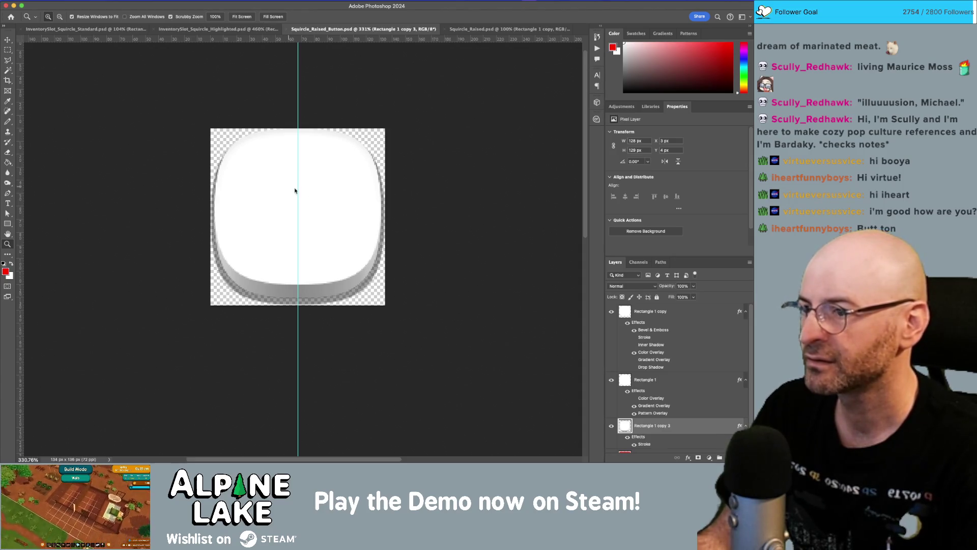
{"action": "key", "text": "super+shift+s"}
{"action": "key", "text": "Escape"}
Save a PNG copy over RoundedButtonIndent.png in GUIPanelsButtons, confirming Replace and the PNG options.
{"action": "key", "text": "super+alt+s"}
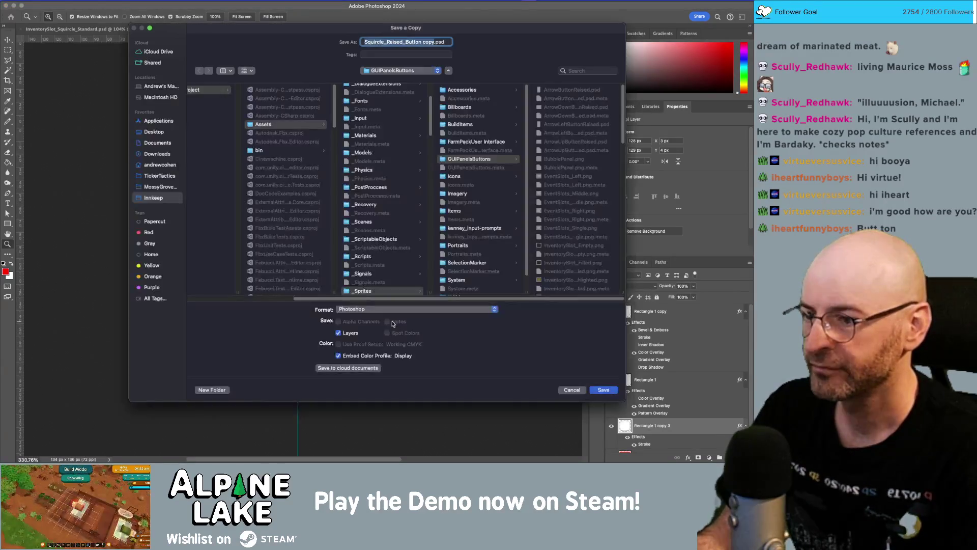
{"action": "left_click", "coordinate": [395, 311]}
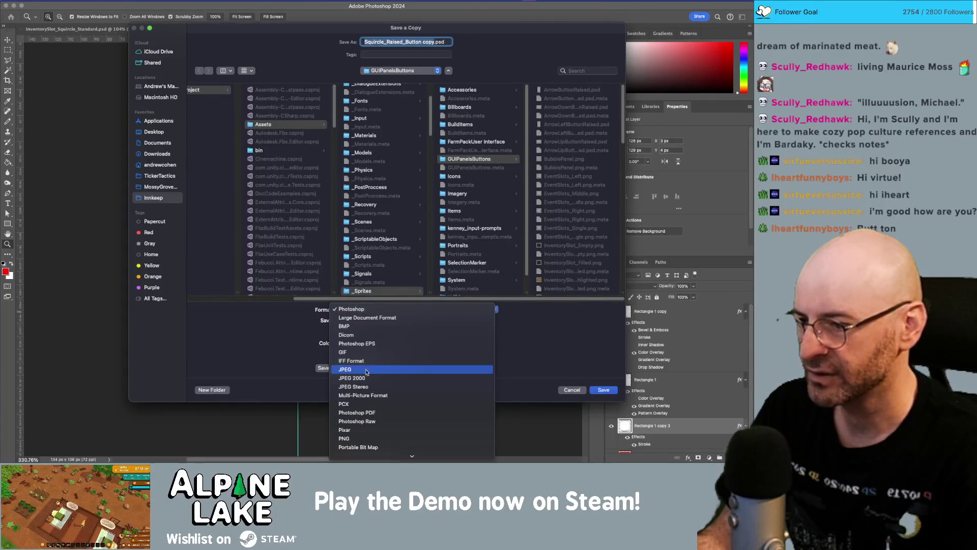
{"action": "scroll", "coordinate": [365, 367], "scroll_direction": "down", "scroll_amount": 2}
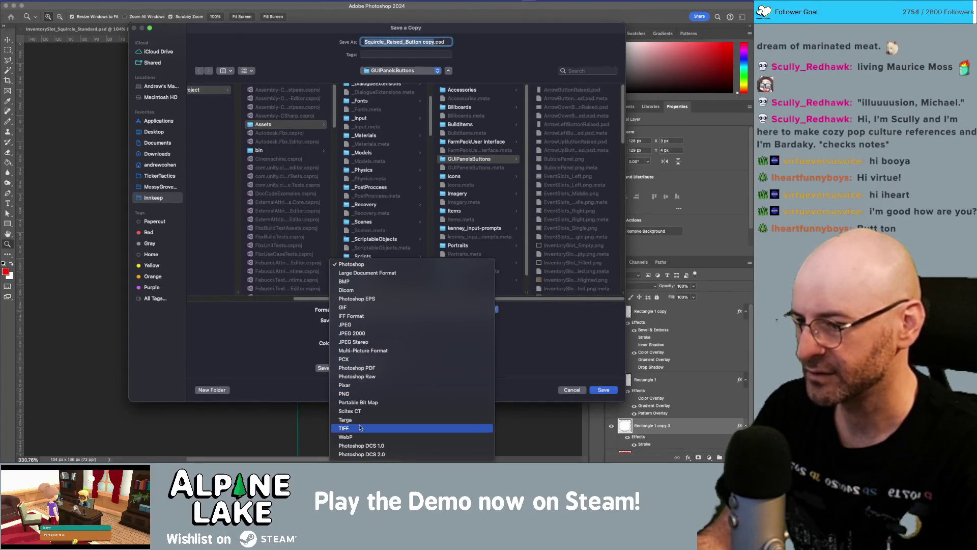
{"action": "left_click", "coordinate": [356, 394]}
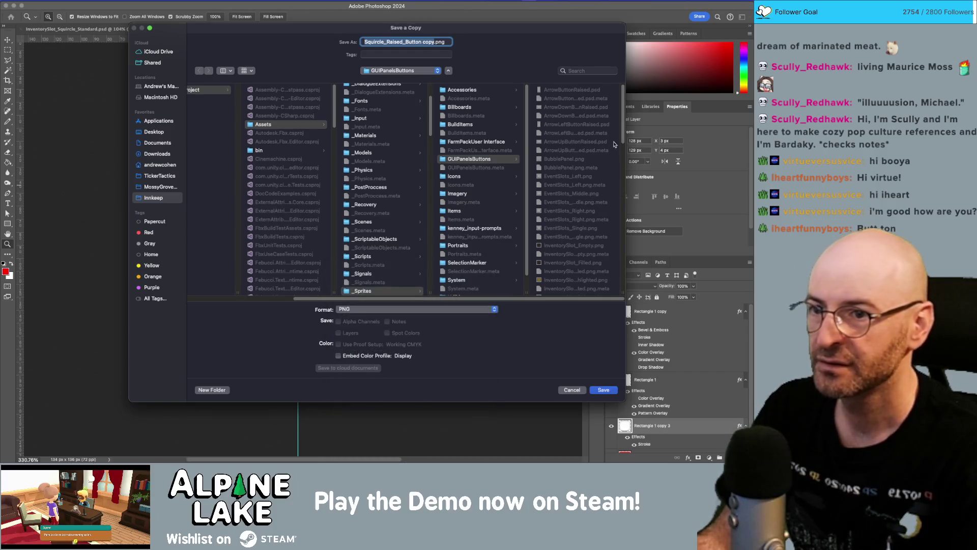
{"action": "scroll", "coordinate": [557, 246], "scroll_direction": "down", "scroll_amount": 10}
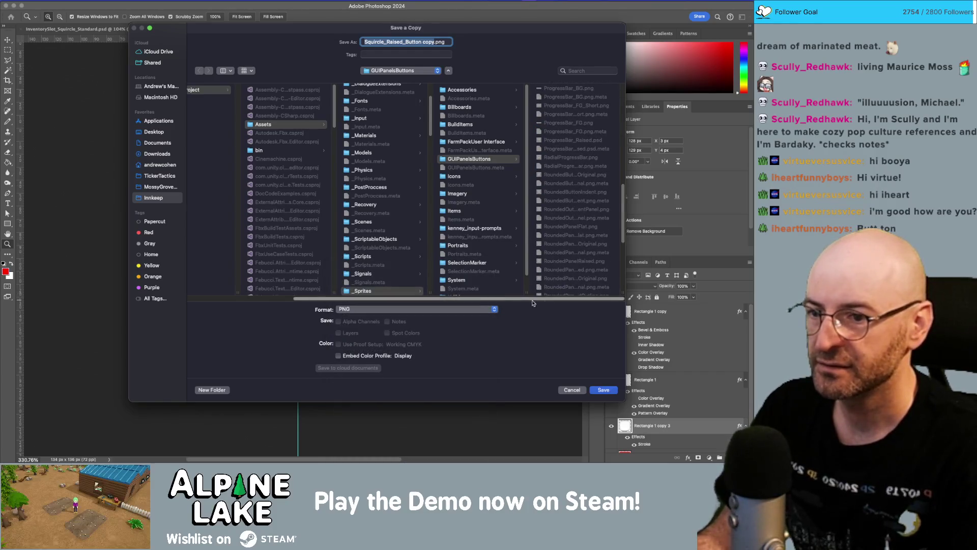
{"action": "double_click", "coordinate": [624, 293]}
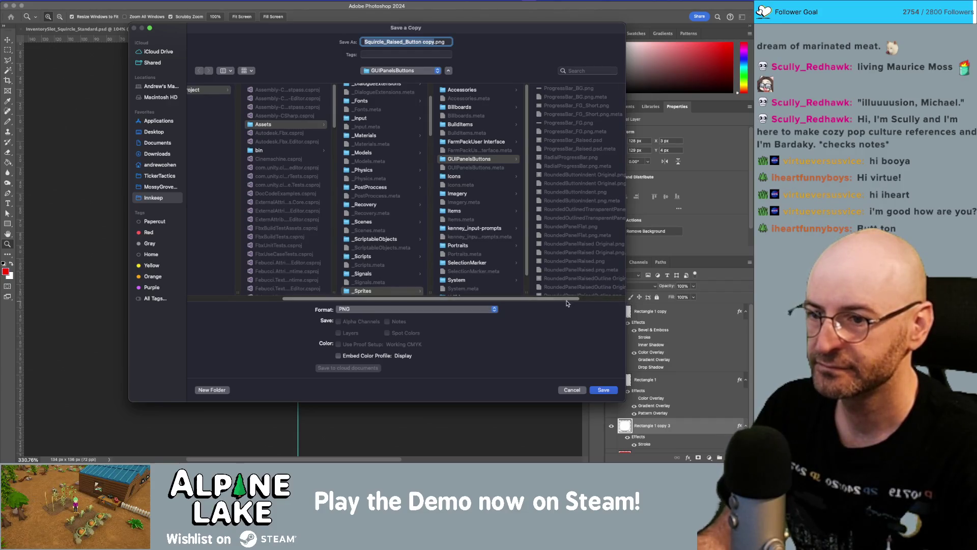
{"action": "scroll", "coordinate": [579, 304], "scroll_direction": "right", "scroll_amount": 3}
{"action": "scroll", "coordinate": [573, 229], "scroll_direction": "down", "scroll_amount": 5}
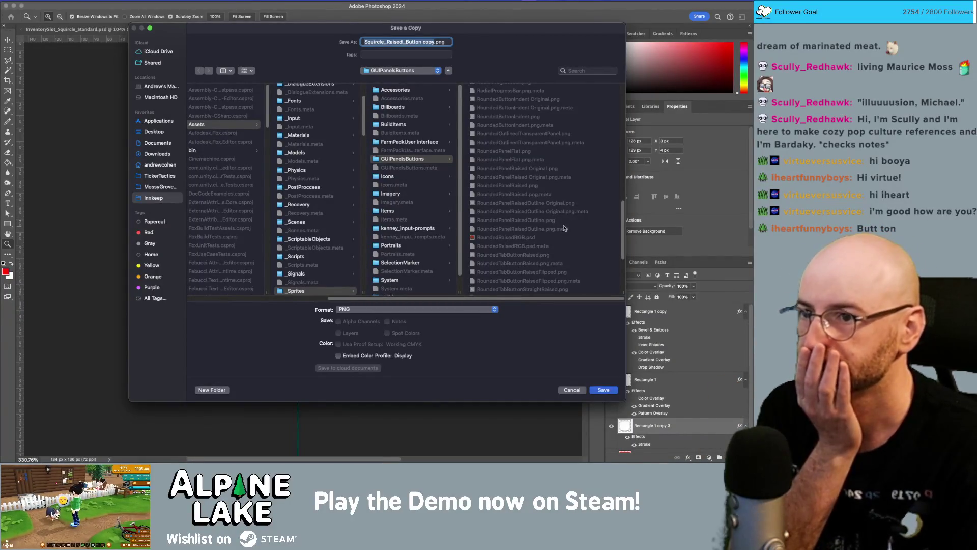
{"action": "scroll", "coordinate": [555, 239], "scroll_direction": "down", "scroll_amount": 1}
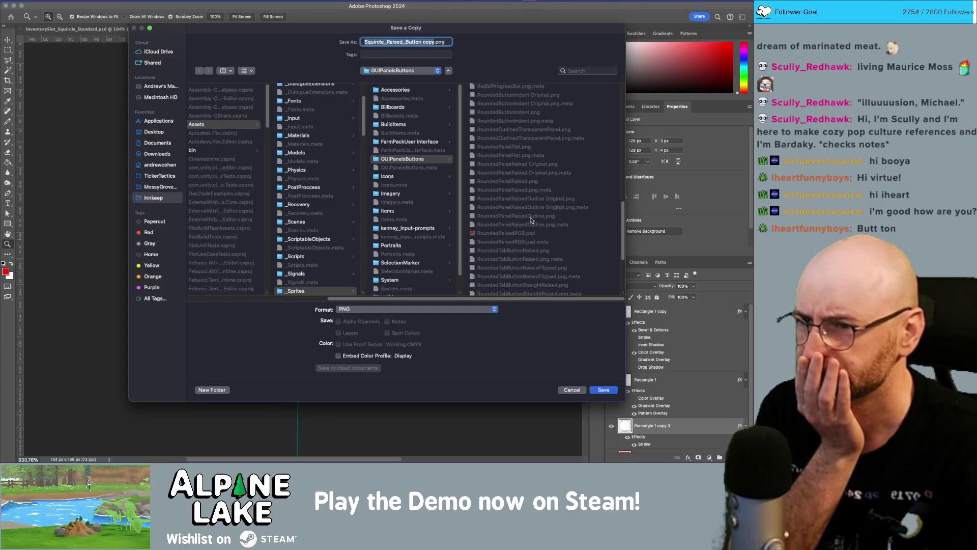
{"action": "left_click", "coordinate": [527, 113]}
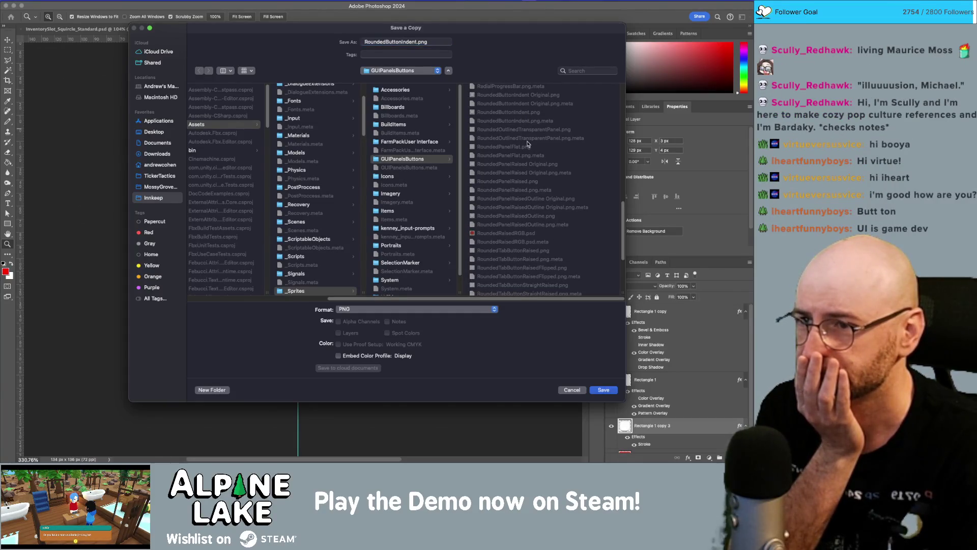
{"action": "left_click", "coordinate": [600, 390]}
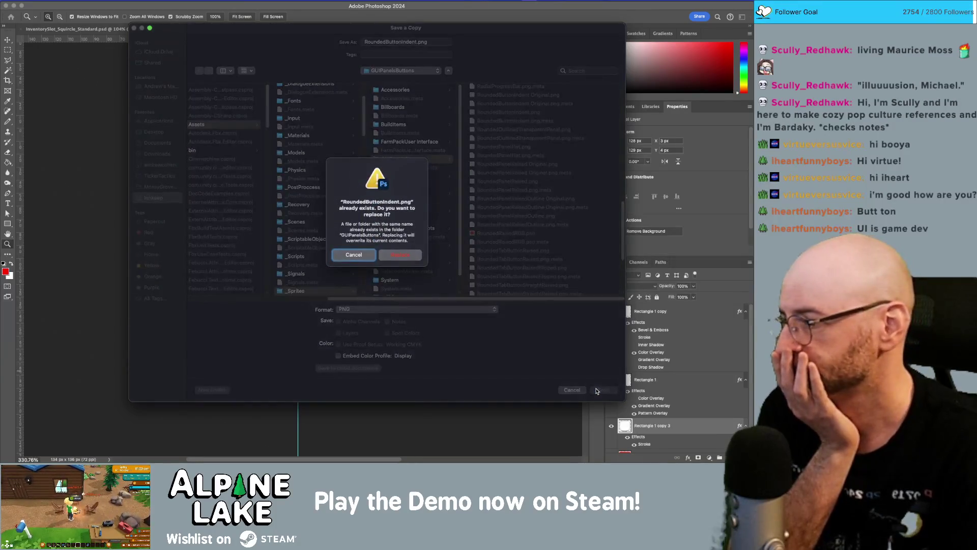
{"action": "left_click", "coordinate": [400, 254]}
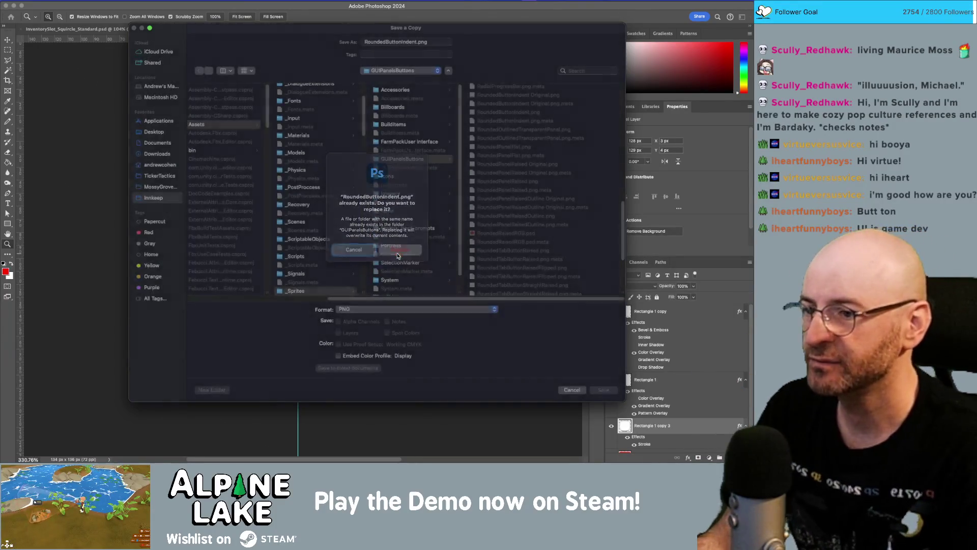
{"action": "left_click", "coordinate": [412, 167]}
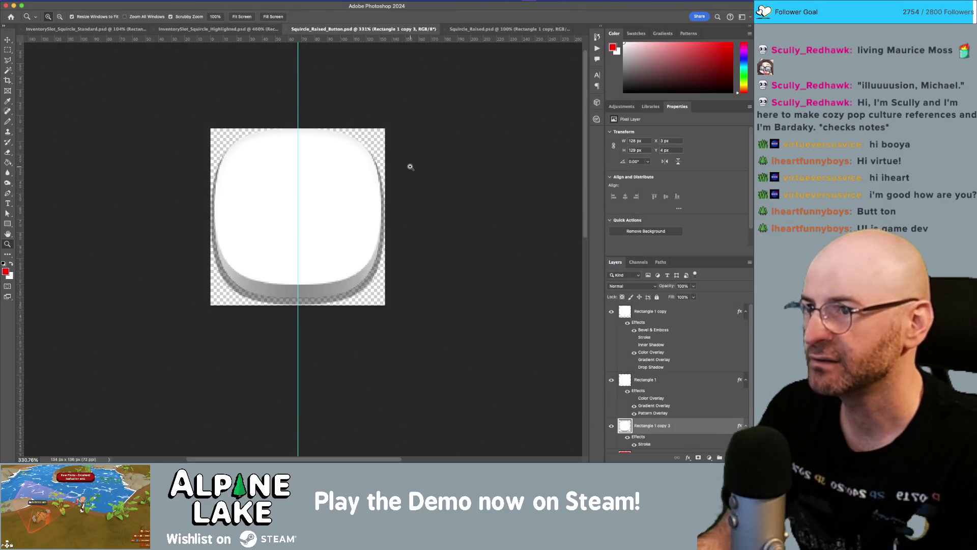
{"action": "key", "text": "super+Tab"}
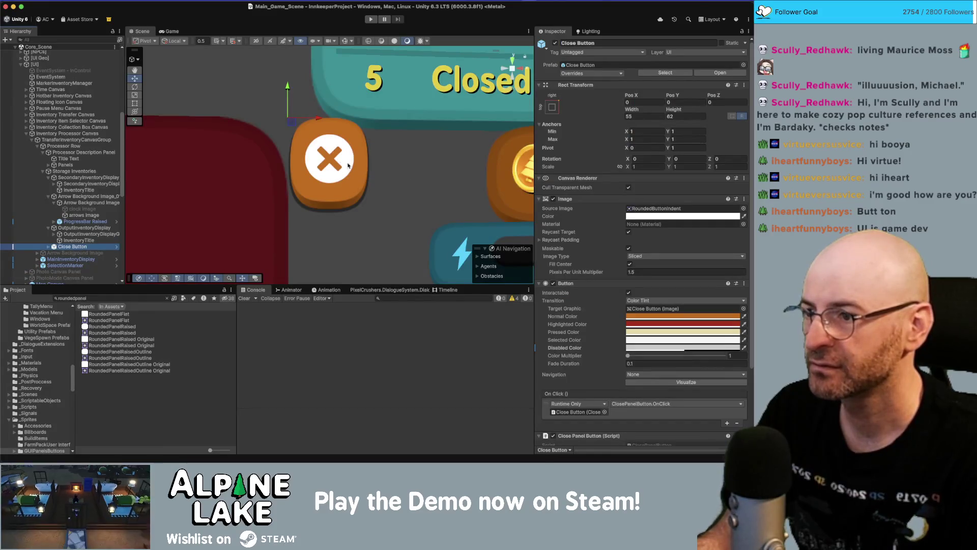
Set the Close Button's Rect Transform Width to 62, then check it in Prefab Mode and the scene.
{"action": "scroll", "coordinate": [344, 176], "scroll_direction": "down", "scroll_amount": 3}
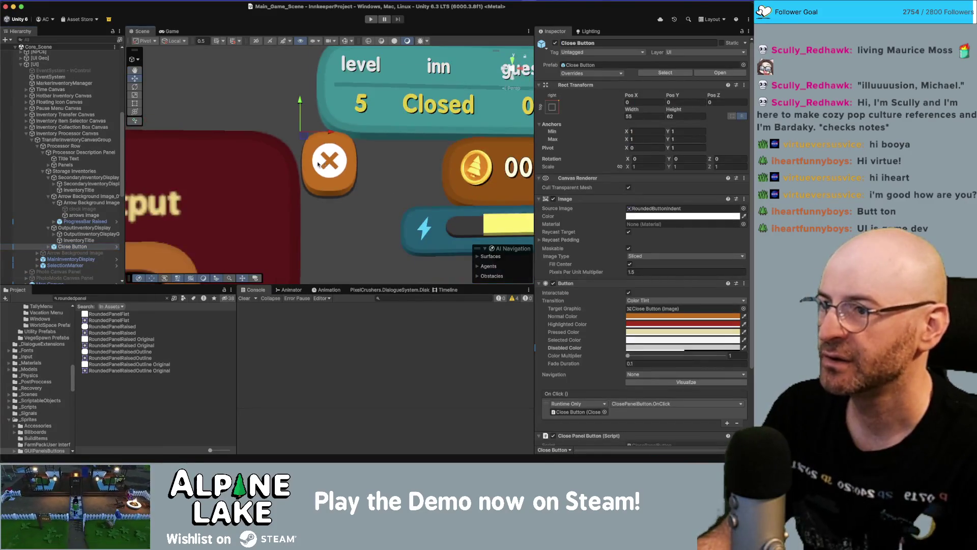
{"action": "scroll", "coordinate": [335, 162], "scroll_direction": "up", "scroll_amount": 2}
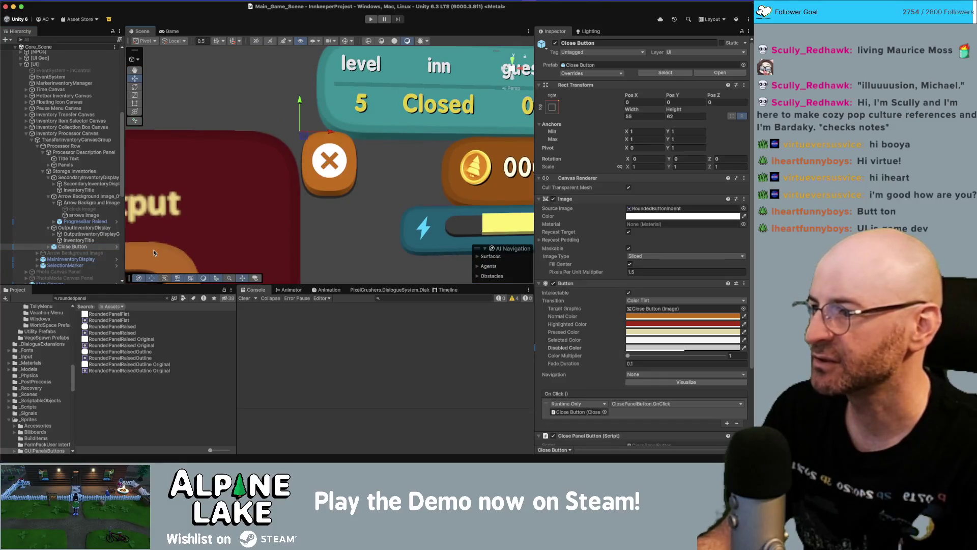
{"action": "left_click", "coordinate": [647, 117]}
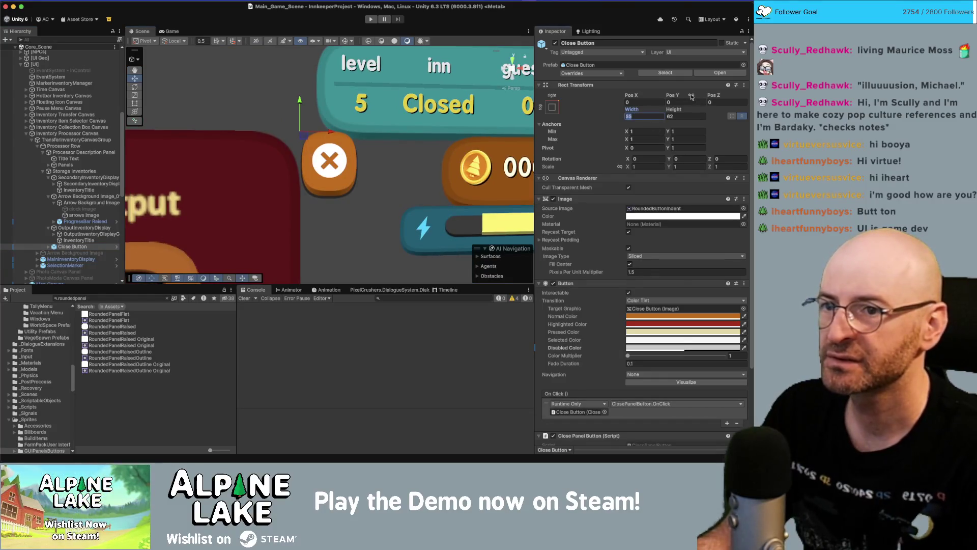
{"action": "type", "text": "62"}
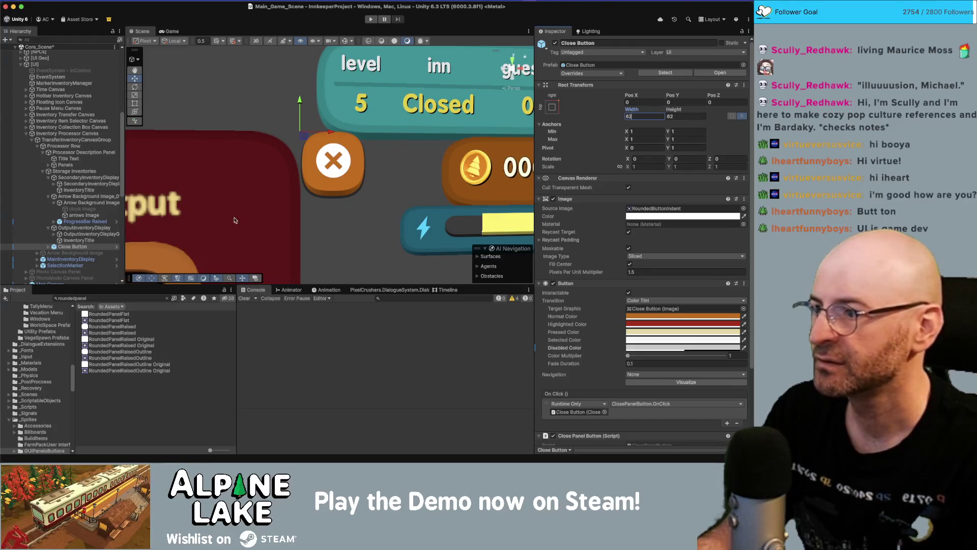
{"action": "left_click", "coordinate": [116, 248]}
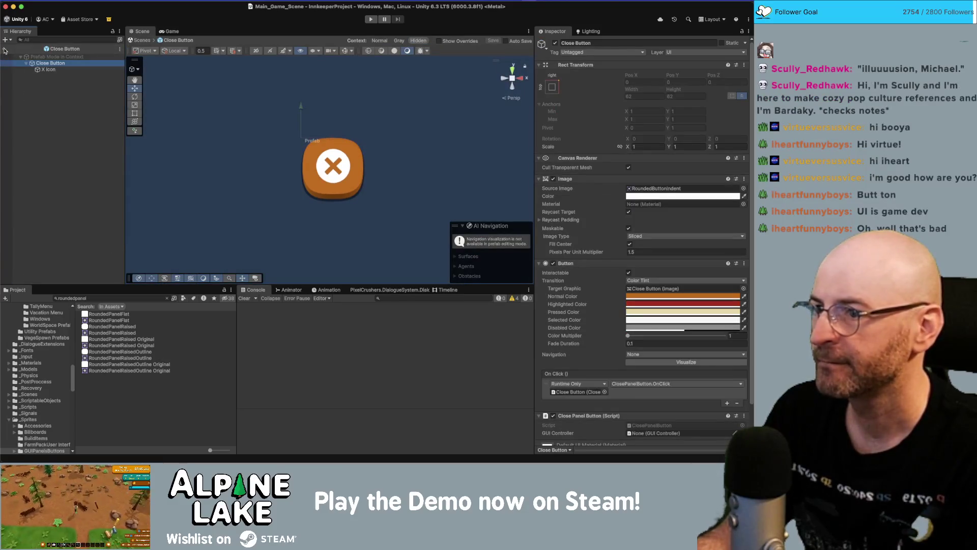
{"action": "left_click", "coordinate": [5, 51]}
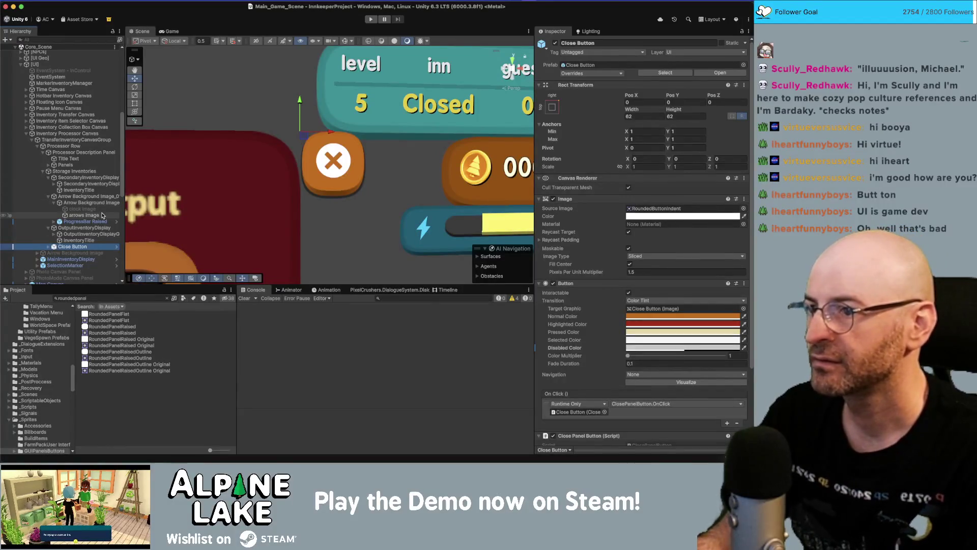
{"action": "left_click", "coordinate": [640, 111]}
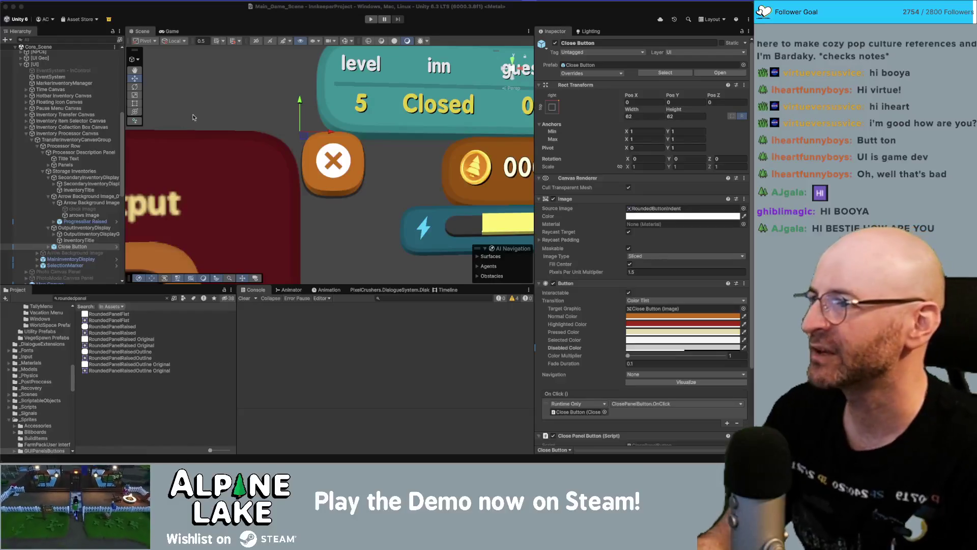
Zoom and pan to show the Processor, Washing Machine and Backpack panels, comparing with the Photoshop art.
{"action": "scroll", "coordinate": [225, 156], "scroll_direction": "down", "scroll_amount": 10}
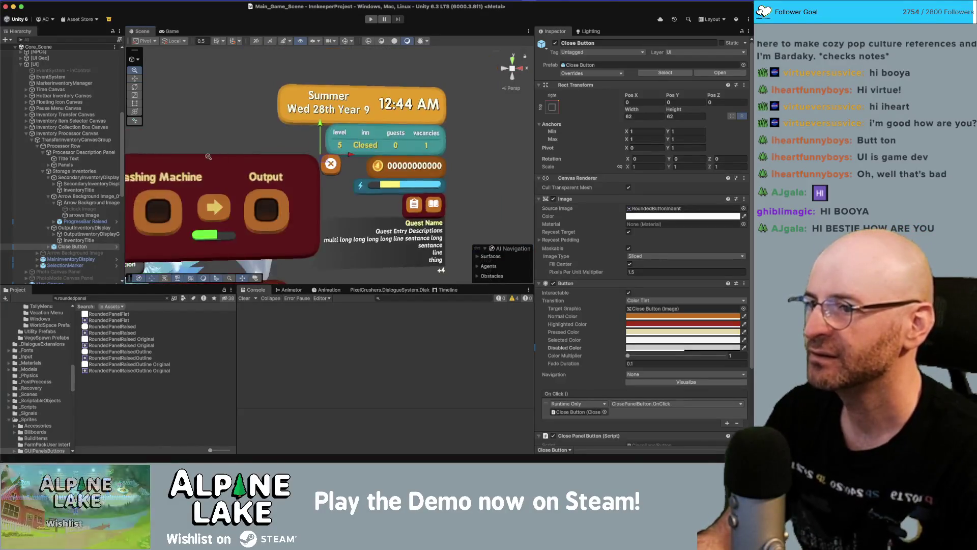
{"action": "scroll", "coordinate": [225, 156], "scroll_direction": "down", "scroll_amount": 2}
{"action": "left_click_drag", "start_coordinate": [225, 155], "coordinate": [284, 144]}
{"action": "scroll", "coordinate": [284, 144], "scroll_direction": "up", "scroll_amount": 1}
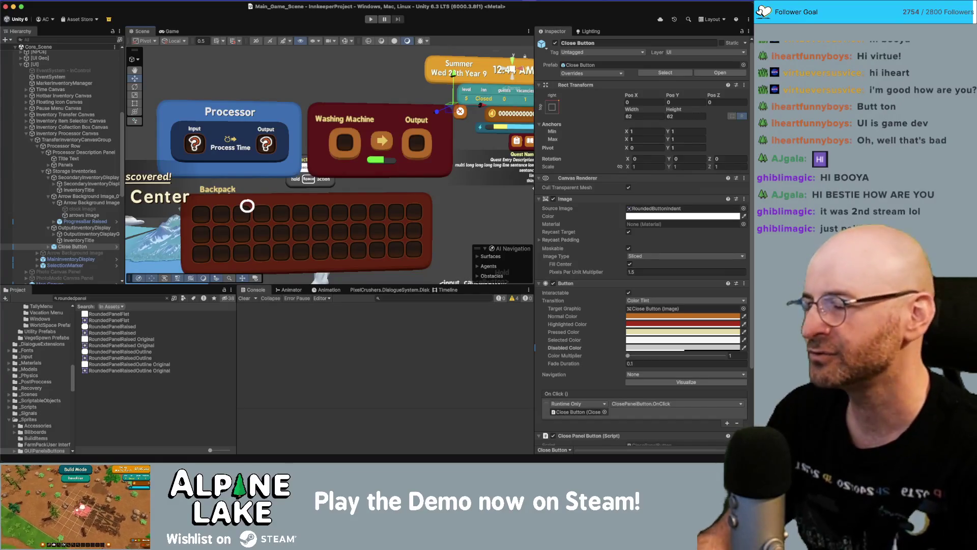
{"action": "key", "text": "super+Tab"}
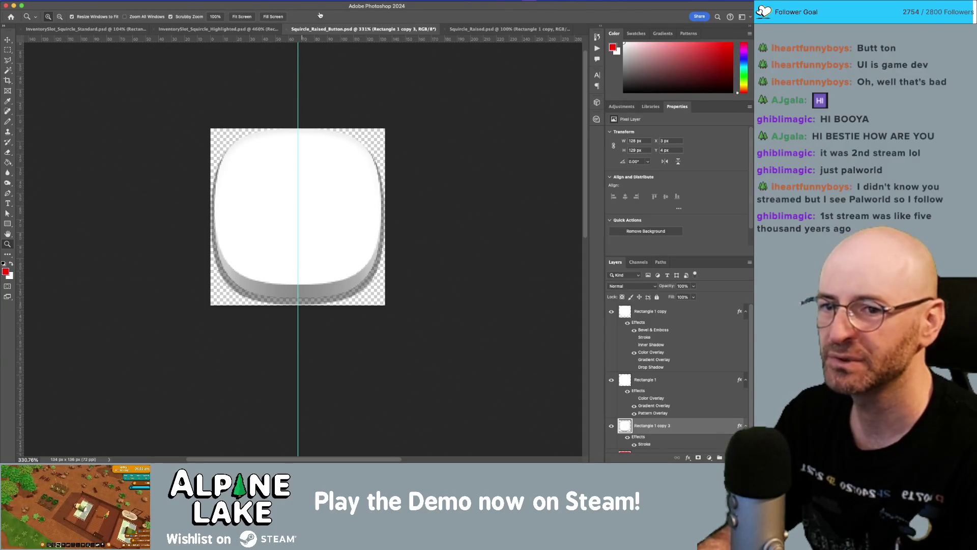
{"action": "key", "text": "super+Tab"}
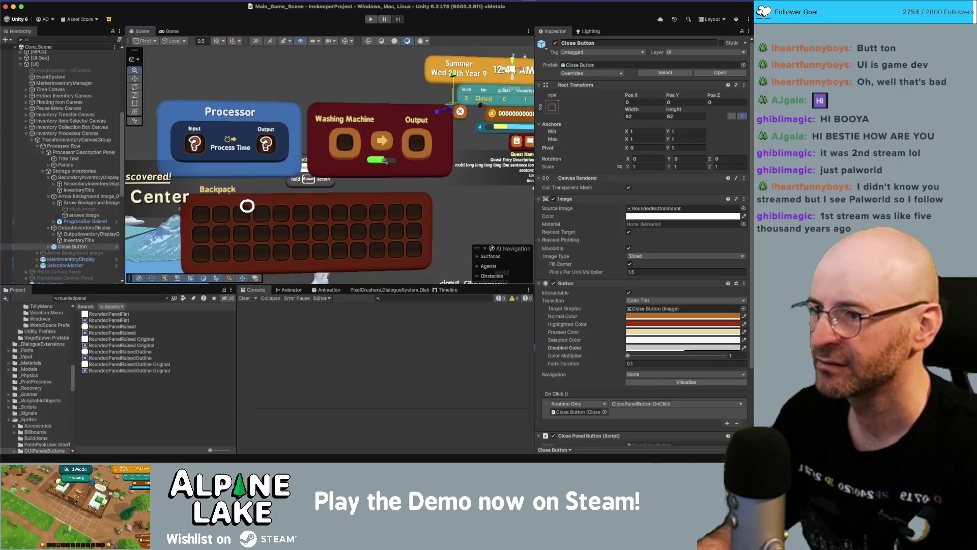
{"action": "scroll", "coordinate": [384, 161], "scroll_direction": "down", "scroll_amount": 3}
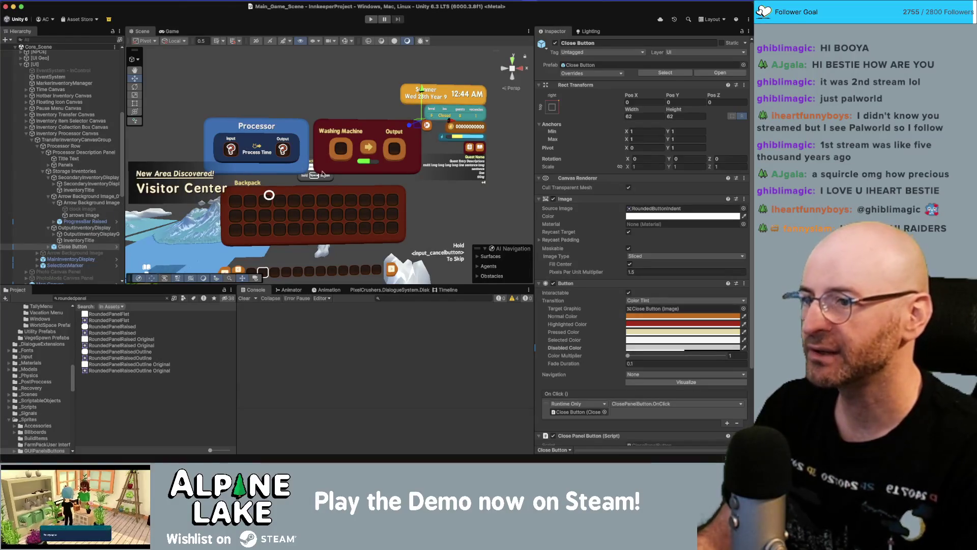
{"action": "scroll", "coordinate": [272, 176], "scroll_direction": "down", "scroll_amount": 2}
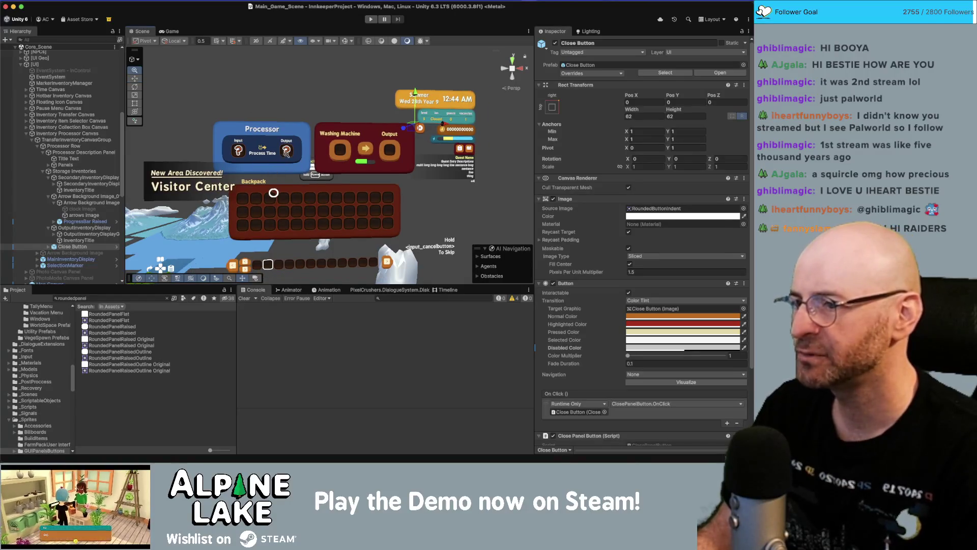
Zoom the Scene view in on the Backpack panel and its hotbar.
{"action": "scroll", "coordinate": [285, 155], "scroll_direction": "down", "scroll_amount": 1}
{"action": "scroll", "coordinate": [295, 154], "scroll_direction": "down", "scroll_amount": 1}
{"action": "scroll", "coordinate": [430, 155], "scroll_direction": "up", "scroll_amount": 5}
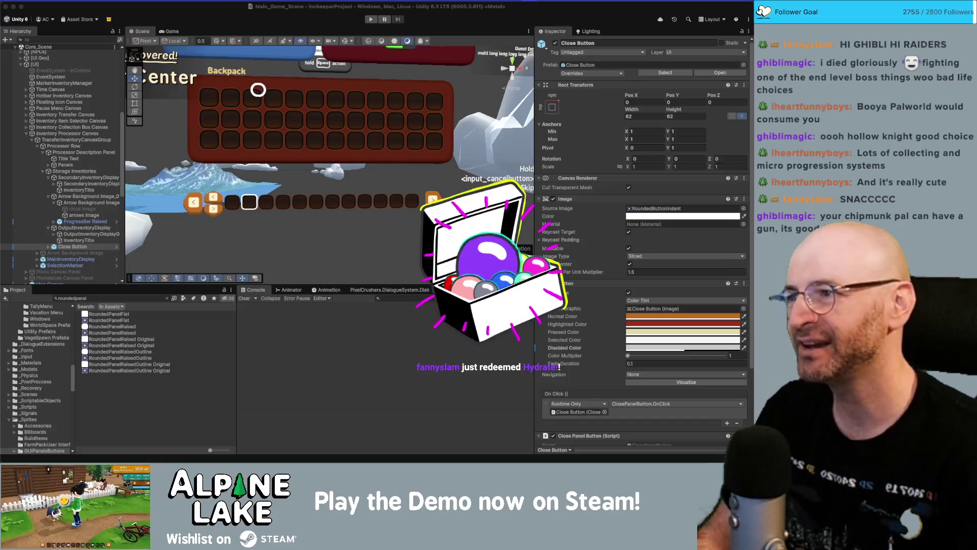
{"action": "left_click", "coordinate": [152, 4]}
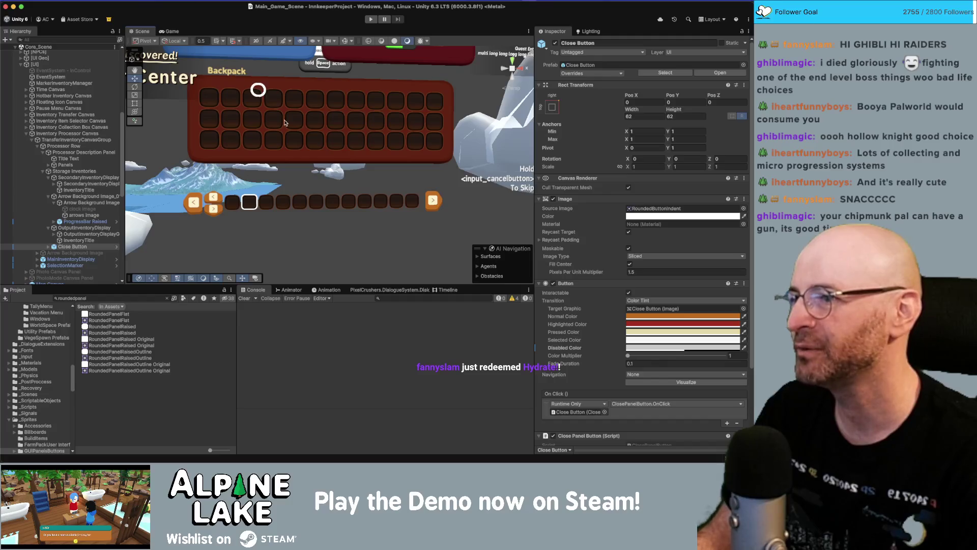
Zoom the Scene view out to show all three panels over the terrain, then bring up the Snack World site.
{"action": "scroll", "coordinate": [306, 128], "scroll_direction": "down", "scroll_amount": 5}
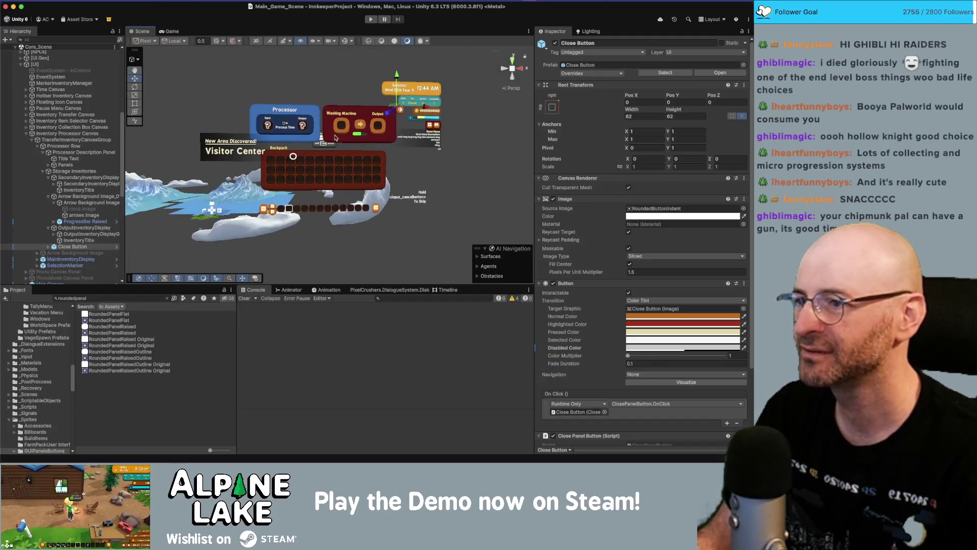
{"action": "scroll", "coordinate": [329, 145], "scroll_direction": "up", "scroll_amount": 2}
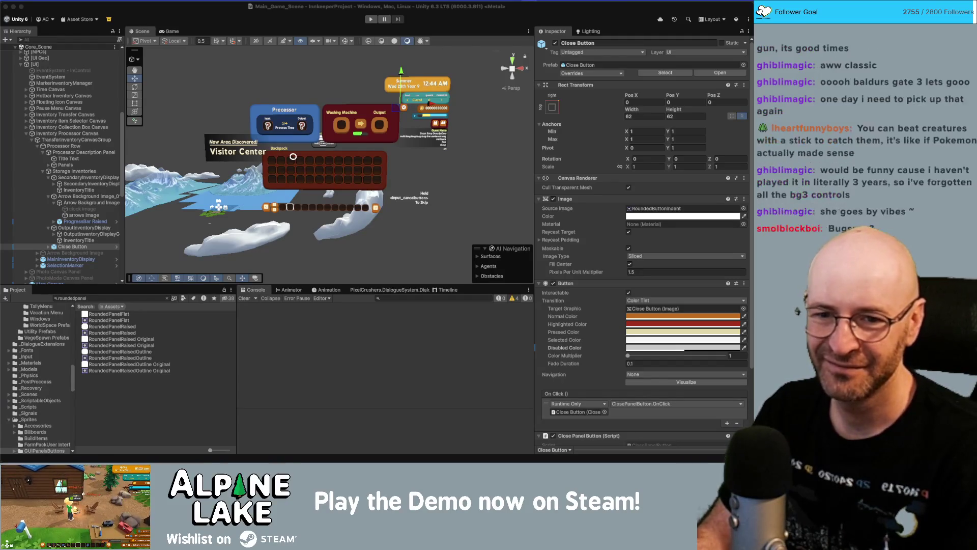
{"action": "key", "text": "super+Tab"}
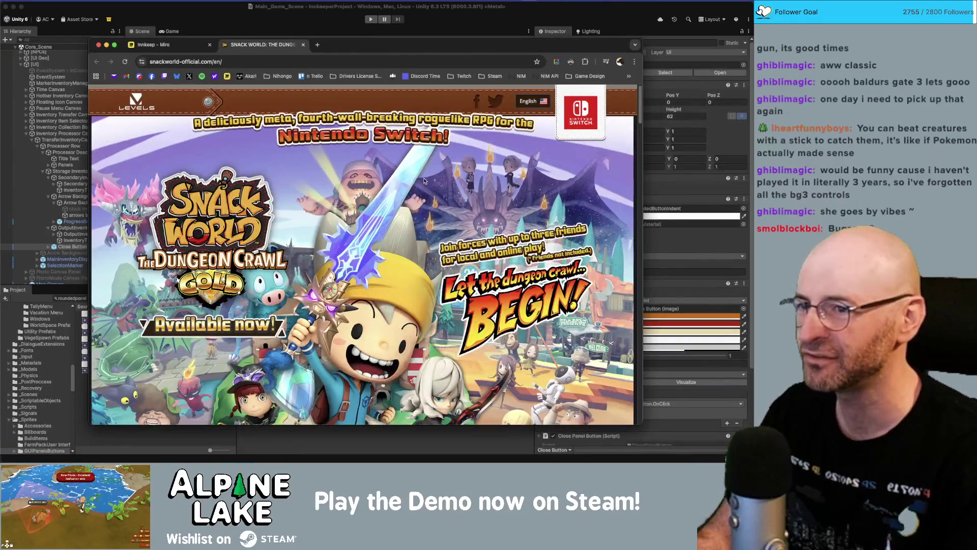
Play the Announcement Trailer on the Snack World site and lower its volume.
{"action": "scroll", "coordinate": [424, 179], "scroll_direction": "down", "scroll_amount": 10}
{"action": "scroll", "coordinate": [424, 179], "scroll_direction": "down", "scroll_amount": 3}
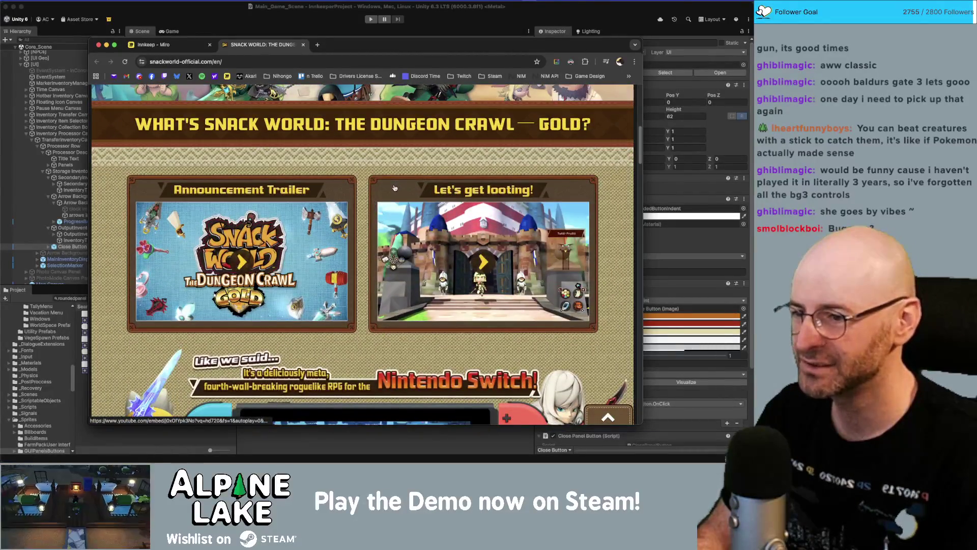
{"action": "scroll", "coordinate": [397, 186], "scroll_direction": "down", "scroll_amount": 6}
{"action": "scroll", "coordinate": [369, 210], "scroll_direction": "up", "scroll_amount": 3}
{"action": "scroll", "coordinate": [370, 210], "scroll_direction": "up", "scroll_amount": 2}
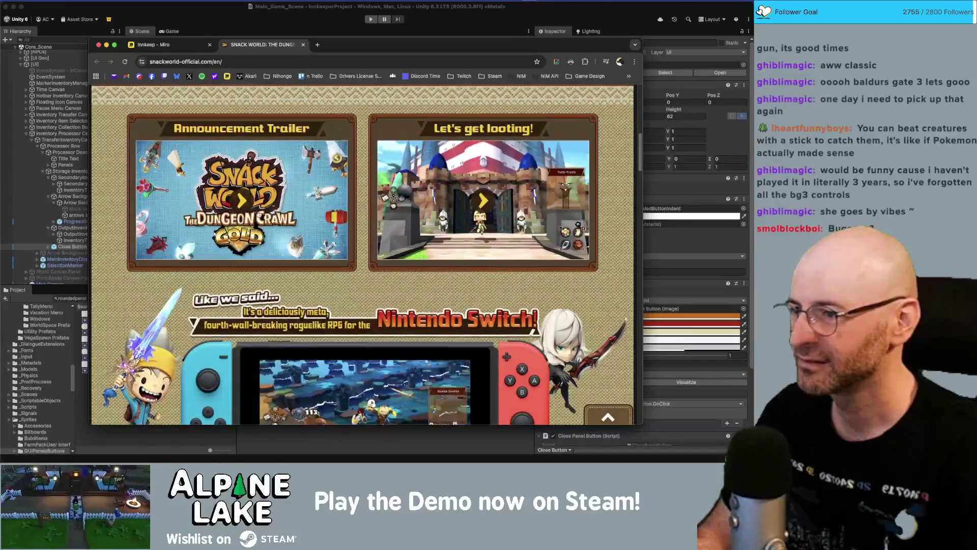
{"action": "left_click", "coordinate": [241, 202]}
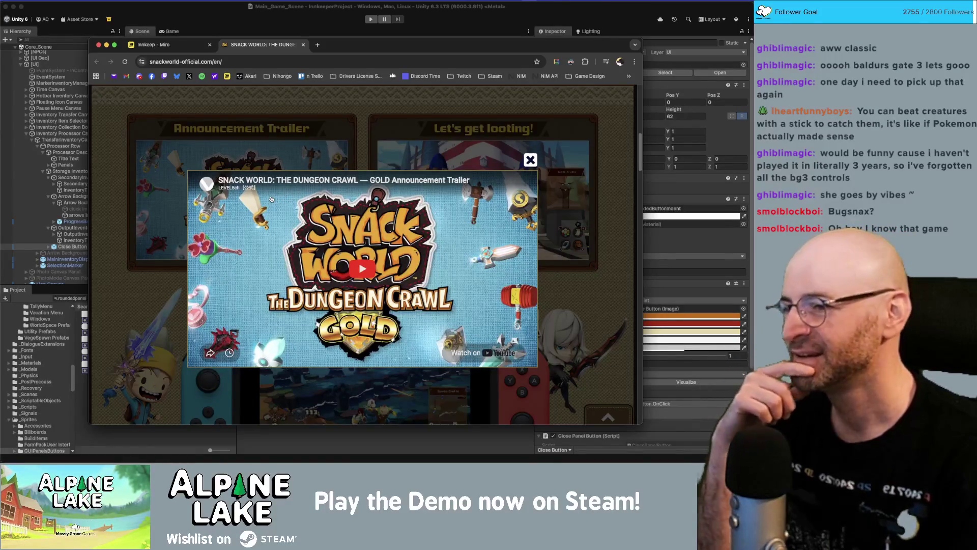
{"action": "left_click", "coordinate": [346, 254]}
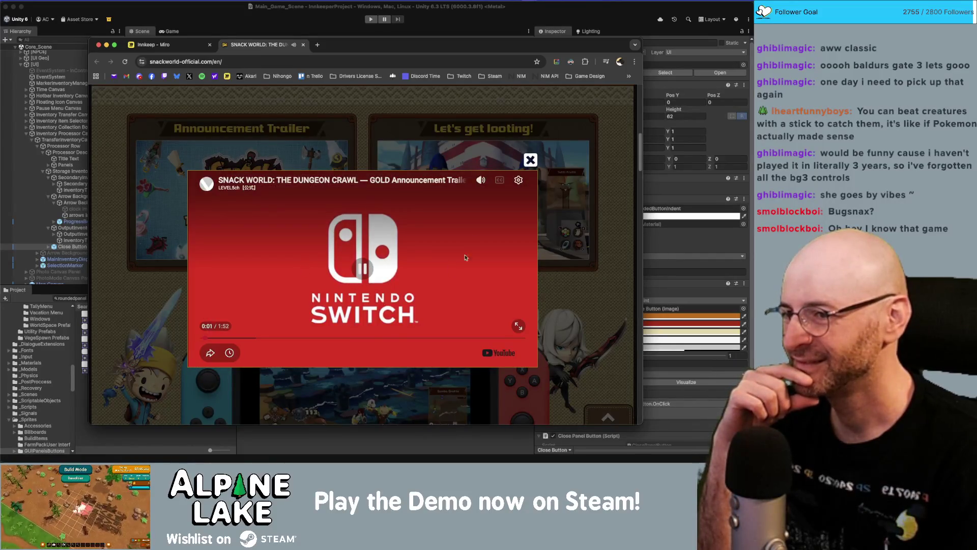
{"action": "left_click", "coordinate": [473, 190]}
{"action": "left_click", "coordinate": [481, 240]}
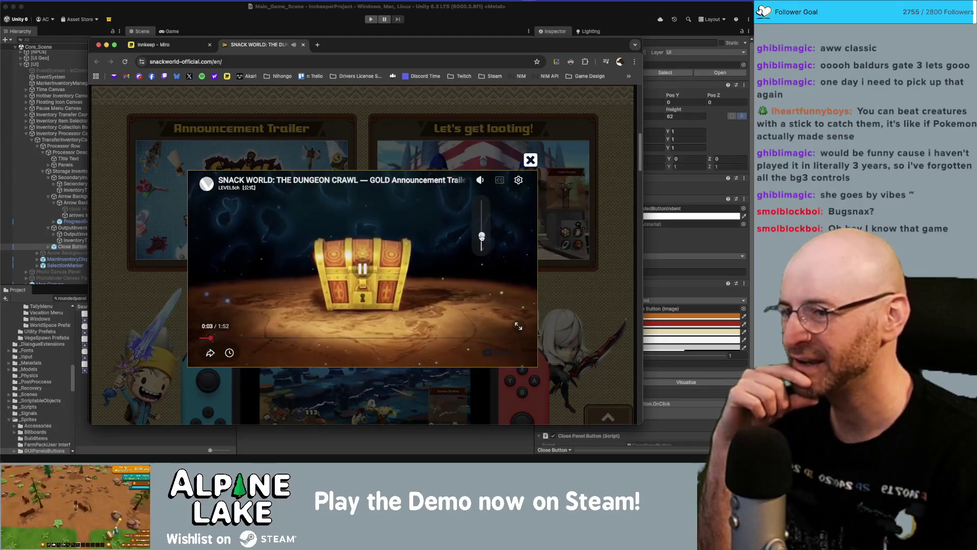
{"action": "left_click_drag", "start_coordinate": [482, 240], "coordinate": [482, 243]}
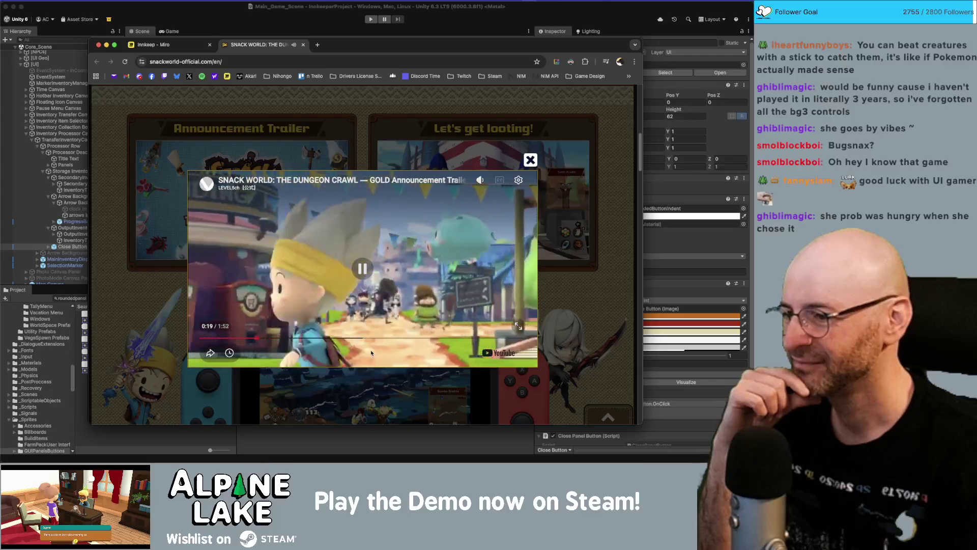
Skip ahead and pause the trailer, close it, and start the Let's get looting! video.
{"action": "key", "text": "l"}
{"action": "key", "text": "l"}
{"action": "key", "text": "l"}
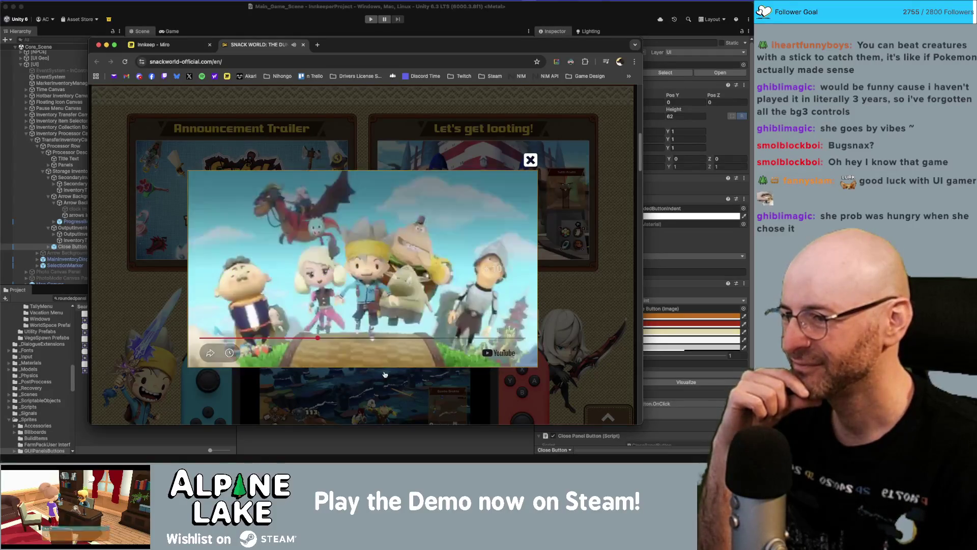
{"action": "key", "text": "l"}
{"action": "key", "text": "l"}
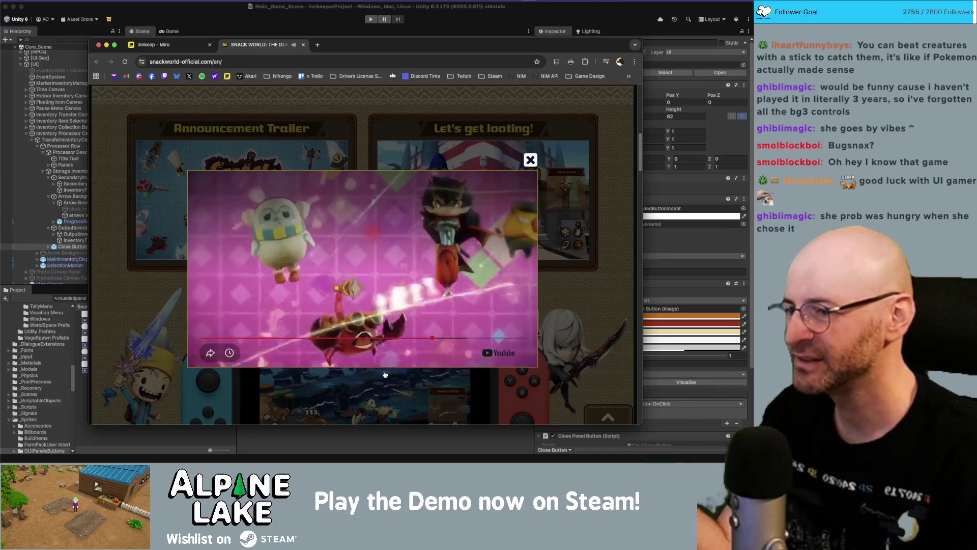
{"action": "key", "text": "k"}
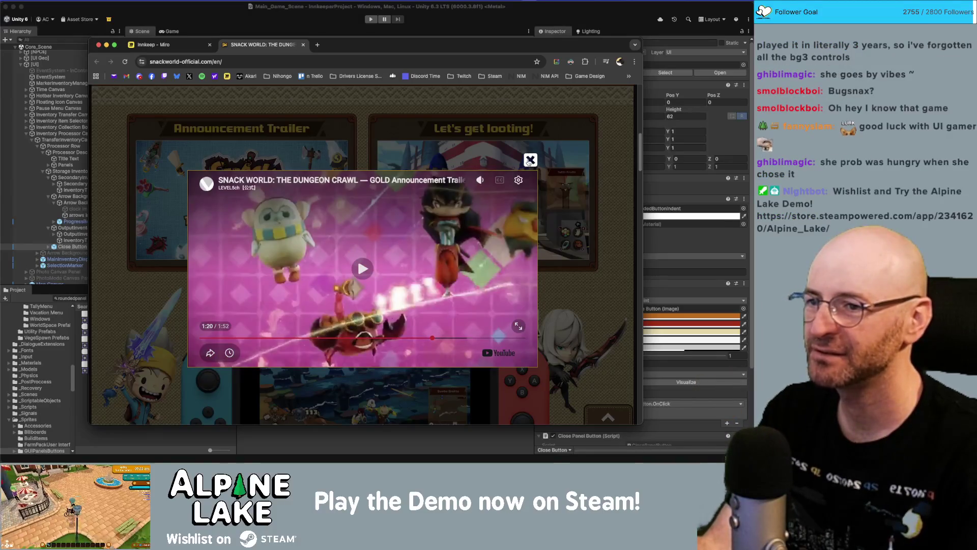
{"action": "left_click", "coordinate": [385, 375]}
{"action": "left_click", "coordinate": [465, 210]}
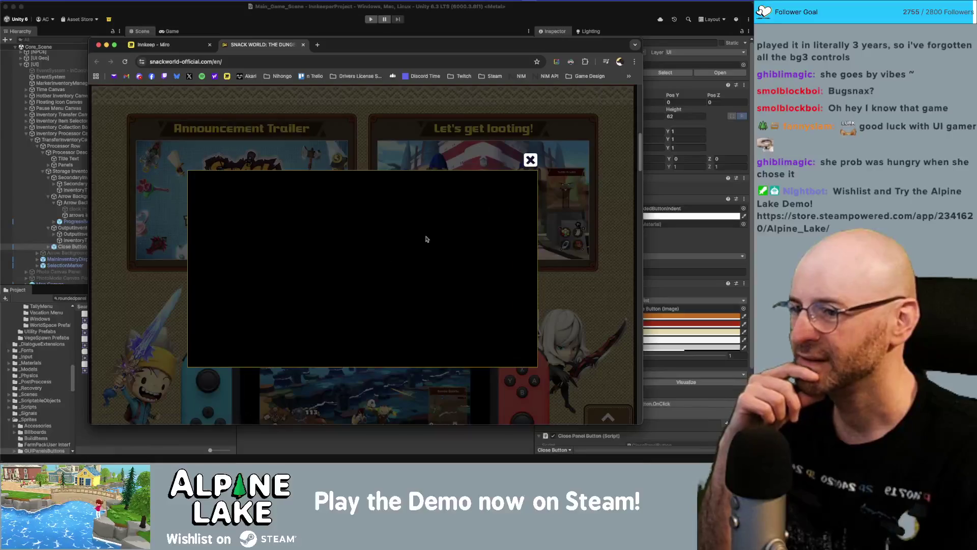
Jump the video to about 0:31, then close the Snack World tab and the Miro board window.
{"action": "mouse_move", "coordinate": [479, 231]}
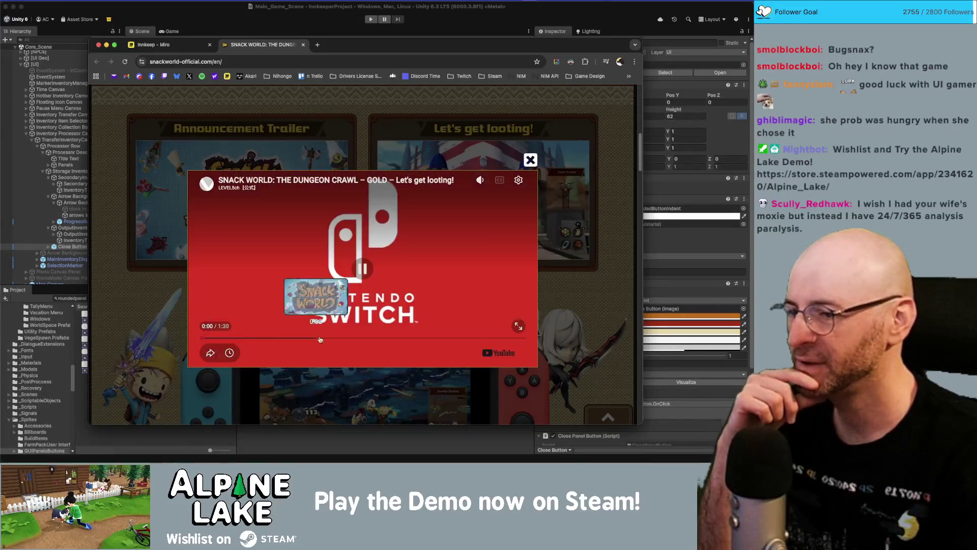
{"action": "left_click", "coordinate": [316, 338]}
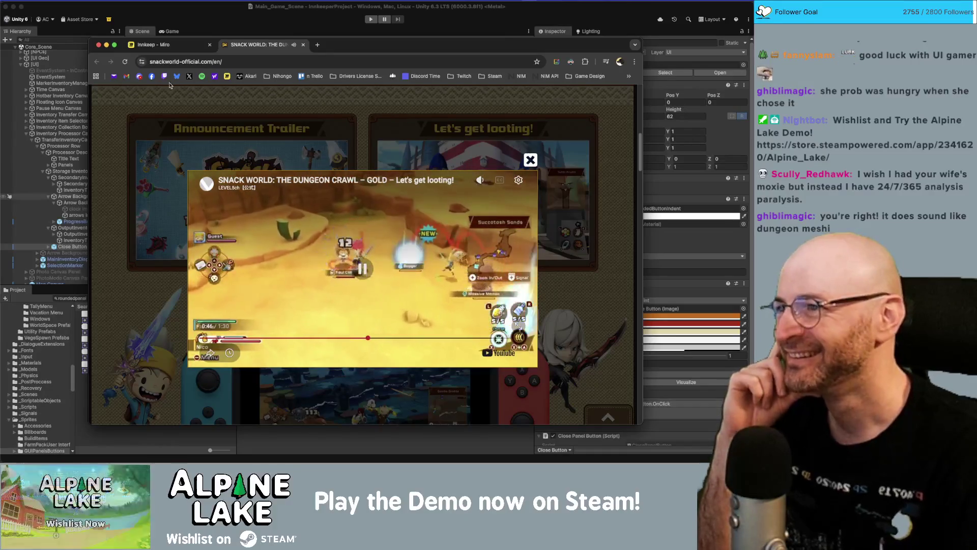
{"action": "key", "text": "super+w"}
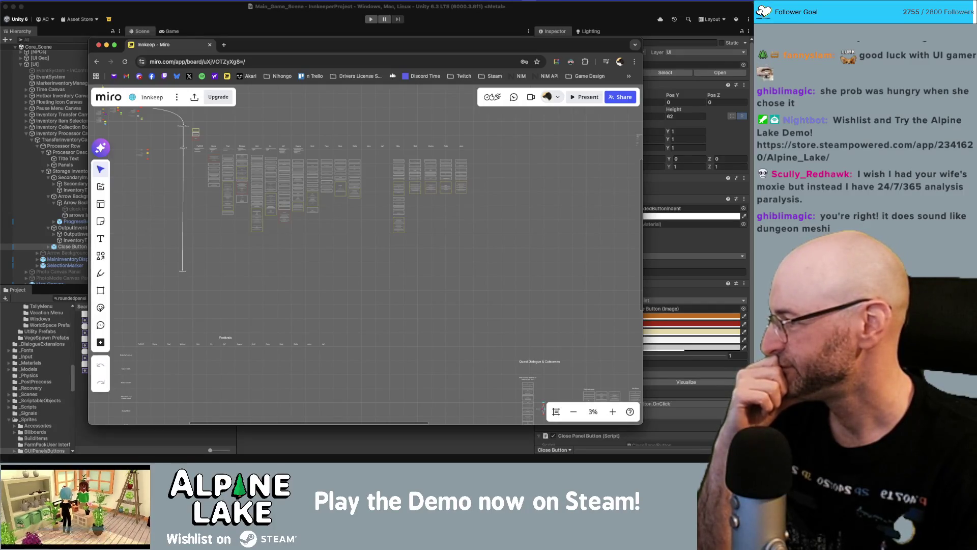
{"action": "left_click", "coordinate": [208, 45]}
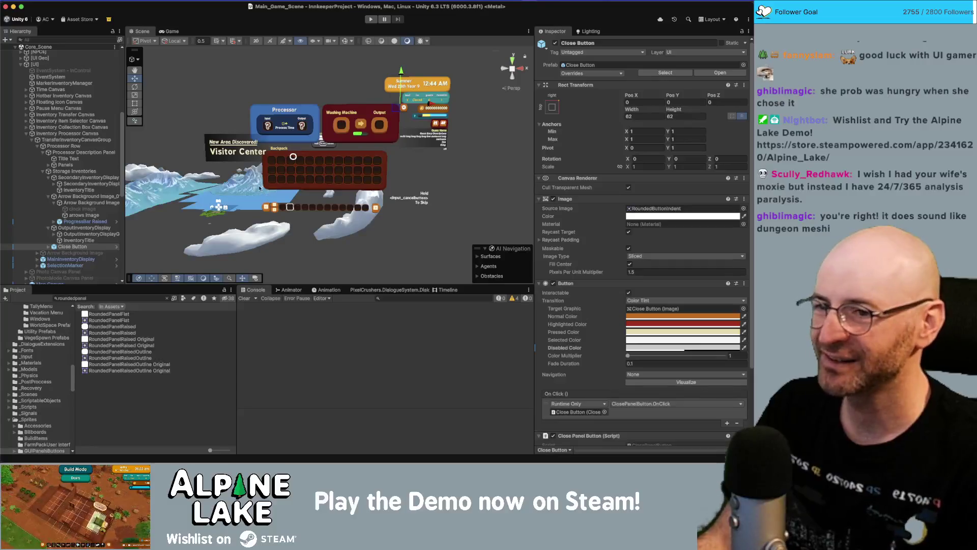
Orbit and zoom in on the Processor, Washing Machine and Backpack panels, then switch to Obsidian's Current Bugs note.
{"action": "left_click_drag", "start_coordinate": [327, 137], "coordinate": [335, 141]}
{"action": "scroll", "coordinate": [331, 144], "scroll_direction": "up", "scroll_amount": 4}
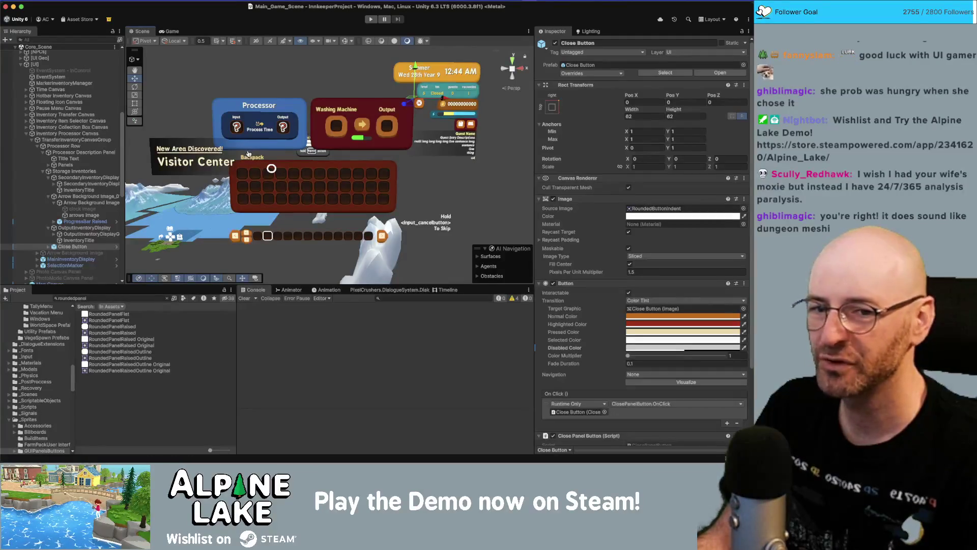
{"action": "key", "text": "super+Tab"}
{"action": "scroll", "coordinate": [291, 259], "scroll_direction": "down", "scroll_amount": 10}
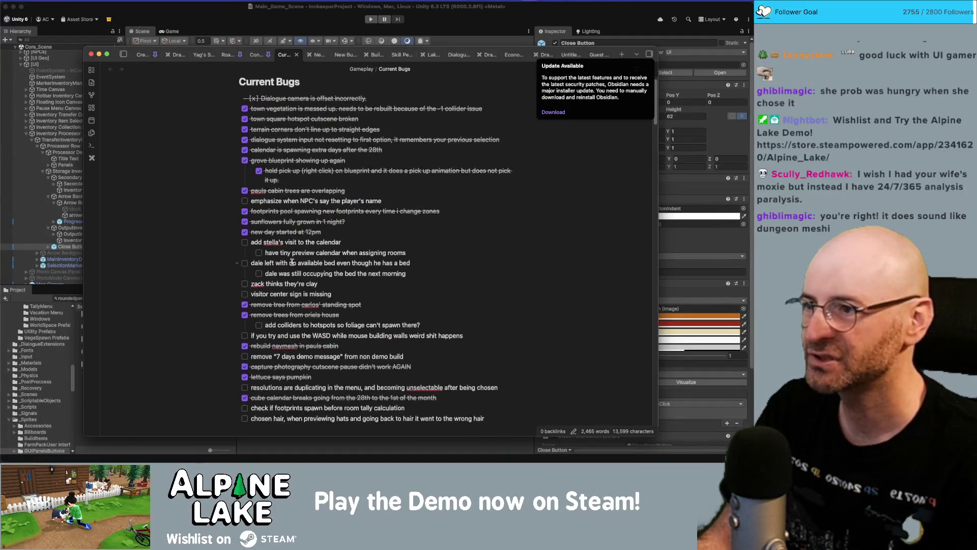
Read the Current Bugs checklist down to the last item, then return to Unity's Project search field.
{"action": "scroll", "coordinate": [292, 258], "scroll_direction": "down", "scroll_amount": 15}
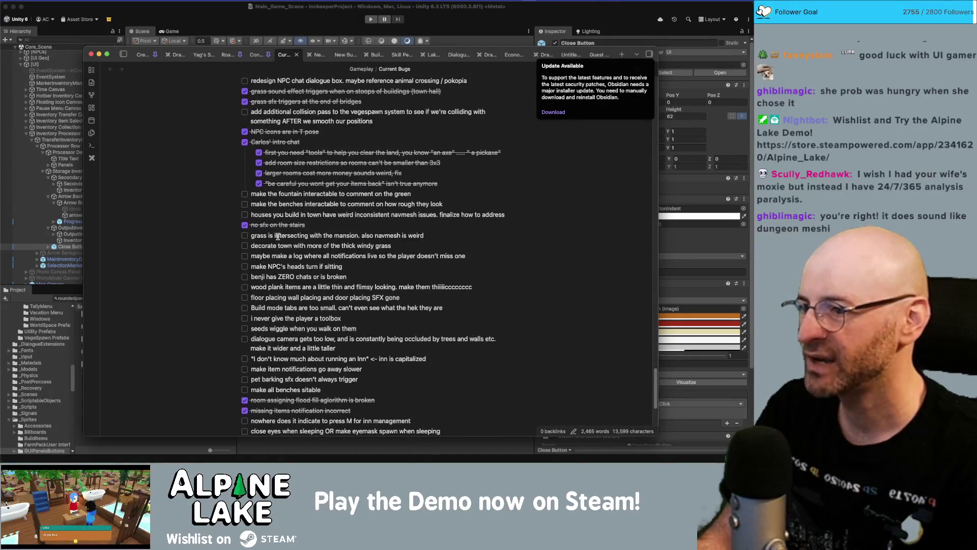
{"action": "scroll", "coordinate": [282, 279], "scroll_direction": "down", "scroll_amount": 5}
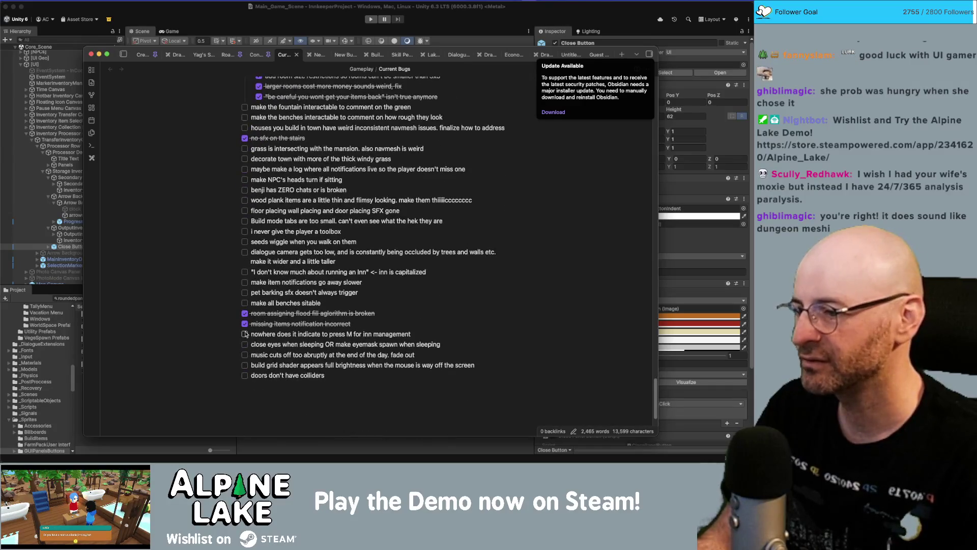
{"action": "key", "text": "super+Tab"}
{"action": "left_click", "coordinate": [104, 296]}
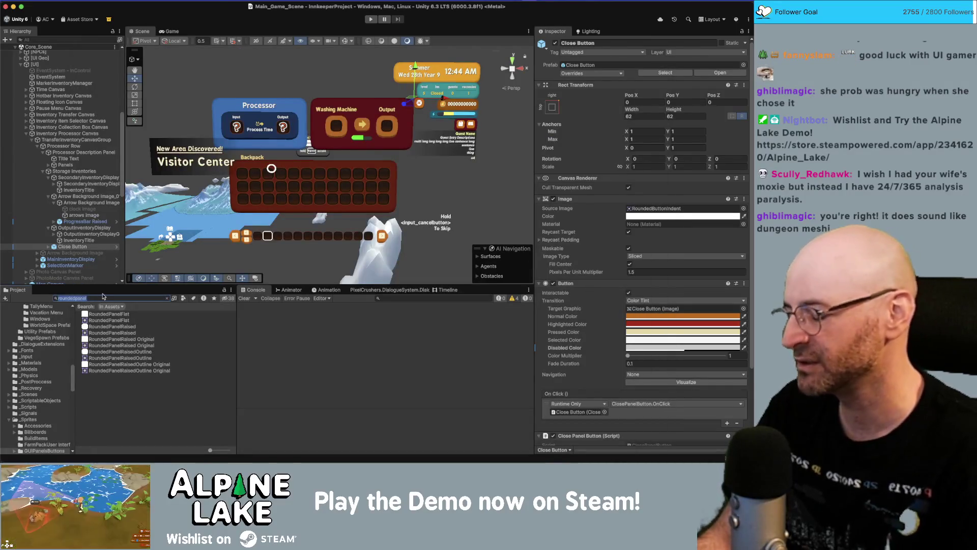
Search 'growa' and inspect the Anim Grp object inside the _Base Growable prefab, then exit prefab mode.
{"action": "type", "text": "grow"}
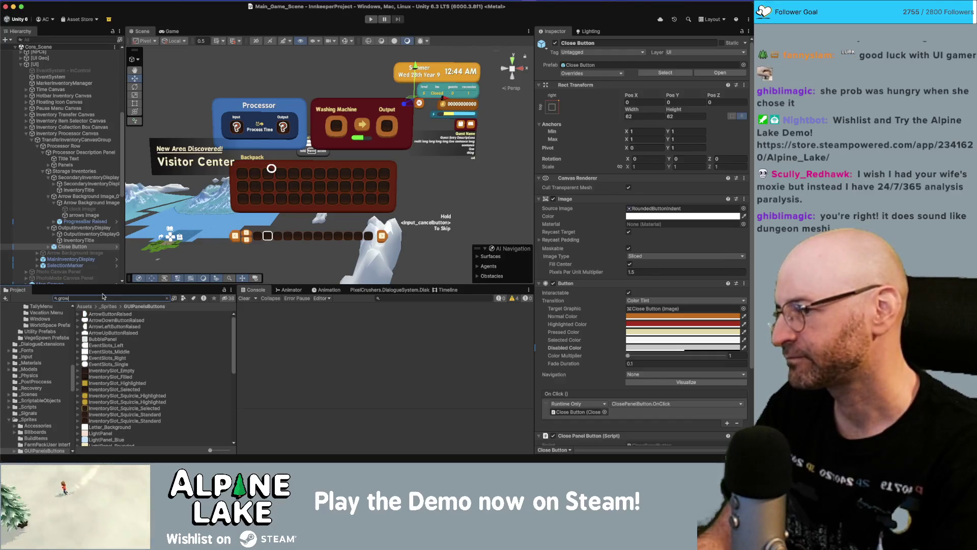
{"action": "type", "text": "a"}
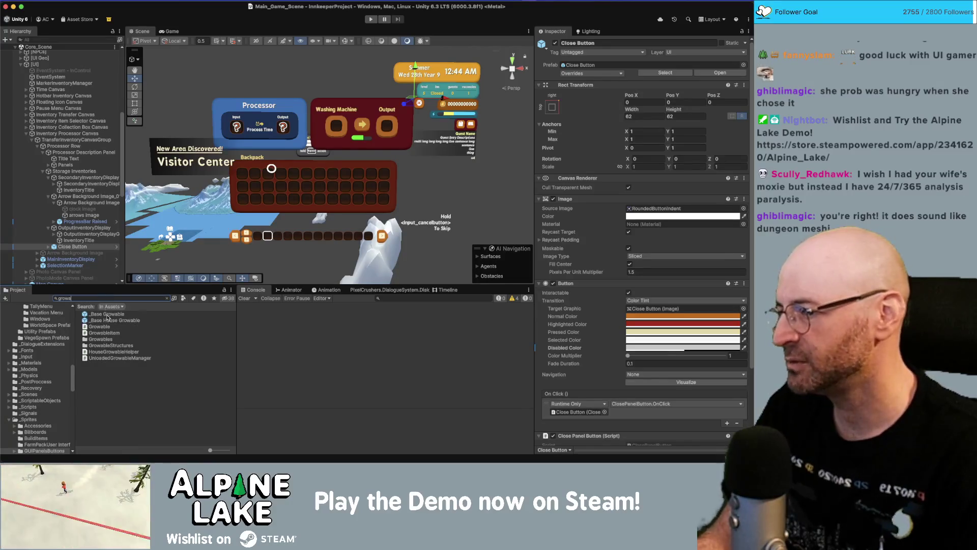
{"action": "double_click", "coordinate": [107, 314]}
{"action": "left_click", "coordinate": [53, 63]}
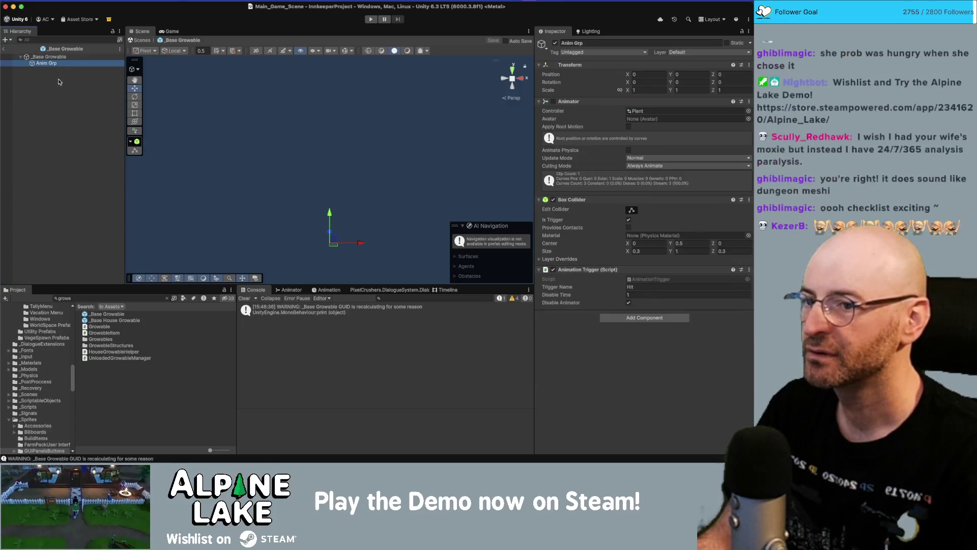
{"action": "left_click", "coordinate": [66, 92]}
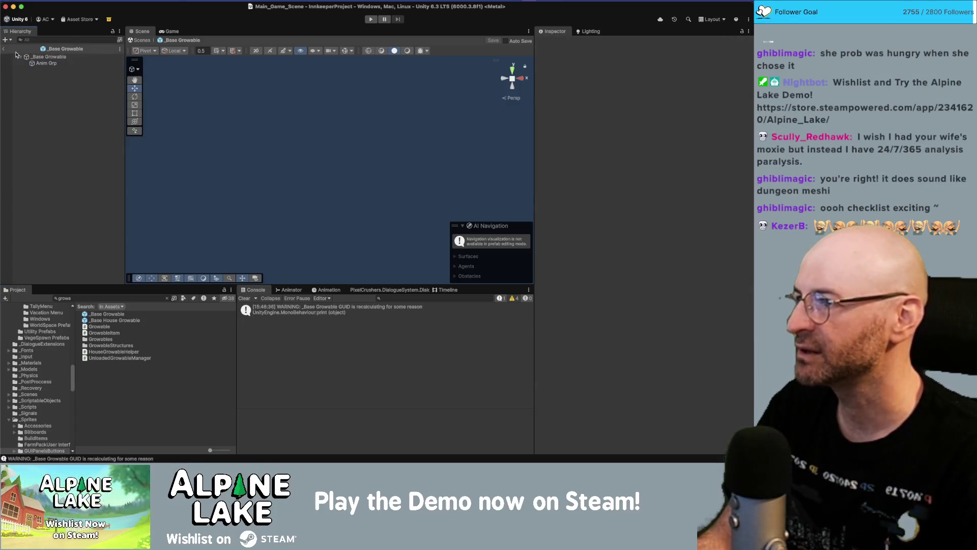
{"action": "left_click", "coordinate": [4, 50]}
Search 'sunflower seed', locate Grow Seed Sunflower in the Growables folder and open it for editing.
{"action": "left_click", "coordinate": [84, 295]}
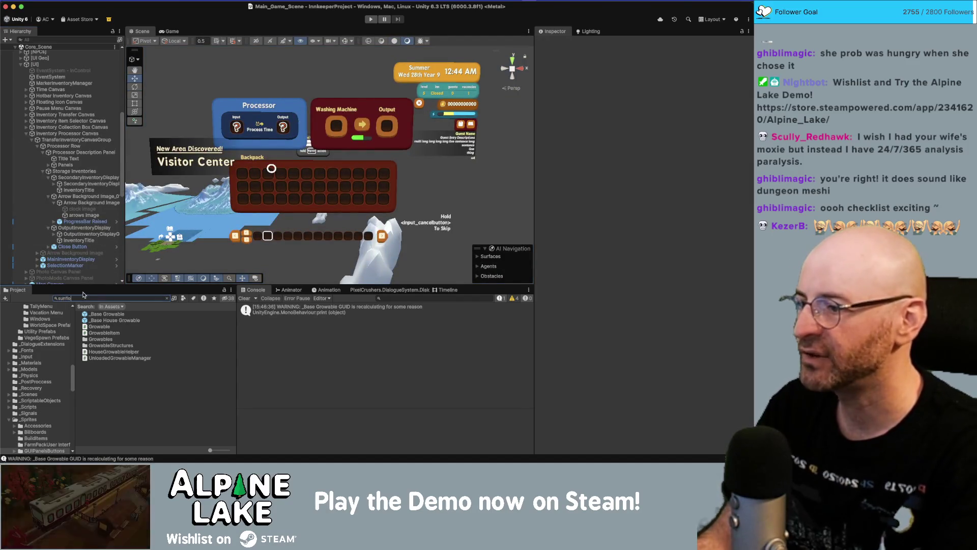
{"action": "type", "text": "wer"}
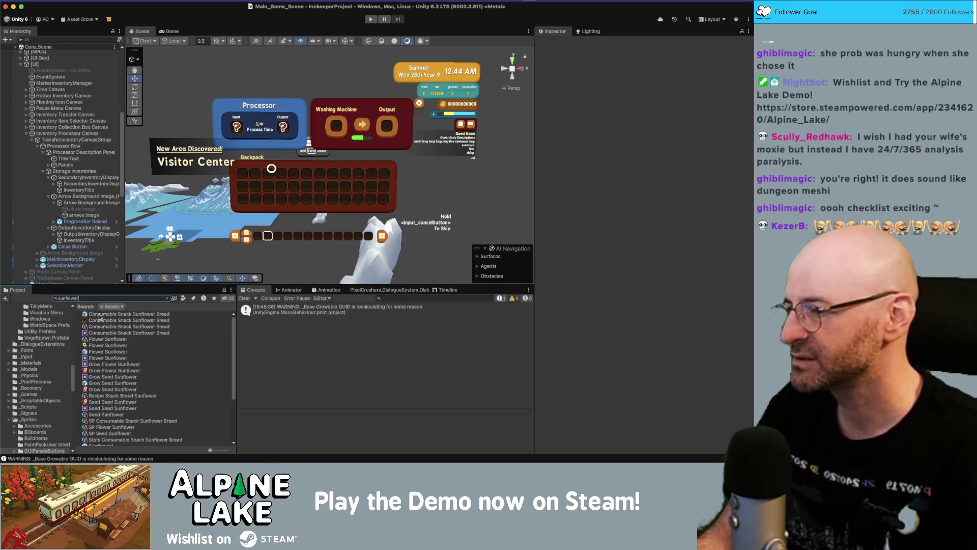
{"action": "type", "text": " seed"}
{"action": "left_click", "coordinate": [100, 315]}
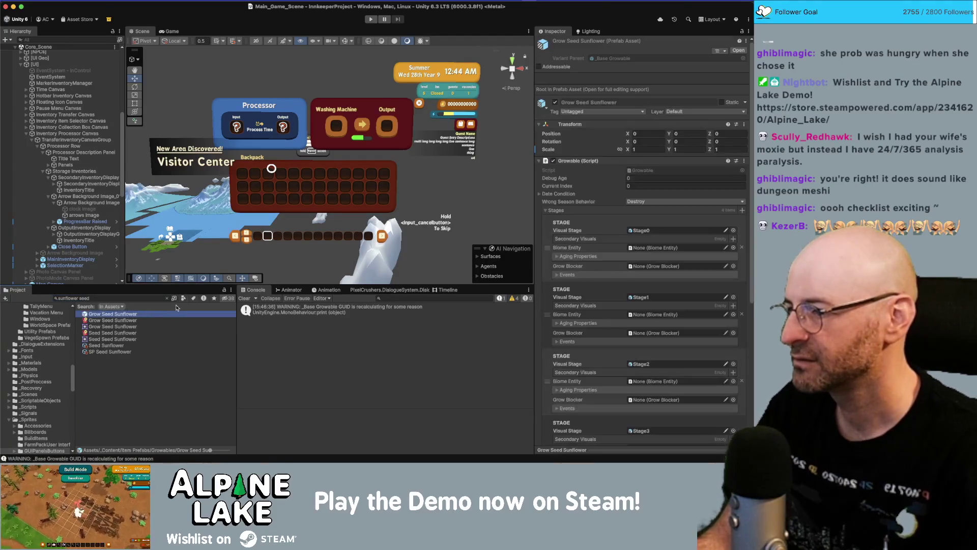
{"action": "left_click", "coordinate": [166, 299]}
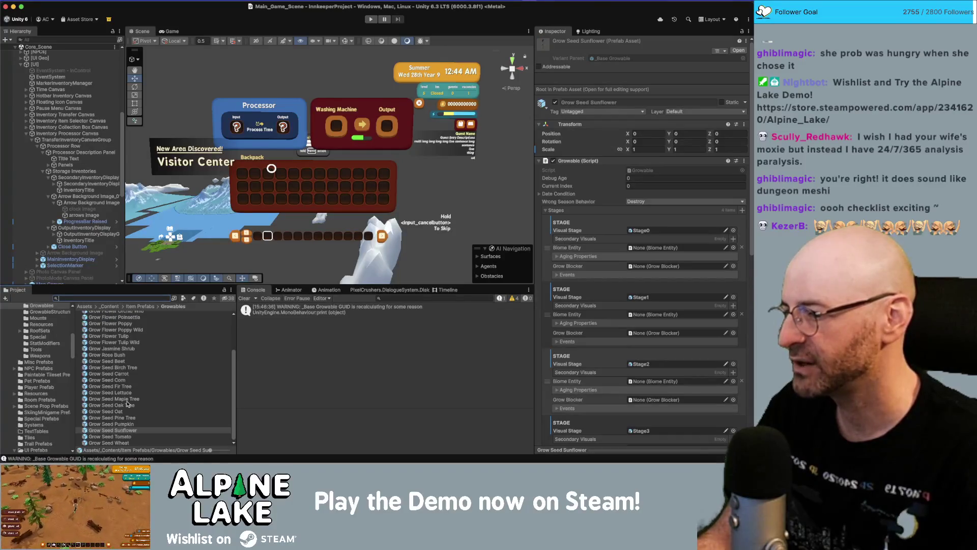
{"action": "left_click", "coordinate": [116, 367]}
{"action": "left_click", "coordinate": [120, 431]}
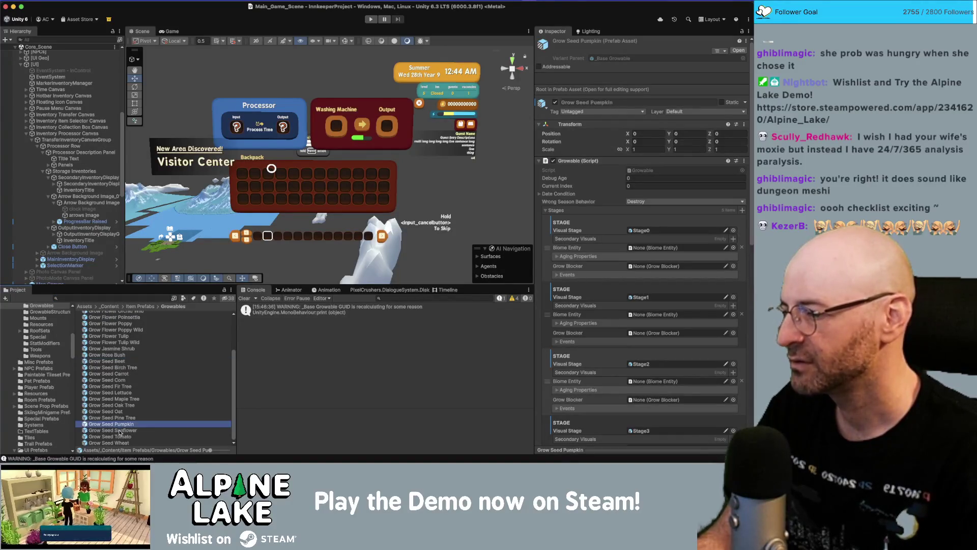
{"action": "right_click", "coordinate": [206, 232]}
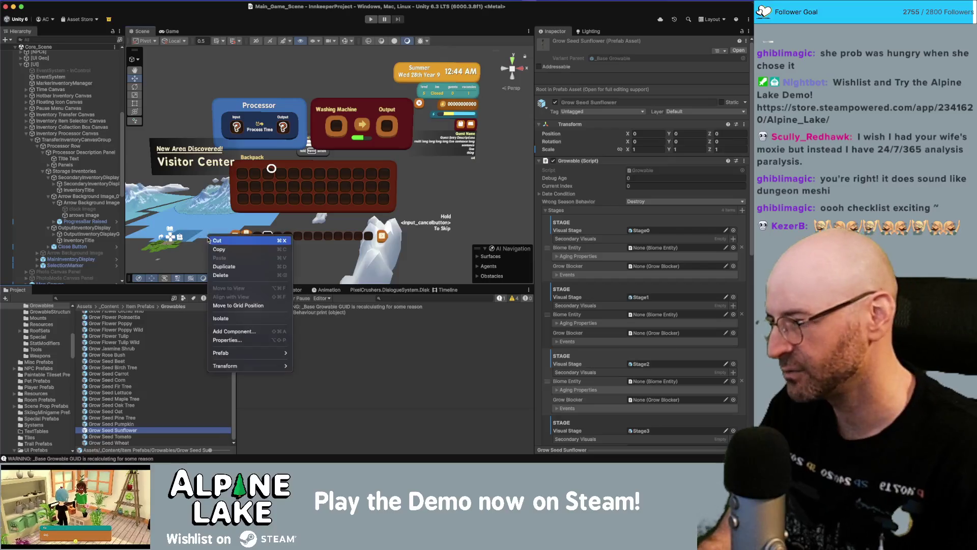
{"action": "left_click", "coordinate": [202, 214]}
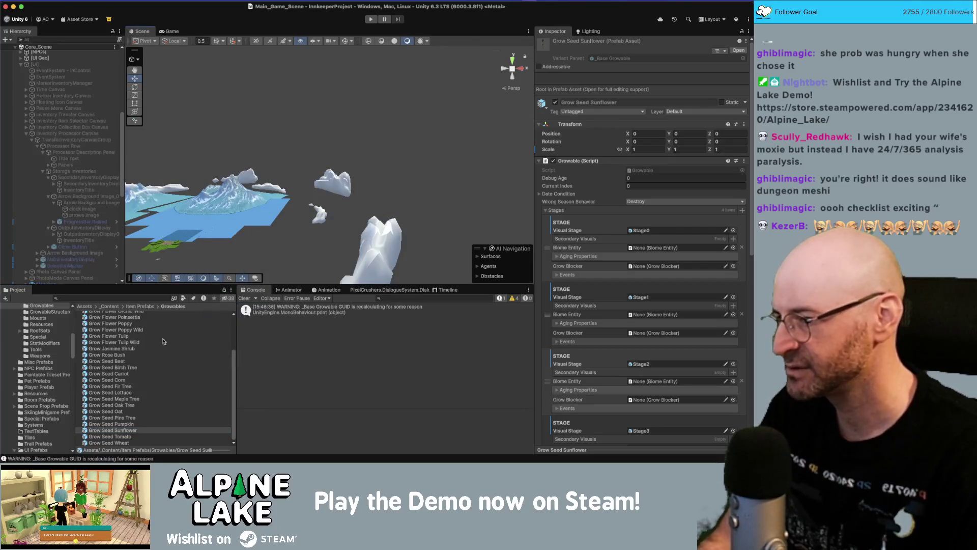
{"action": "double_click", "coordinate": [113, 430]}
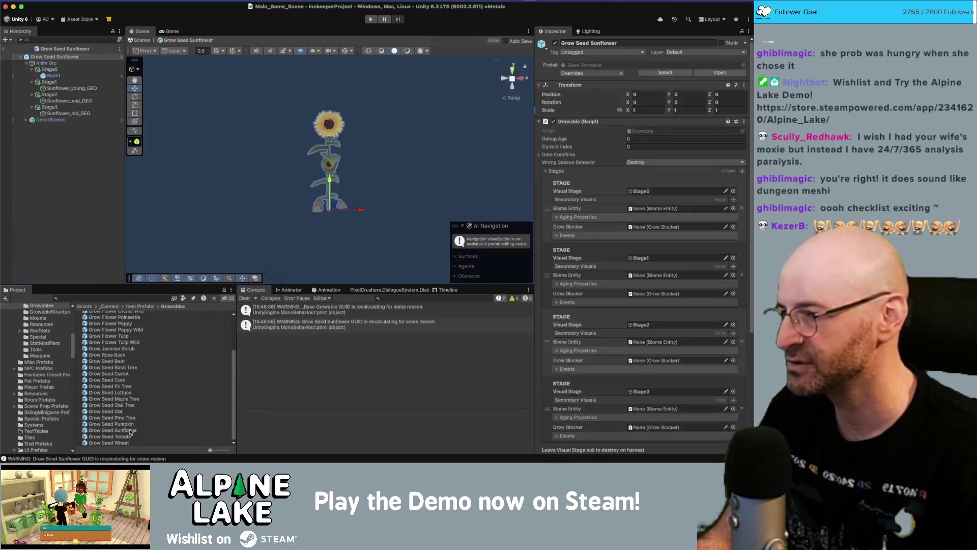
In Grow Seed Sunflower, move Stage0 from Anim Grp to the prefab root, save, then open Grow Seed Wheat.
{"action": "left_click", "coordinate": [50, 69]}
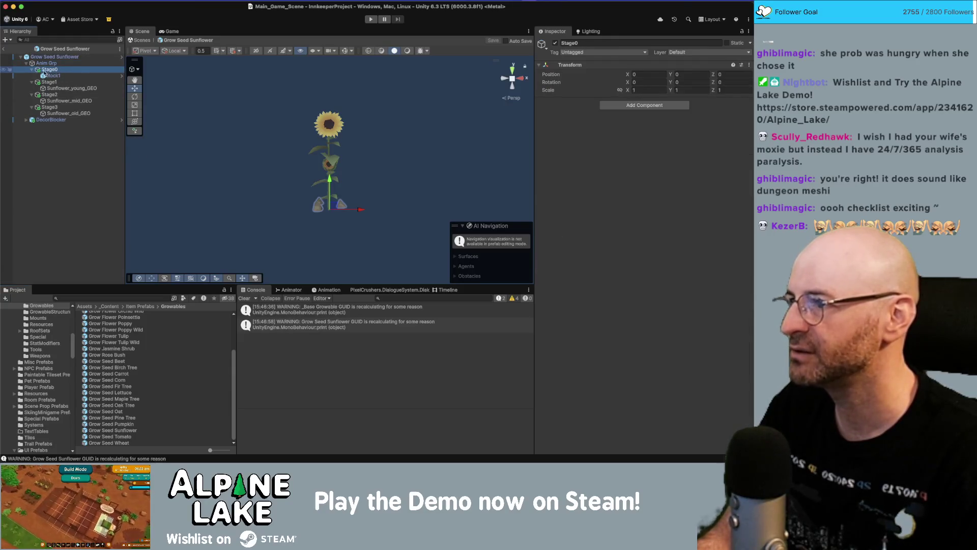
{"action": "left_click", "coordinate": [32, 64]}
{"action": "left_click", "coordinate": [27, 63]}
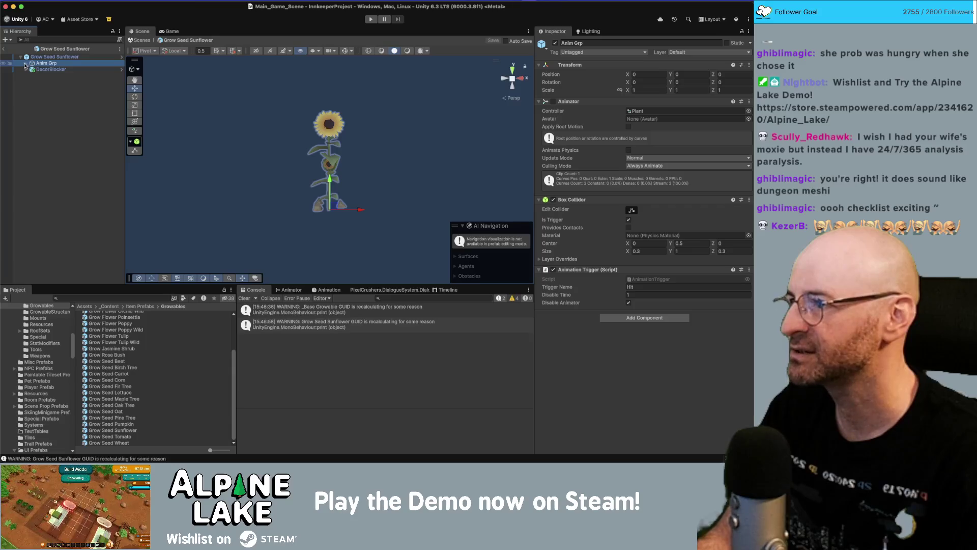
{"action": "left_click", "coordinate": [25, 63]}
{"action": "left_click_drag", "start_coordinate": [51, 71], "coordinate": [44, 57]}
{"action": "key", "text": "ctrl+s"}
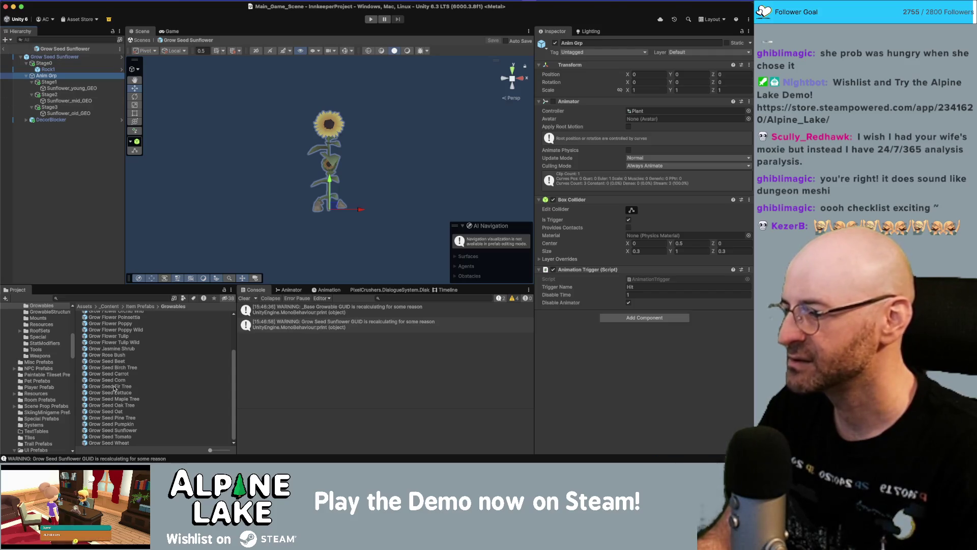
{"action": "left_click", "coordinate": [122, 437]}
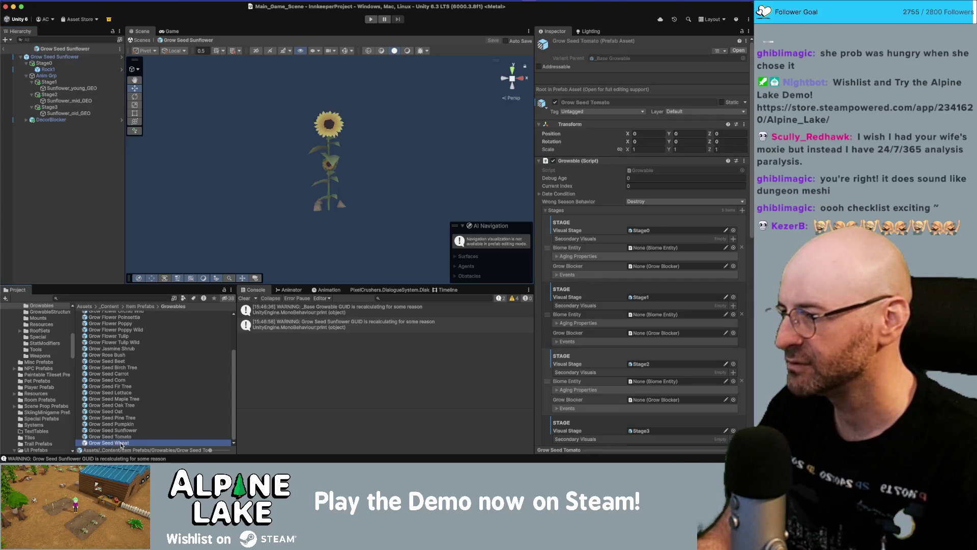
{"action": "double_click", "coordinate": [122, 444]}
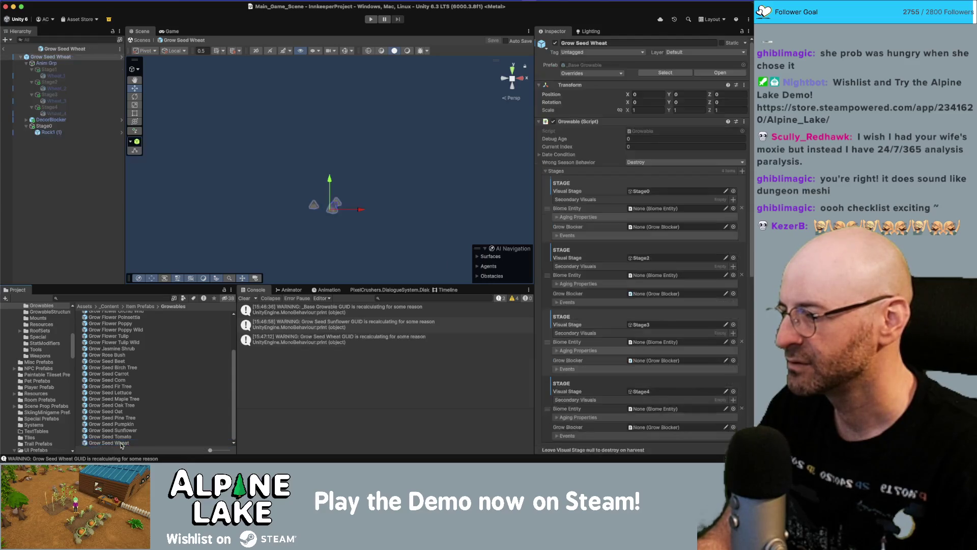
Move Stage1 out of Anim Grp to the root in the Wheat and Tomato seed prefabs, and save.
{"action": "left_click", "coordinate": [48, 70]}
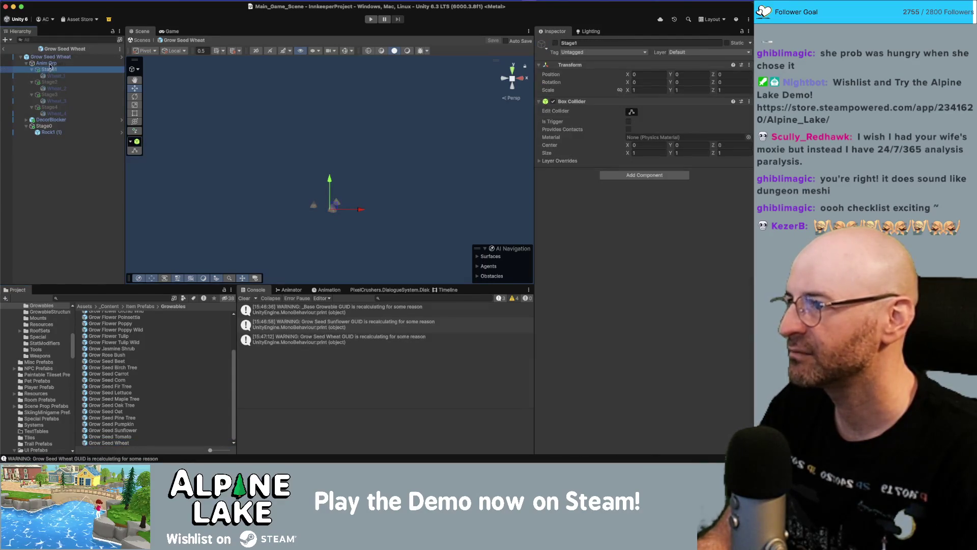
{"action": "left_click_drag", "start_coordinate": [51, 66], "coordinate": [52, 66]}
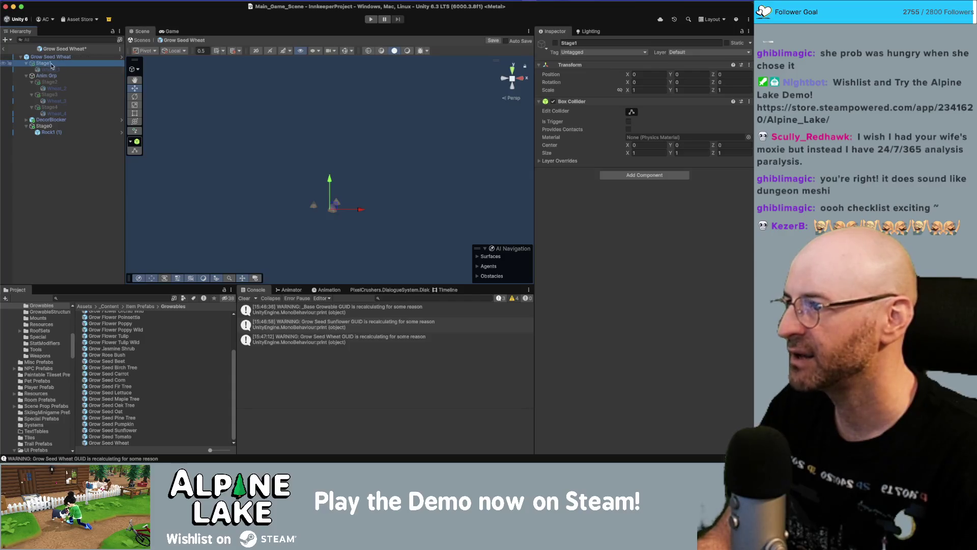
{"action": "double_click", "coordinate": [116, 436]}
{"action": "left_click_drag", "start_coordinate": [51, 70], "coordinate": [51, 60]}
{"action": "key", "text": "ctrl+s"}
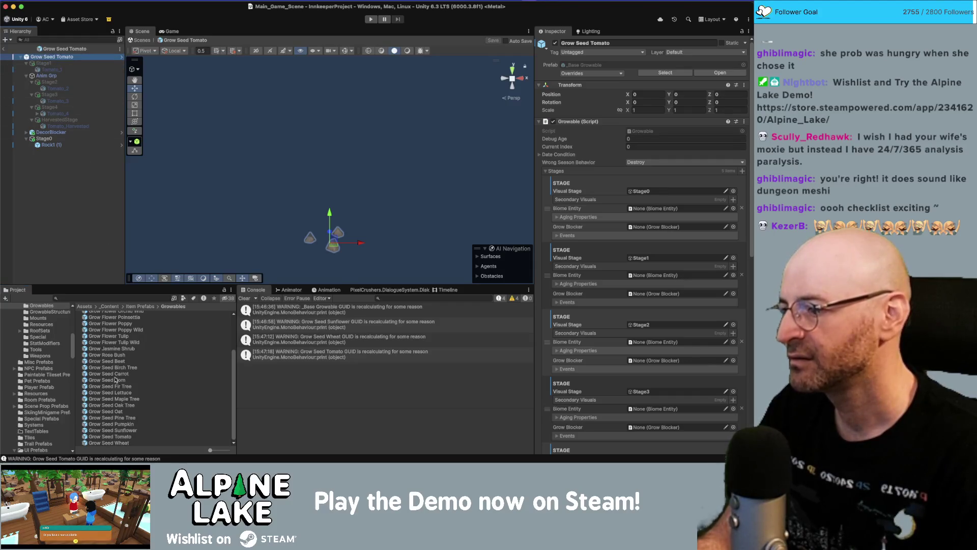
Inspect the Grow Seed Pumpkin prefab's Stage0 and its rock, then open Grow Seed Pine Tree.
{"action": "double_click", "coordinate": [121, 425]}
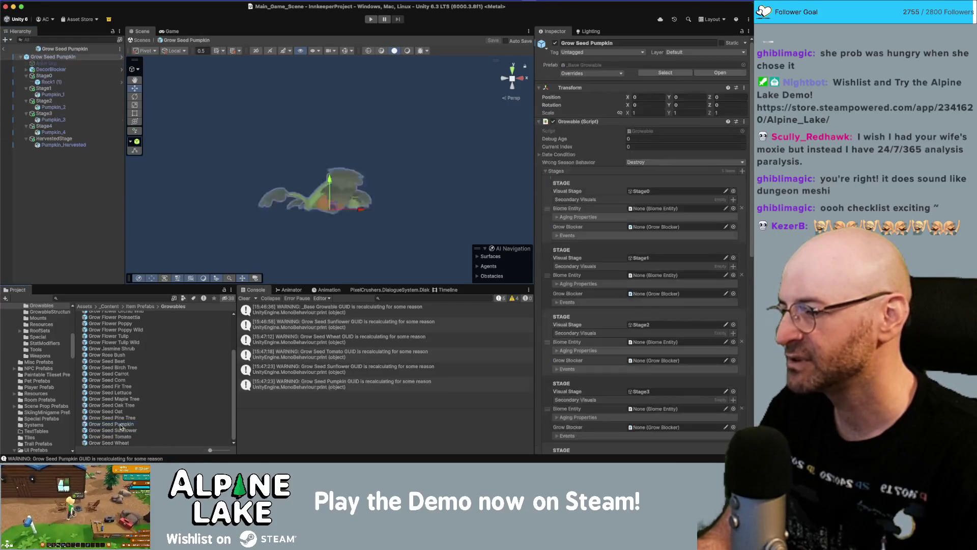
{"action": "left_click", "coordinate": [48, 76]}
{"action": "left_click", "coordinate": [50, 82]}
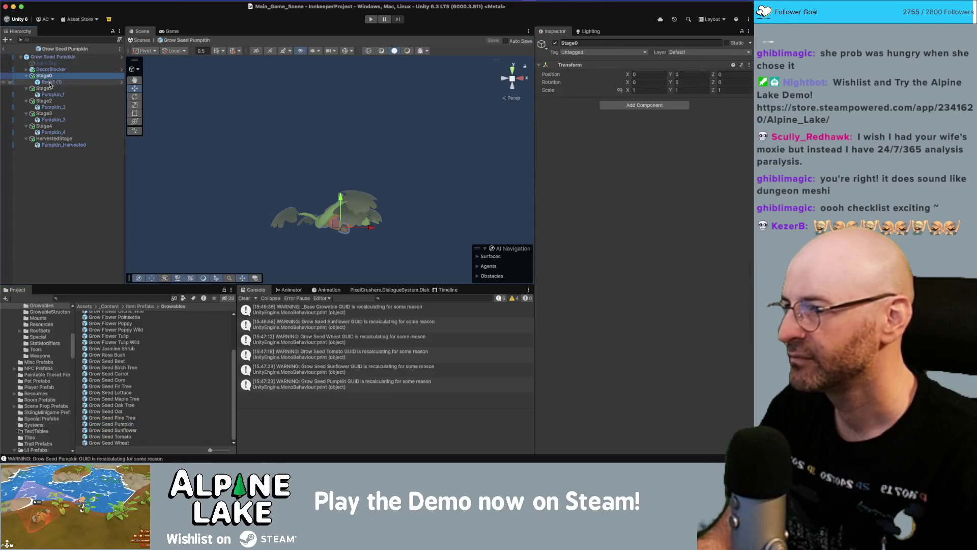
{"action": "left_click", "coordinate": [49, 76]}
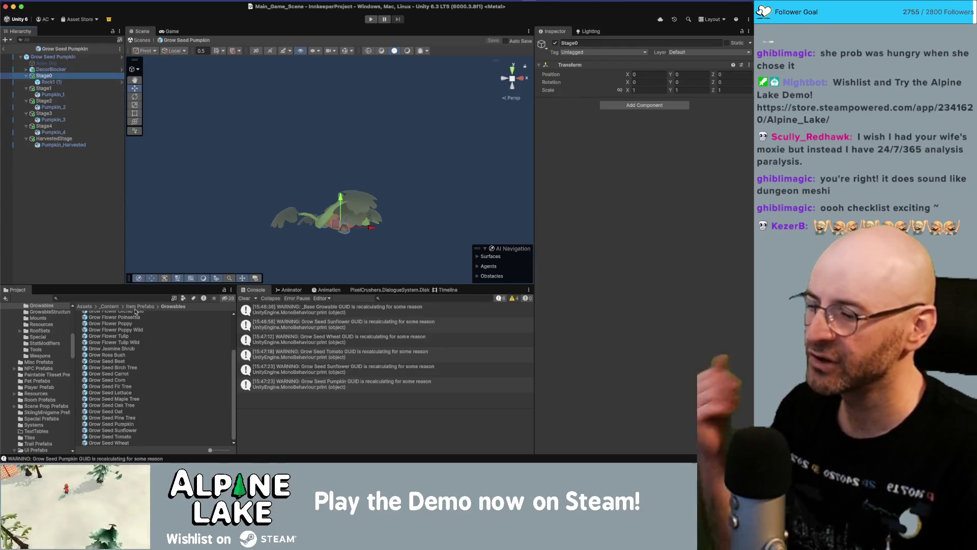
{"action": "double_click", "coordinate": [128, 418]}
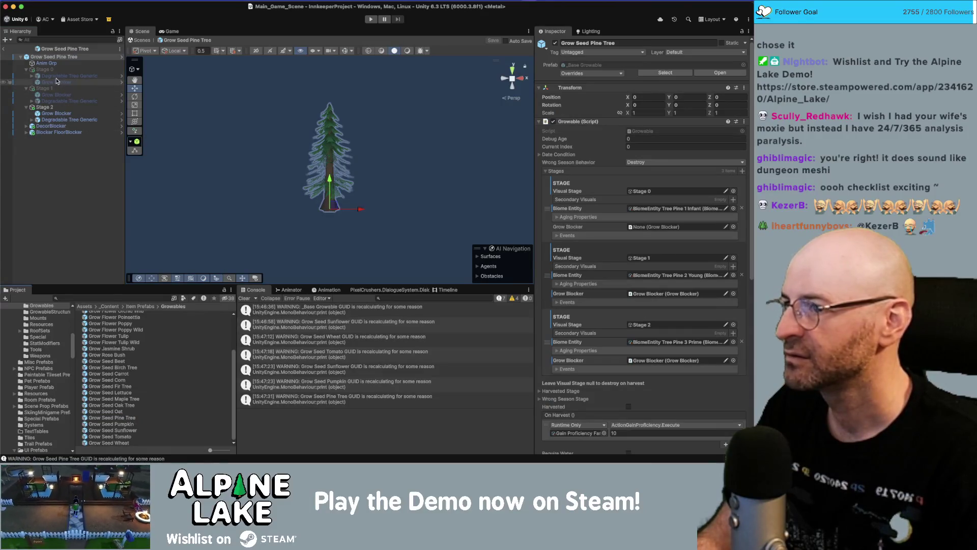
Review the Oat prefab's Stage1 and Stage0, then the Oak Tree, Maple Tree and Lettuce prefabs.
{"action": "double_click", "coordinate": [121, 412]}
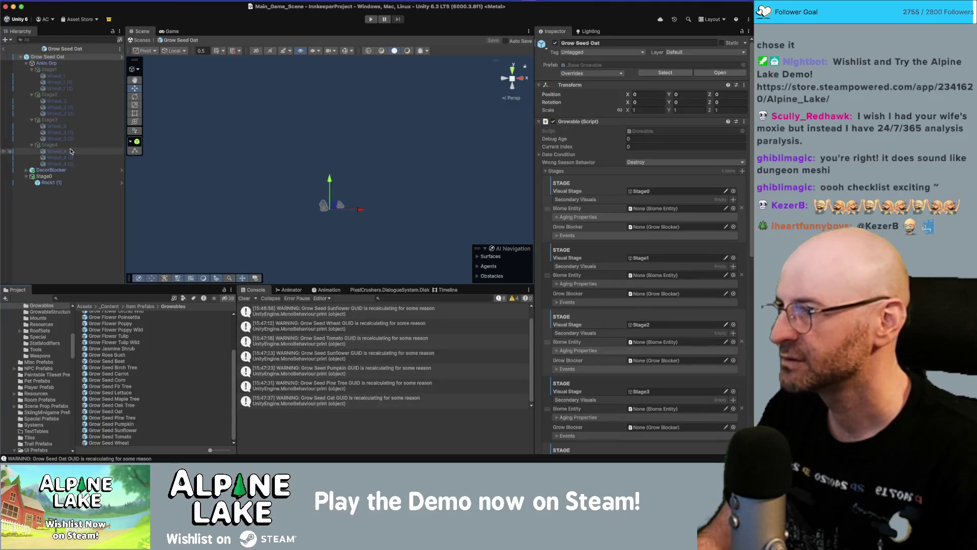
{"action": "left_click", "coordinate": [48, 70]}
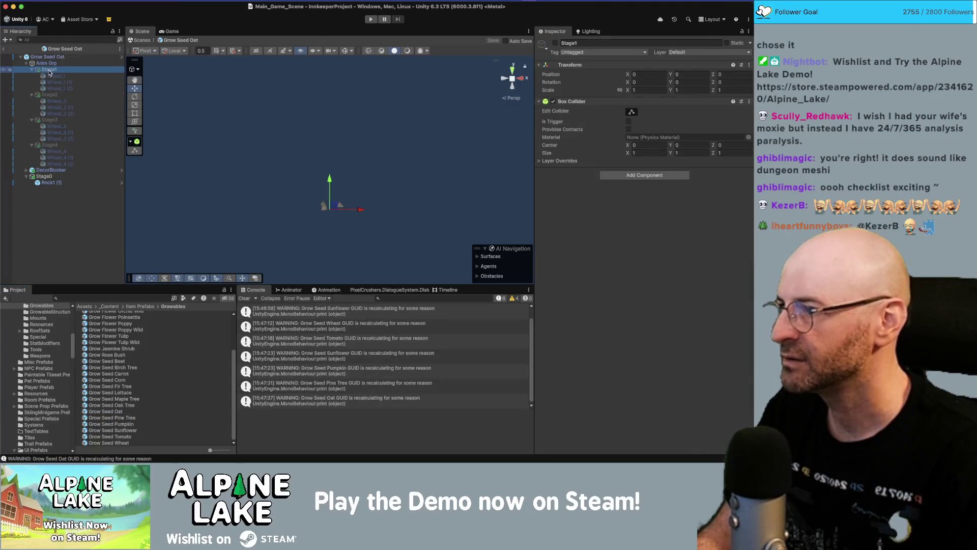
{"action": "left_click", "coordinate": [44, 176]}
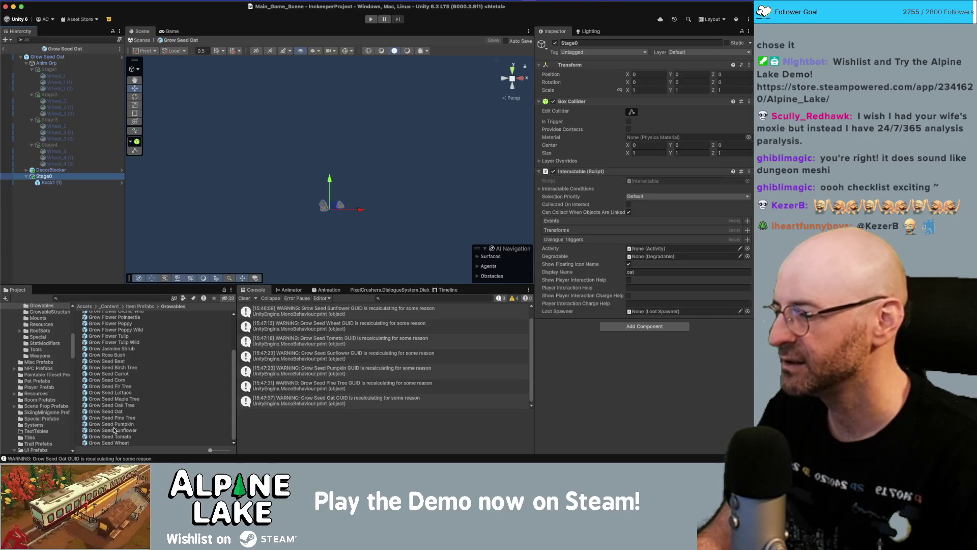
{"action": "double_click", "coordinate": [120, 407]}
{"action": "double_click", "coordinate": [120, 399]}
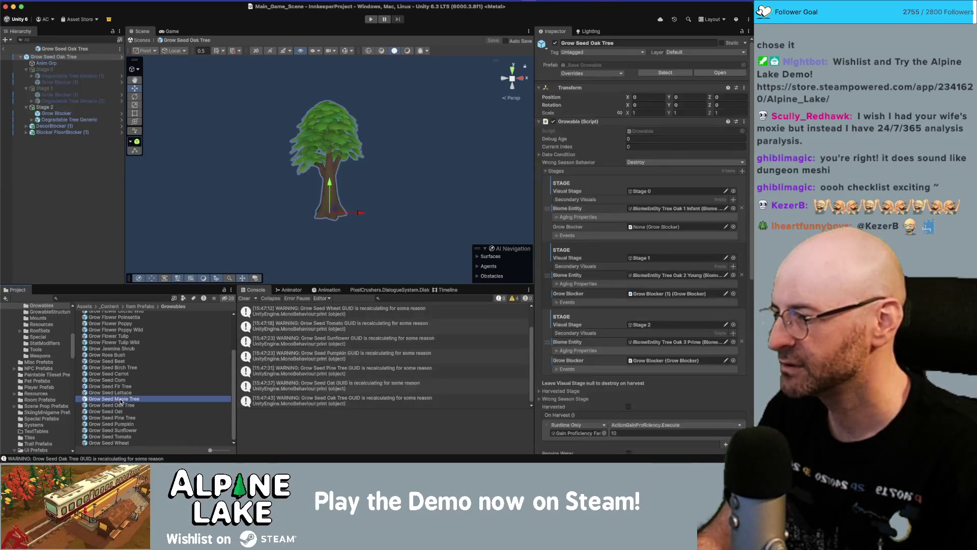
{"action": "double_click", "coordinate": [121, 394]}
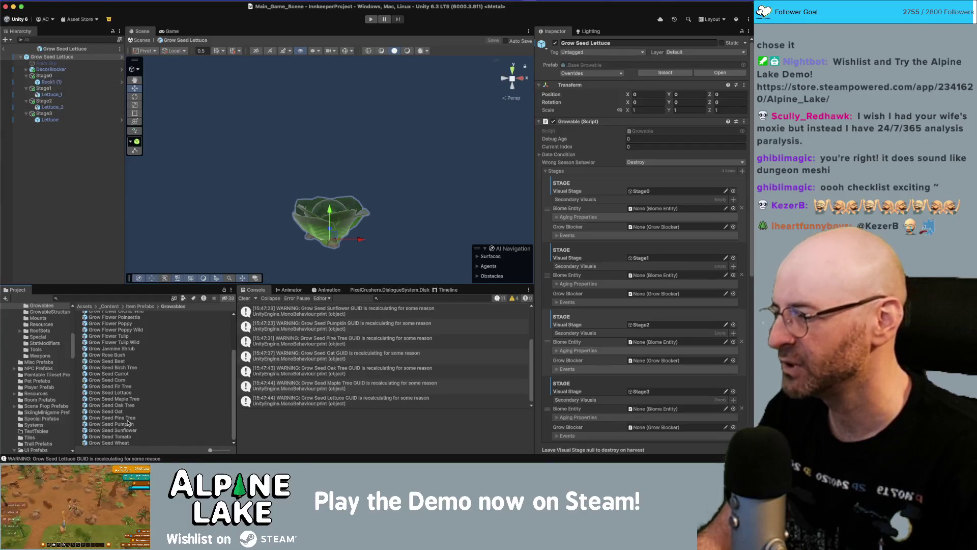
Review the Fir Tree, Corn, Carrot, Birch Tree, Beet and Rose Bush prefabs, then exit prefab mode.
{"action": "double_click", "coordinate": [126, 387]}
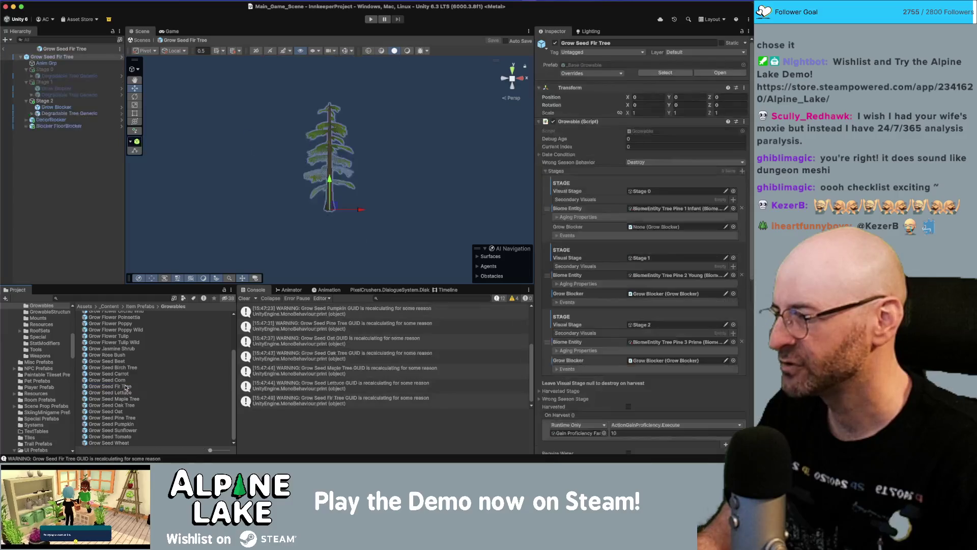
{"action": "double_click", "coordinate": [122, 380]}
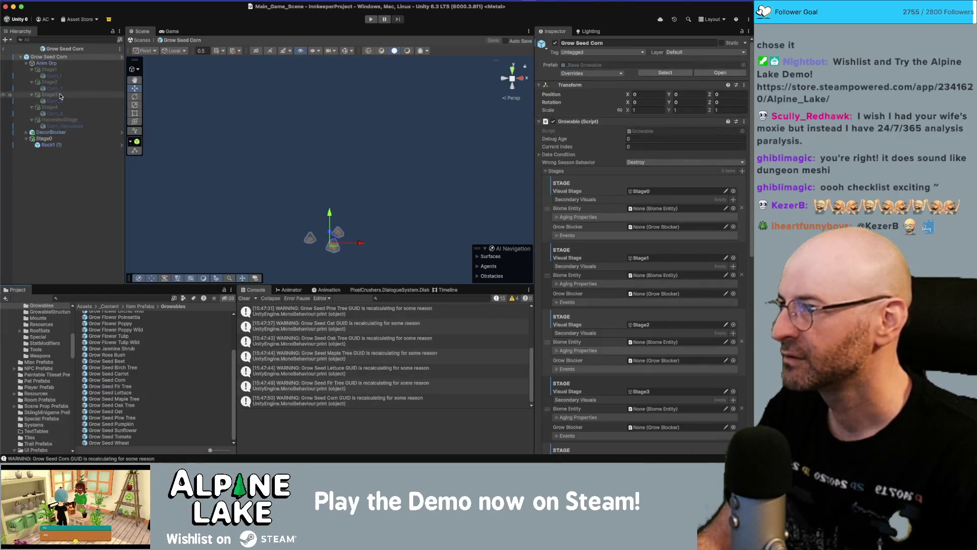
{"action": "left_click", "coordinate": [51, 146]}
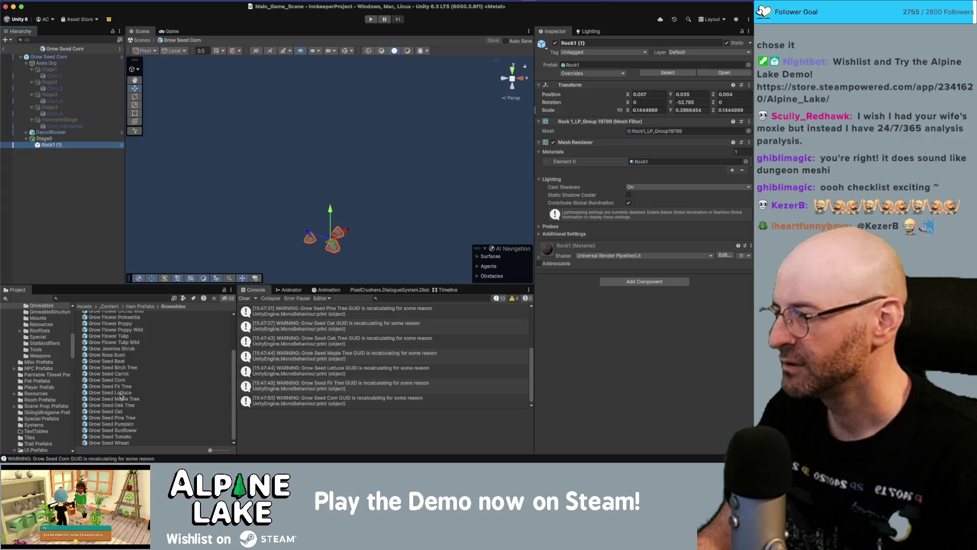
{"action": "double_click", "coordinate": [116, 376]}
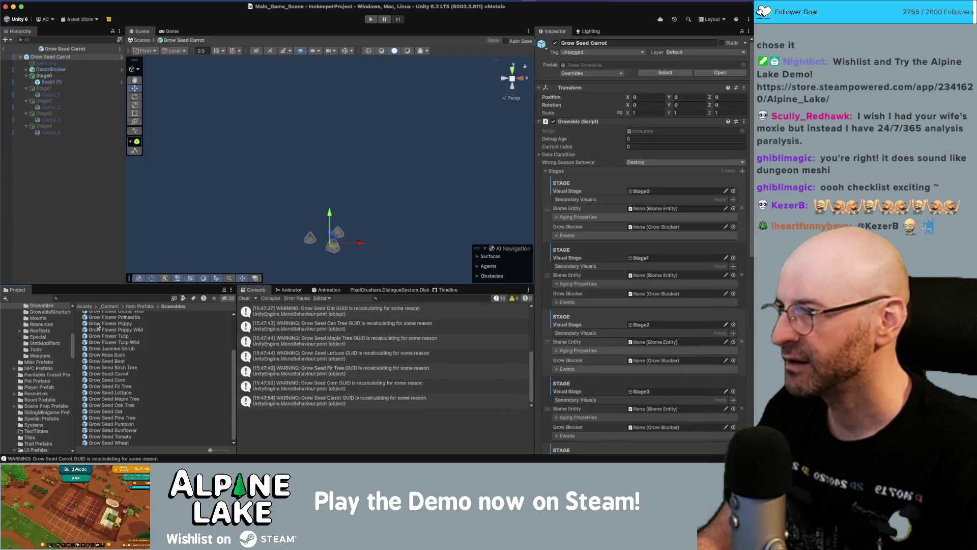
{"action": "double_click", "coordinate": [120, 368]}
{"action": "double_click", "coordinate": [120, 361]}
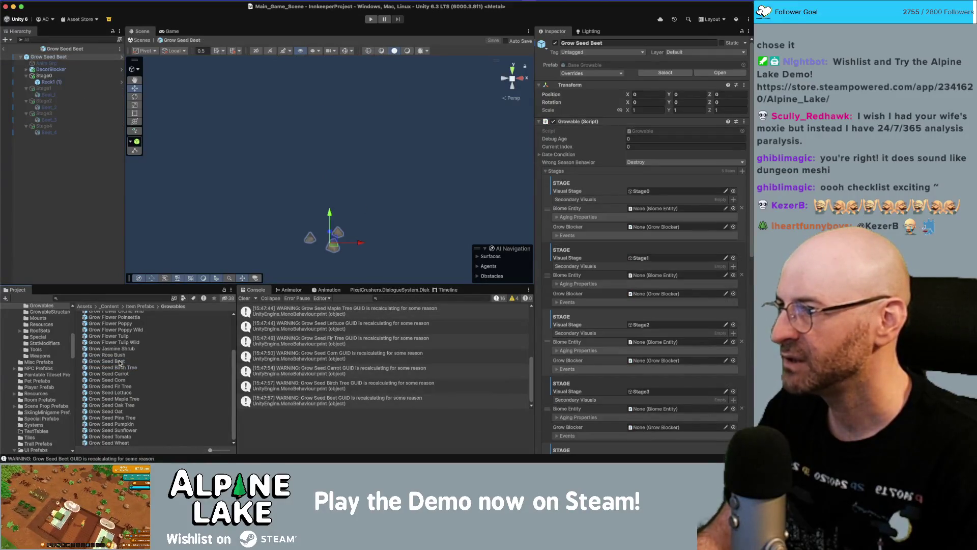
{"action": "double_click", "coordinate": [119, 356]}
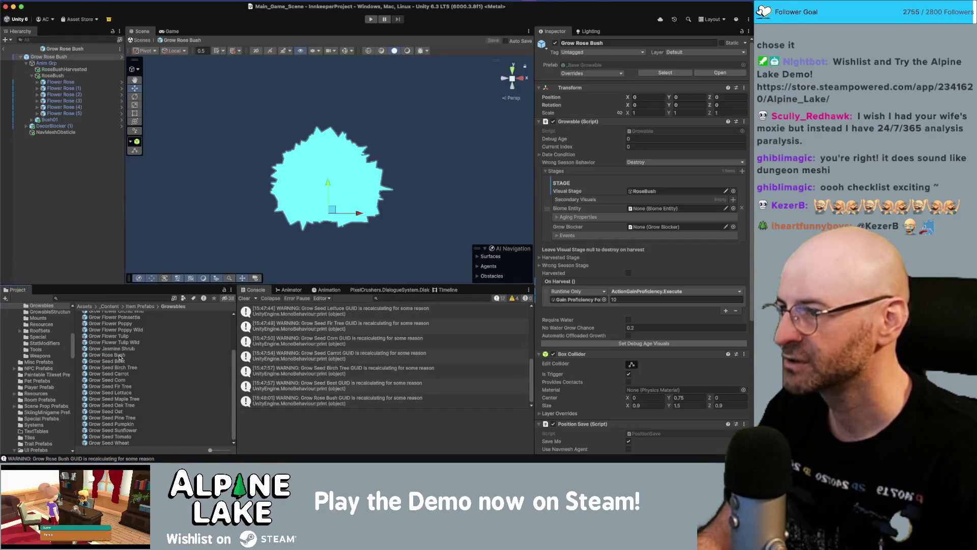
{"action": "left_click", "coordinate": [4, 49]}
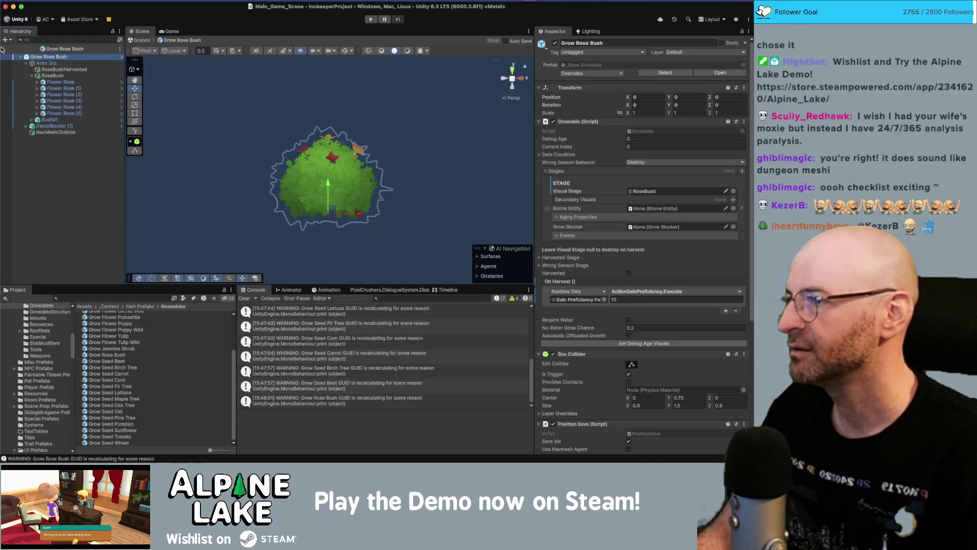
{"action": "key", "text": "super+Tab"}
Find the 'seeds wiggle when you walk on them' item in Current Bugs and check it as done.
{"action": "scroll", "coordinate": [275, 188], "scroll_direction": "up", "scroll_amount": 5}
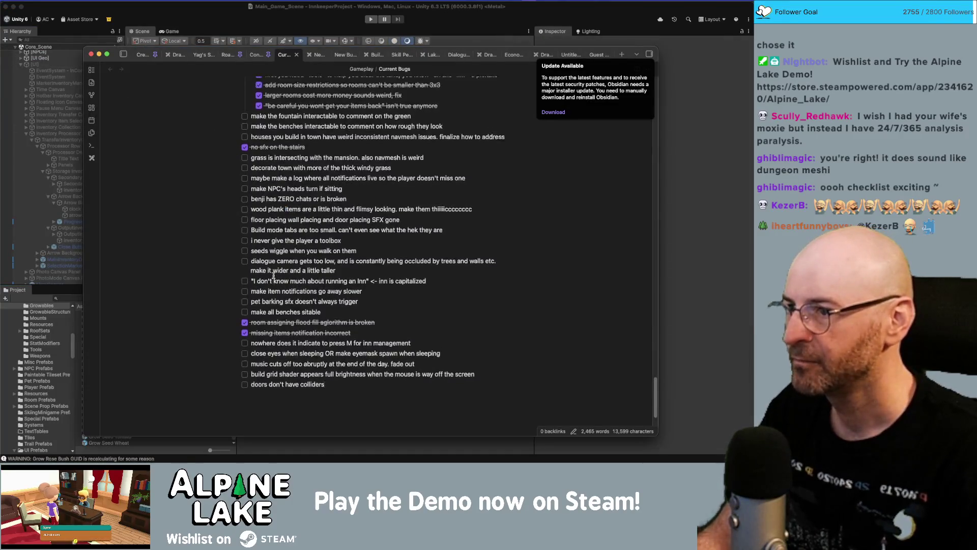
{"action": "scroll", "coordinate": [253, 165], "scroll_direction": "up", "scroll_amount": 2}
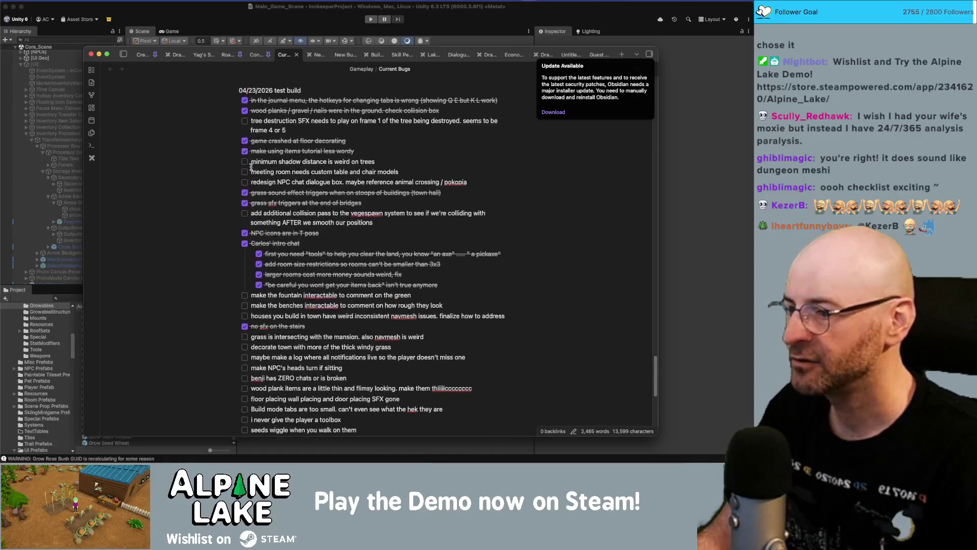
{"action": "scroll", "coordinate": [262, 348], "scroll_direction": "down", "scroll_amount": 4}
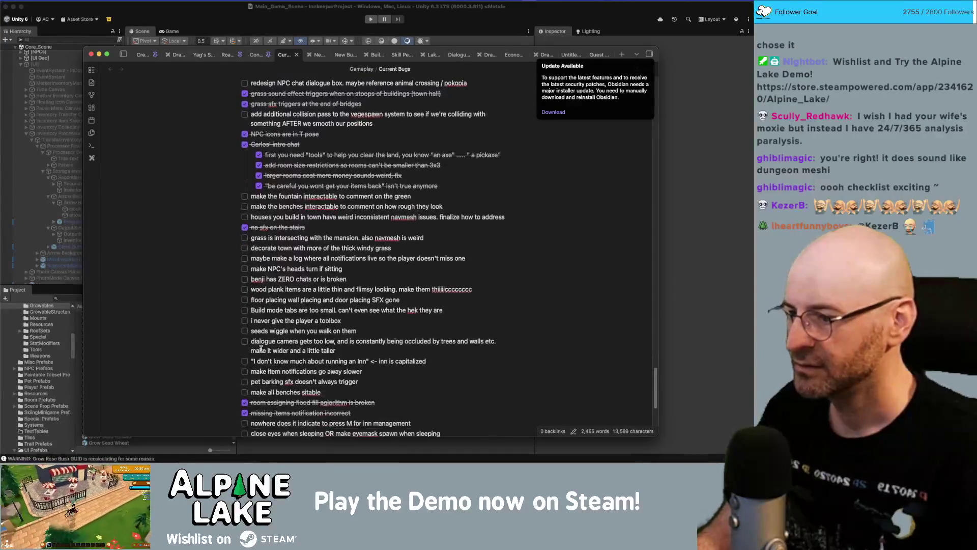
{"action": "left_click", "coordinate": [245, 332]}
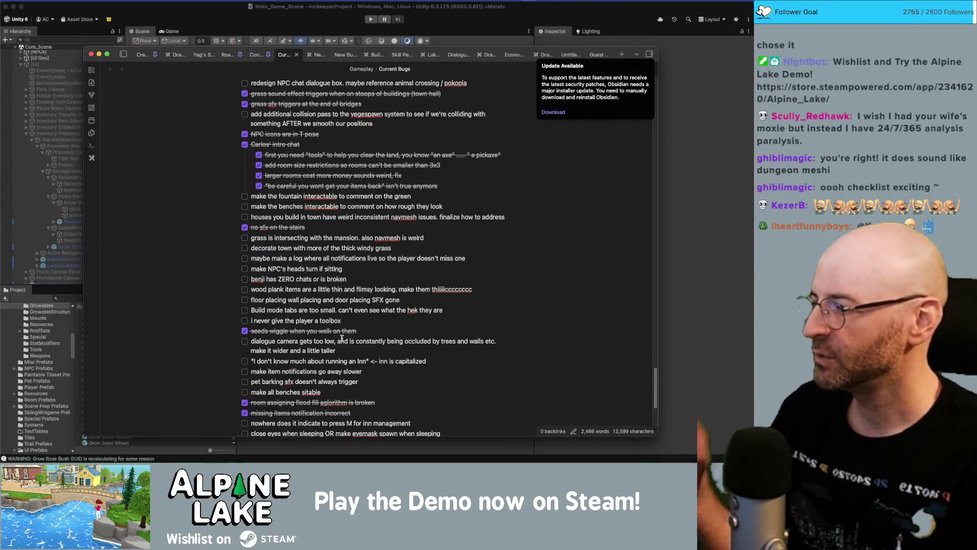
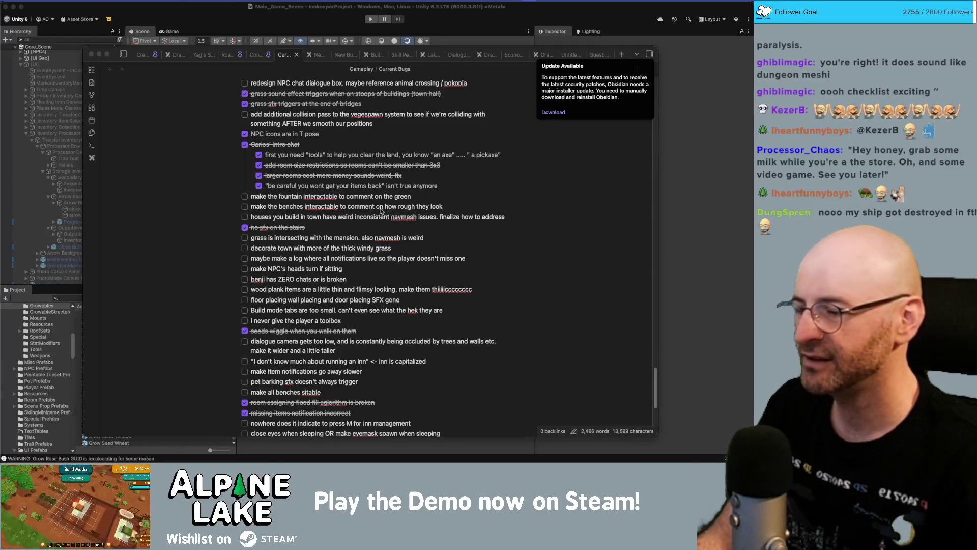
Search the project for 'wood plank' and open the Resource Wood Plank prefab.
{"action": "left_click", "coordinate": [484, 165]}
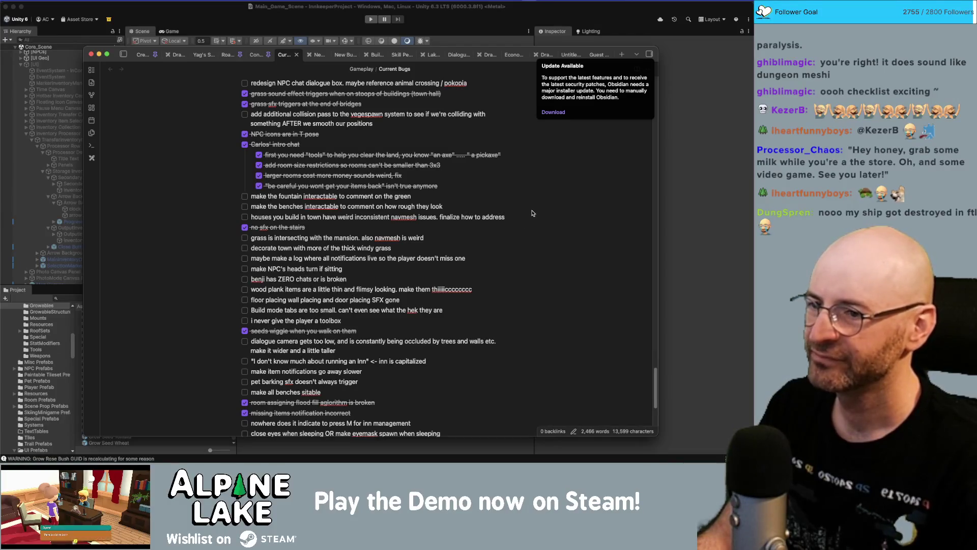
{"action": "left_click", "coordinate": [447, 210]}
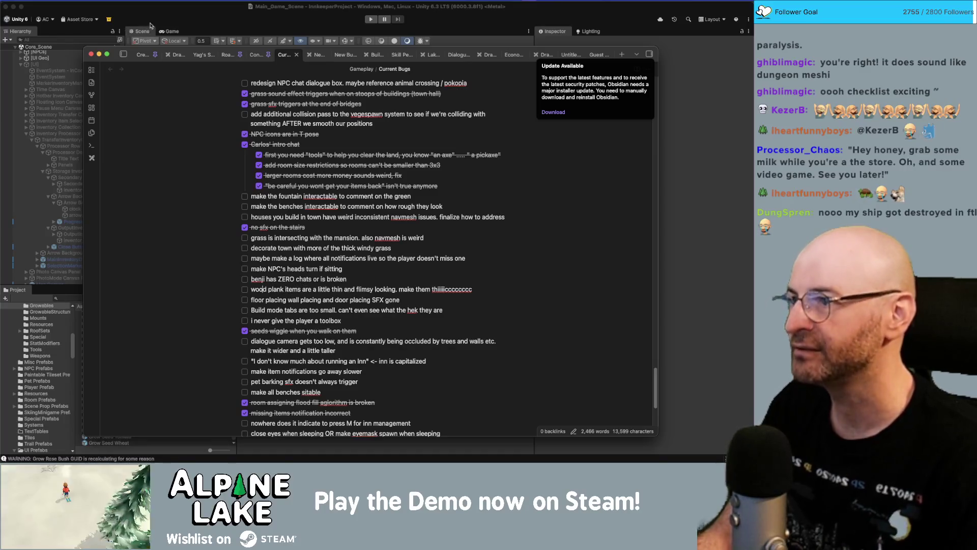
{"action": "left_click", "coordinate": [85, 297]}
{"action": "left_click", "coordinate": [86, 297]}
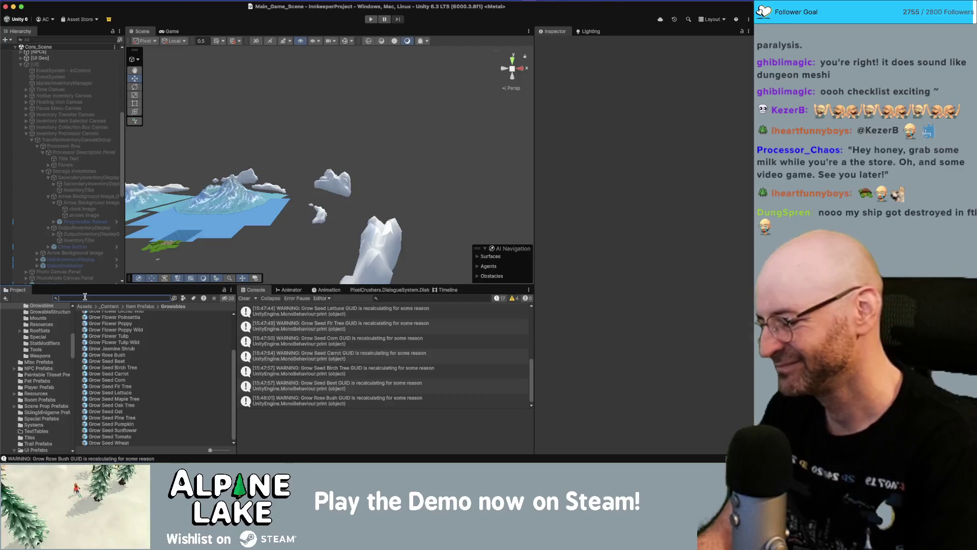
{"action": "type", "text": "wood plank"}
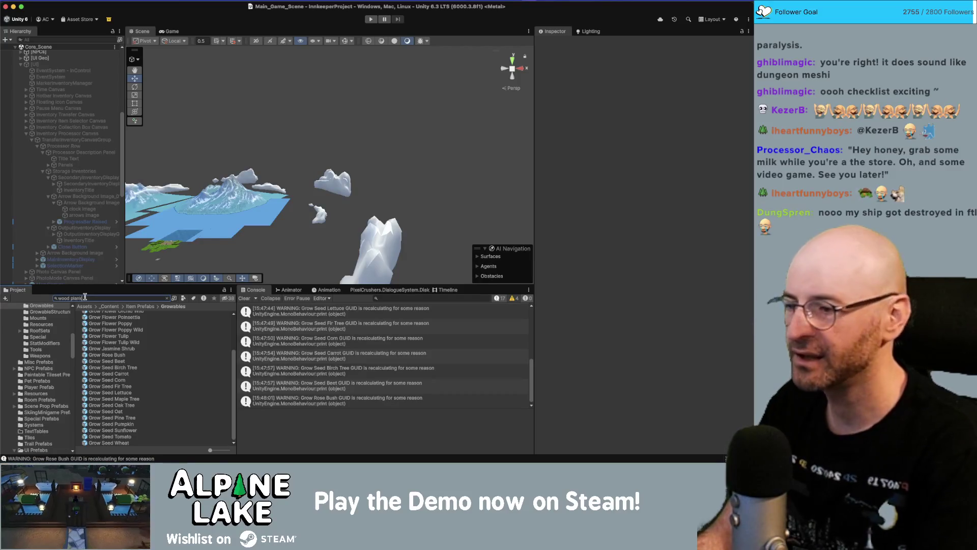
{"action": "double_click", "coordinate": [115, 382]}
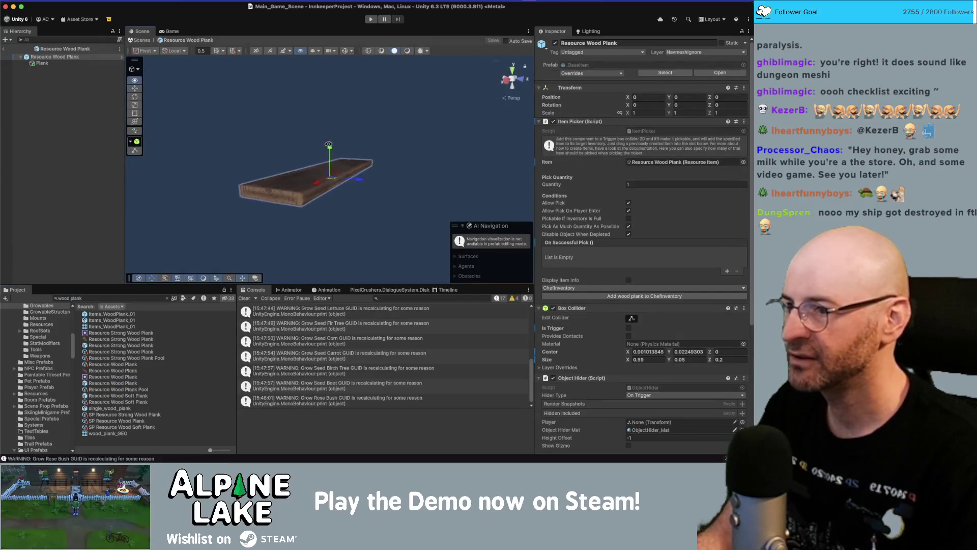
Scale the child Plank mesh taller along Y and save the prefab.
{"action": "left_click", "coordinate": [60, 57]}
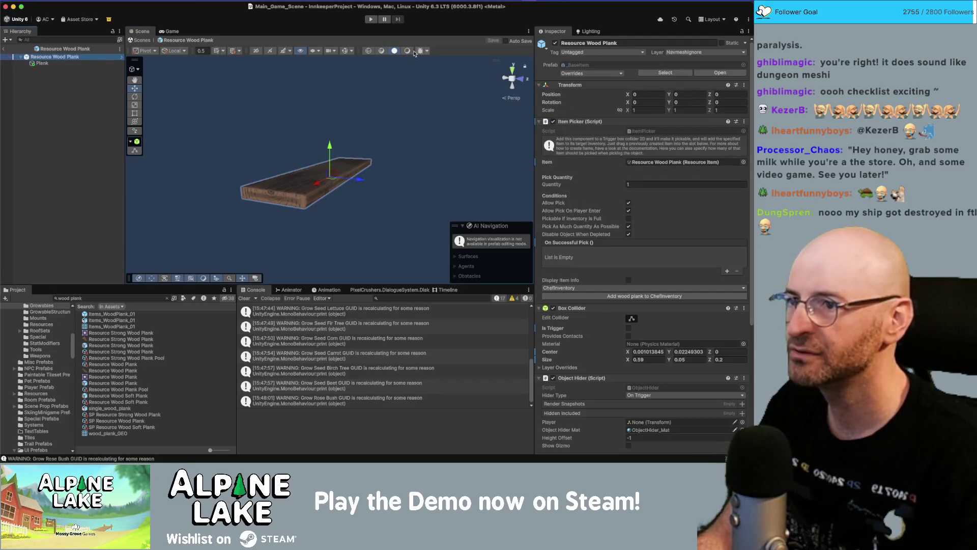
{"action": "left_click", "coordinate": [300, 179]}
{"action": "left_click", "coordinate": [42, 63]}
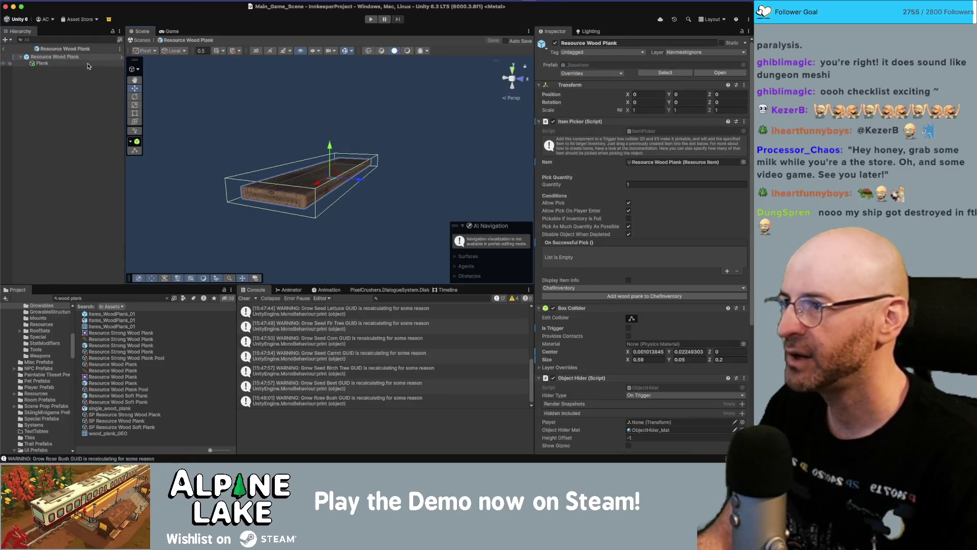
{"action": "key", "text": "r"}
{"action": "mouse_move", "coordinate": [330, 147]}
{"action": "left_mouse_down"}
{"action": "mouse_move", "coordinate": [321, 89]}
{"action": "mouse_move", "coordinate": [331, 173]}
{"action": "mouse_move", "coordinate": [332, 153]}
{"action": "mouse_move", "coordinate": [351, 179]}
{"action": "mouse_move", "coordinate": [374, 133]}
{"action": "left_mouse_up"}
{"action": "key", "text": "ctrl+s"}
Raise the box collider's top to cover the plank and save the Resource Wood Plank prefab.
{"action": "left_click", "coordinate": [55, 57]}
{"action": "left_click_drag", "start_coordinate": [306, 122], "coordinate": [277, 113]}
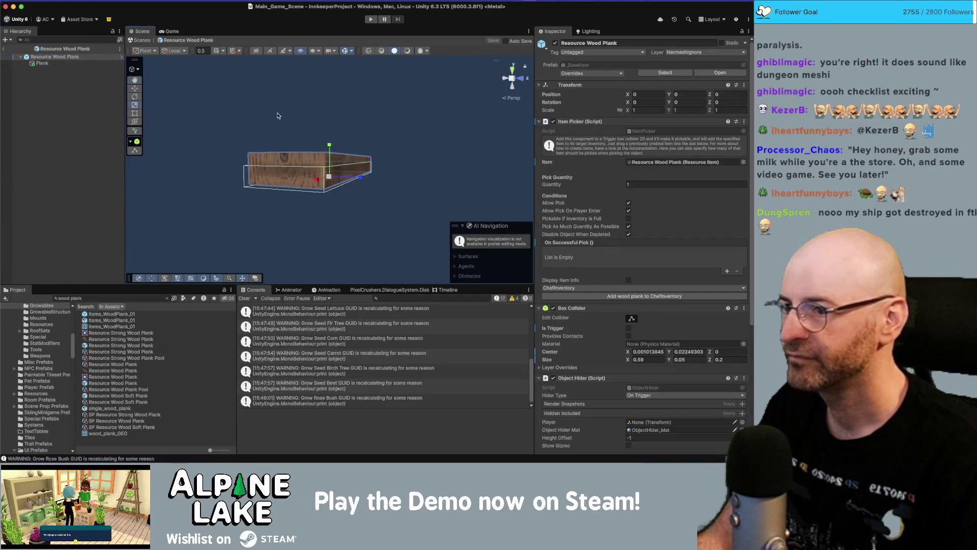
{"action": "scroll", "coordinate": [632, 300], "scroll_direction": "down", "scroll_amount": 3}
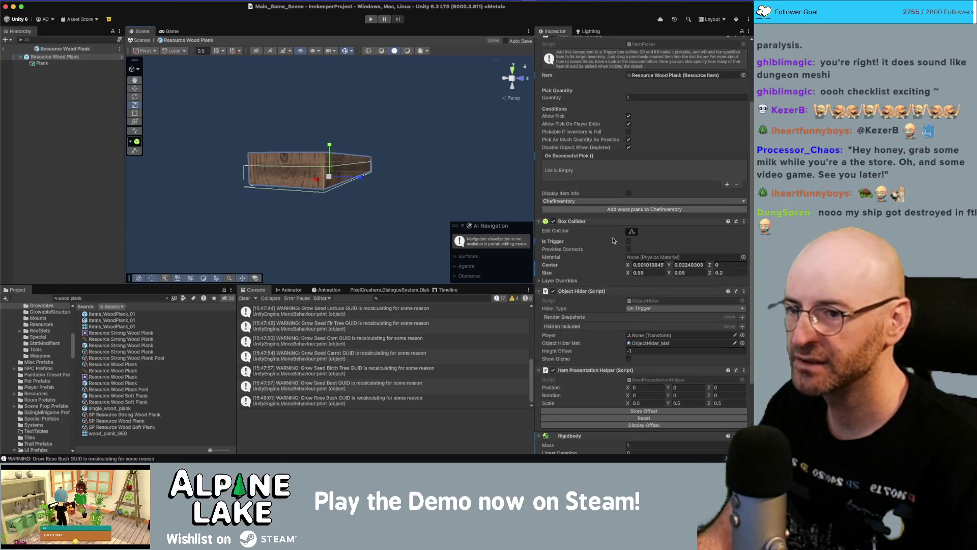
{"action": "left_click", "coordinate": [631, 232]}
{"action": "mouse_move", "coordinate": [316, 178]}
{"action": "left_mouse_down"}
{"action": "mouse_move", "coordinate": [338, 167]}
{"action": "mouse_move", "coordinate": [331, 159]}
{"action": "left_mouse_up"}
{"action": "mouse_move", "coordinate": [331, 159]}
{"action": "left_mouse_down"}
{"action": "mouse_move", "coordinate": [409, 124]}
{"action": "mouse_move", "coordinate": [356, 168]}
{"action": "left_mouse_up"}
{"action": "key", "text": "super+s"}
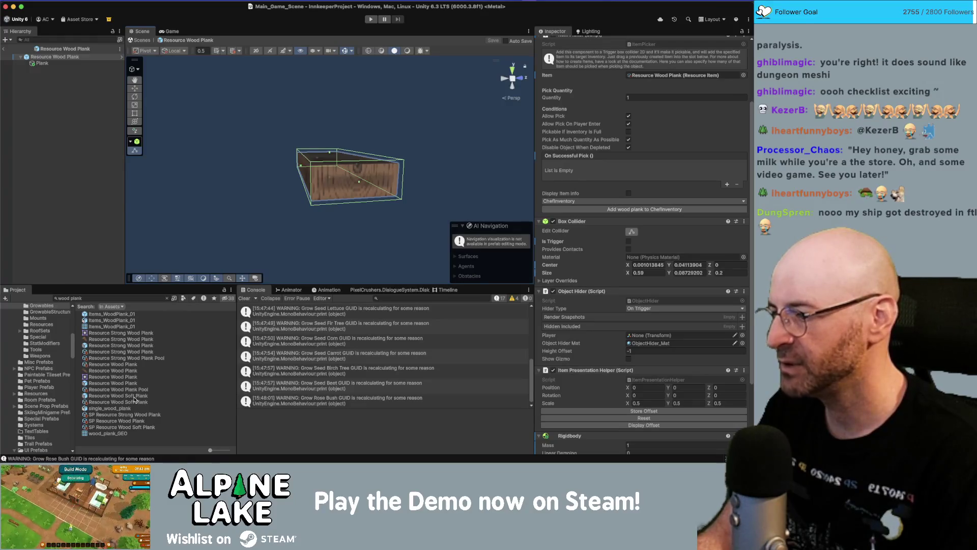
Copy the Plank mesh's world transform and select the Resource Wood Soft Plank asset.
{"action": "left_click", "coordinate": [339, 184]}
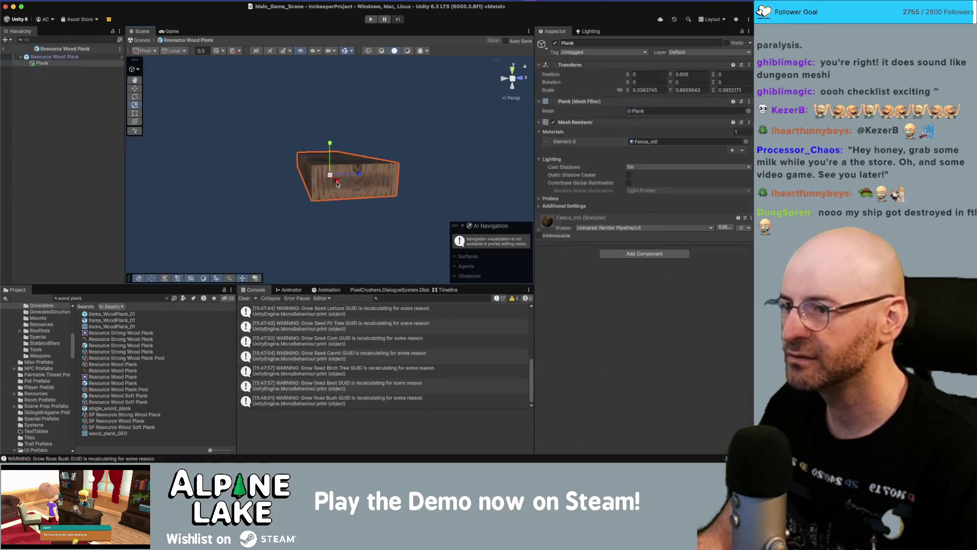
{"action": "right_click", "coordinate": [572, 68]}
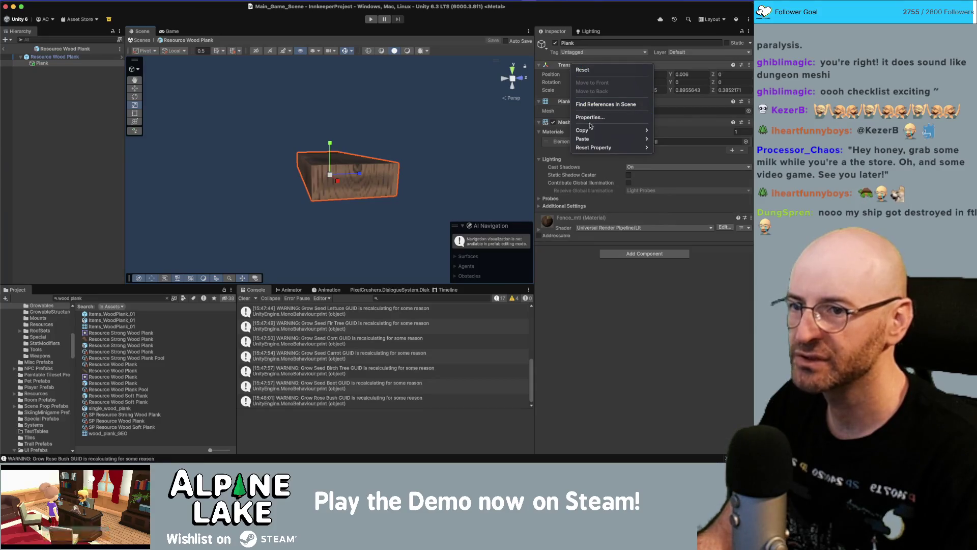
{"action": "mouse_move", "coordinate": [601, 137]}
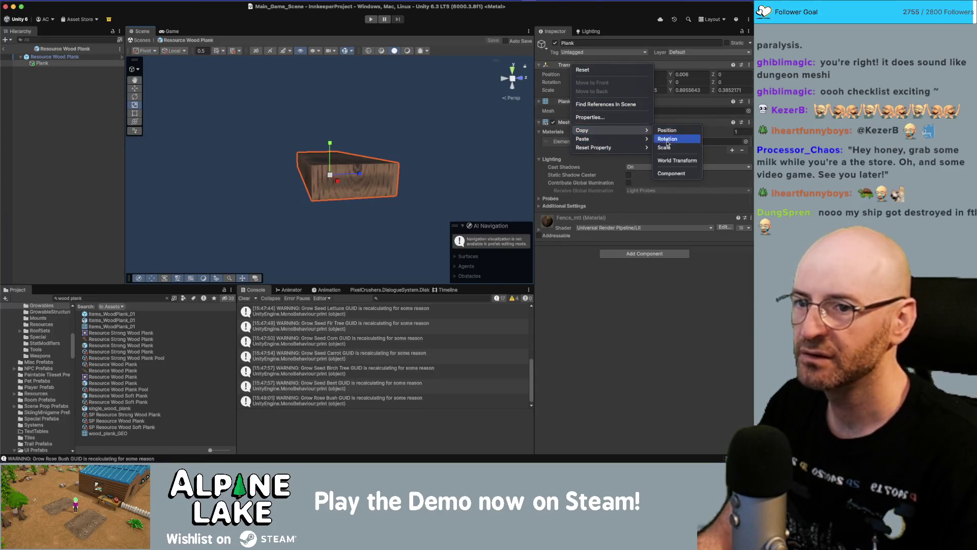
{"action": "left_click", "coordinate": [676, 161]}
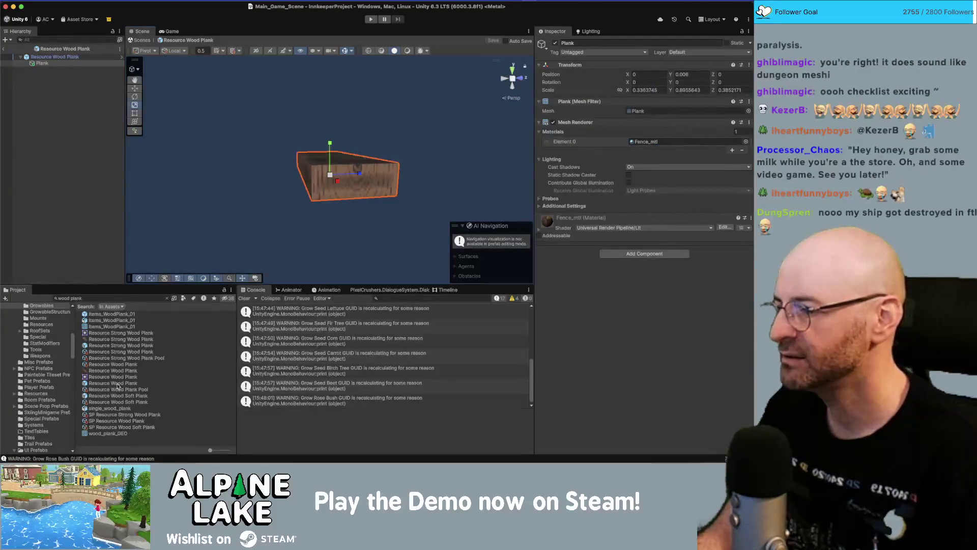
{"action": "left_click", "coordinate": [118, 383]}
{"action": "left_click", "coordinate": [167, 299]}
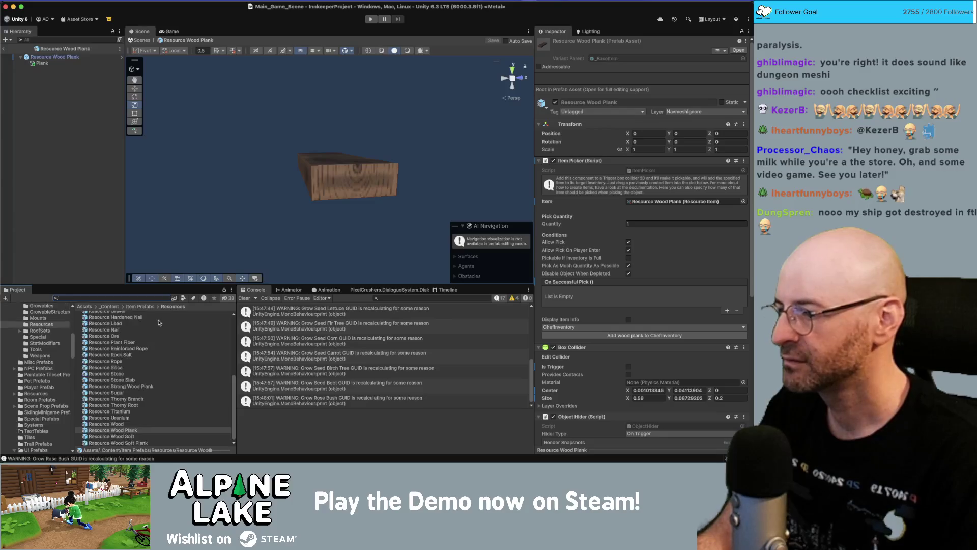
{"action": "left_click", "coordinate": [127, 436]}
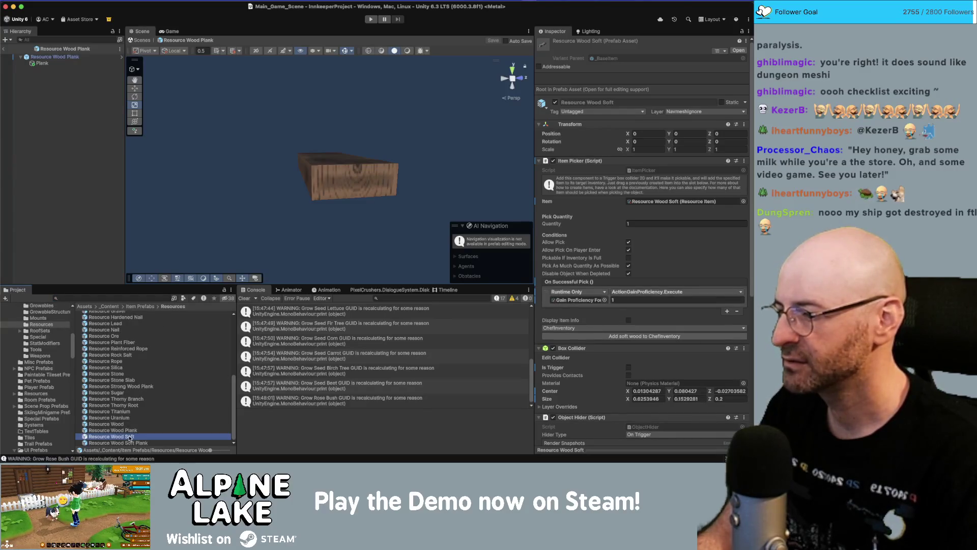
Open the Resource Wood Soft Plank prefab, try pasting the copied scale, then undo it.
{"action": "double_click", "coordinate": [131, 443]}
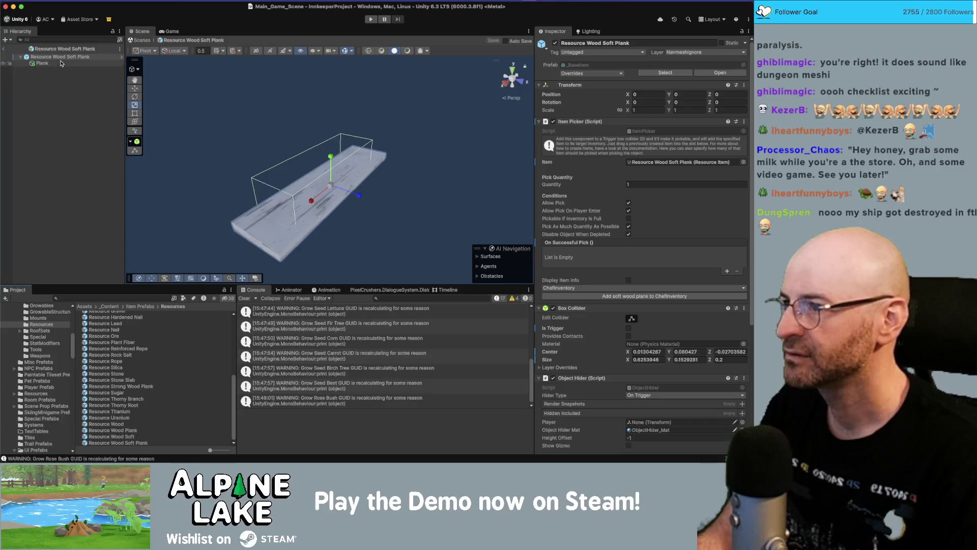
{"action": "left_click", "coordinate": [63, 58]}
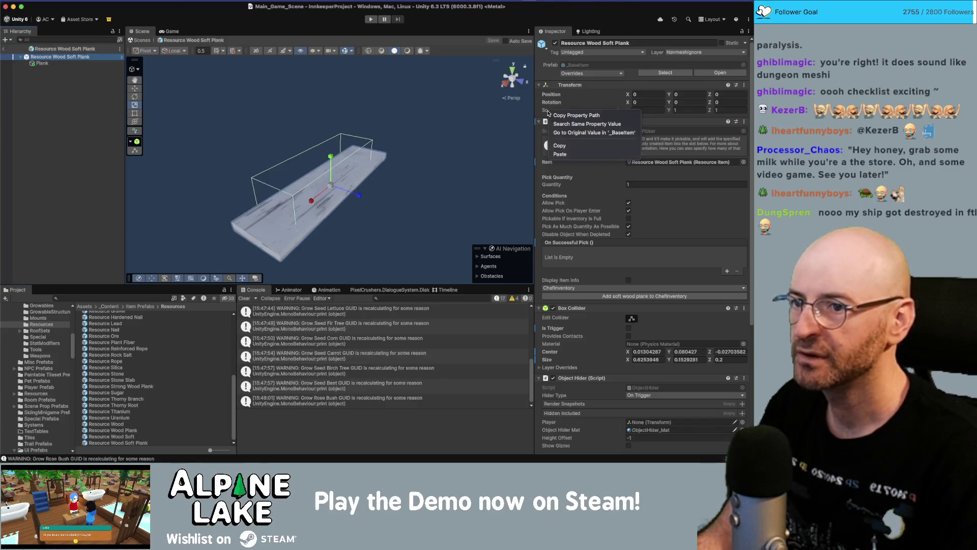
{"action": "key", "text": "super+v"}
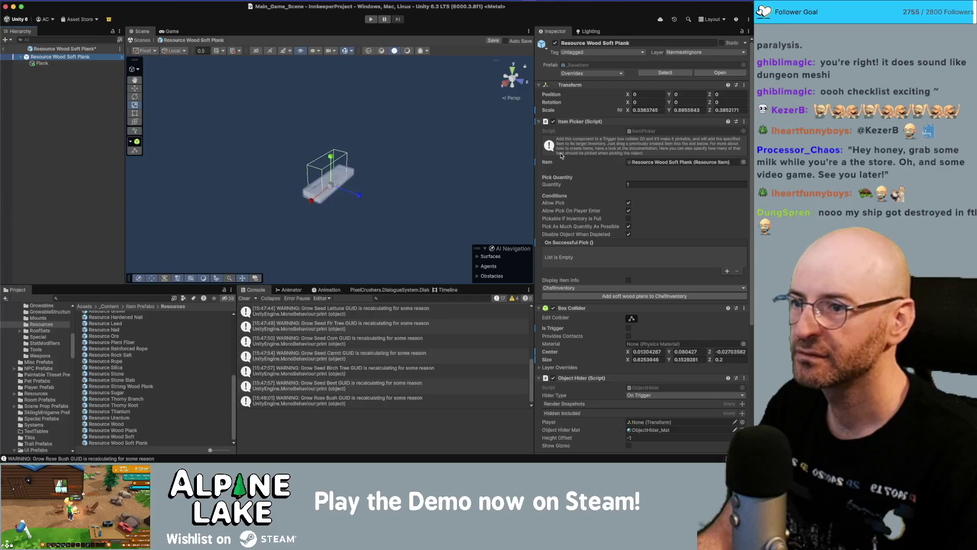
{"action": "key", "text": "super+z"}
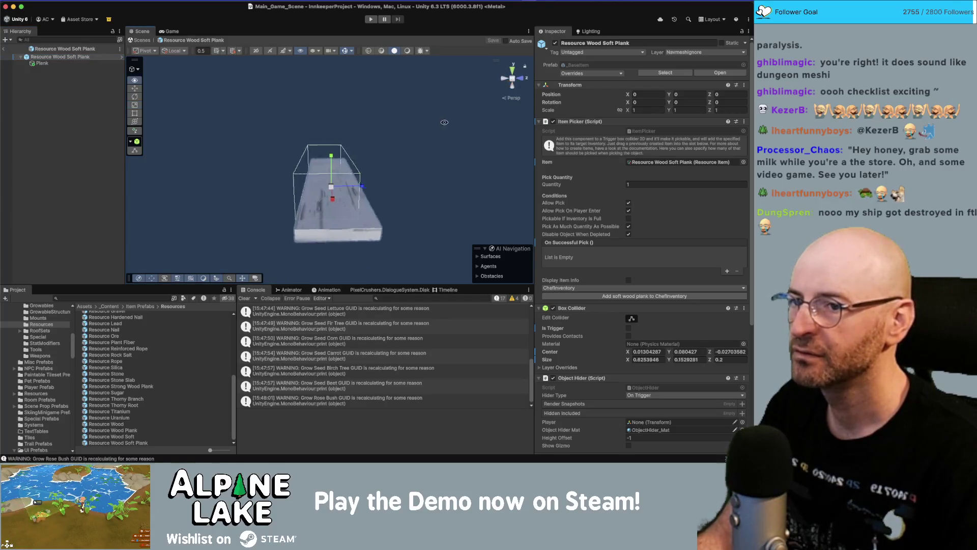
{"action": "left_click_drag", "start_coordinate": [456, 122], "coordinate": [320, 97]}
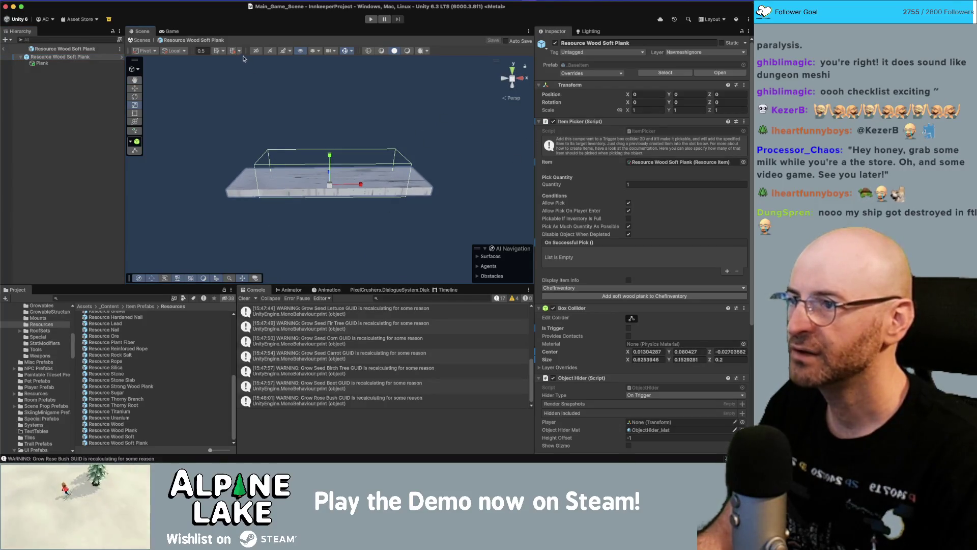
{"action": "left_click_drag", "start_coordinate": [252, 113], "coordinate": [357, 164]}
Nest a Resource Wood Plank inside the soft plank at position 0, 0, 0.
{"action": "left_click", "coordinate": [91, 57]}
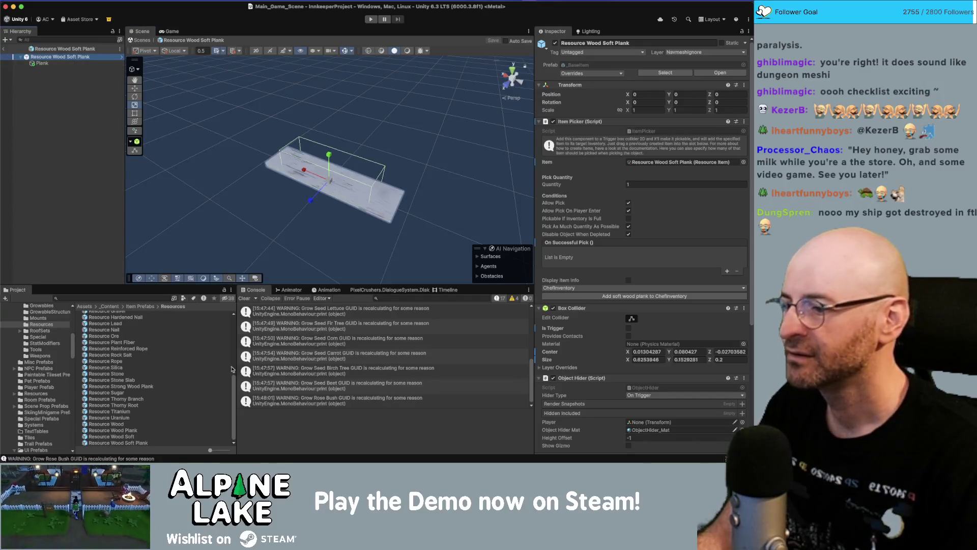
{"action": "left_click_drag", "start_coordinate": [127, 432], "coordinate": [95, 222]}
{"action": "left_click", "coordinate": [509, 82]}
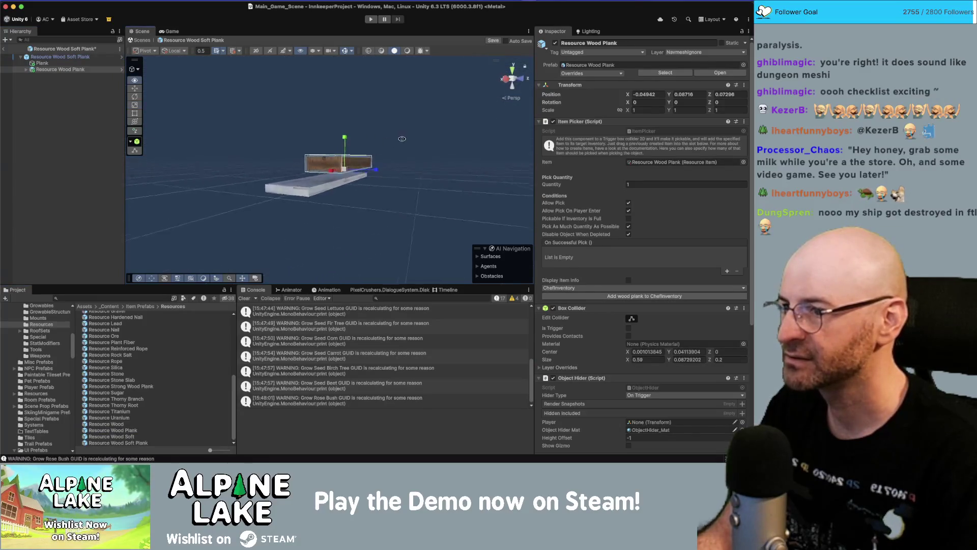
{"action": "left_click", "coordinate": [647, 95]}
{"action": "type", "text": "0"}
{"action": "key", "text": "Tab"}
{"action": "type", "text": "0"}
{"action": "key", "text": "Tab"}
{"action": "type", "text": "0"}
Copy the nested Plank mesh's position and frame it in the view.
{"action": "left_click", "coordinate": [113, 430]}
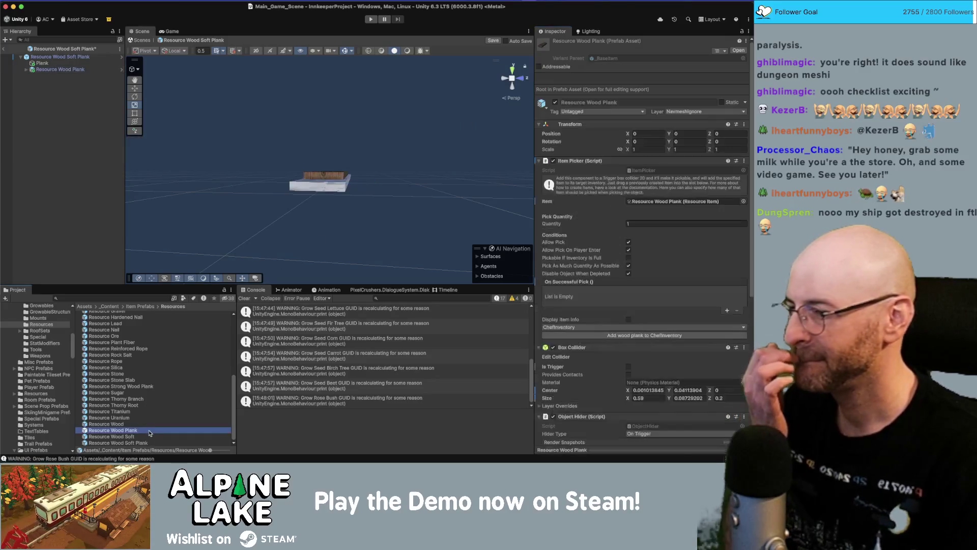
{"action": "left_click", "coordinate": [84, 69]}
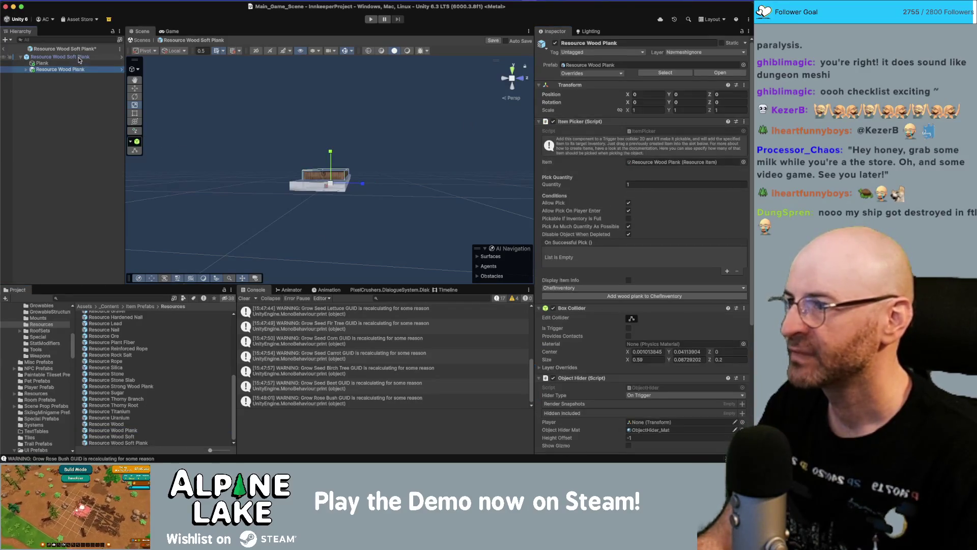
{"action": "left_click", "coordinate": [25, 72]}
{"action": "left_click", "coordinate": [43, 75]}
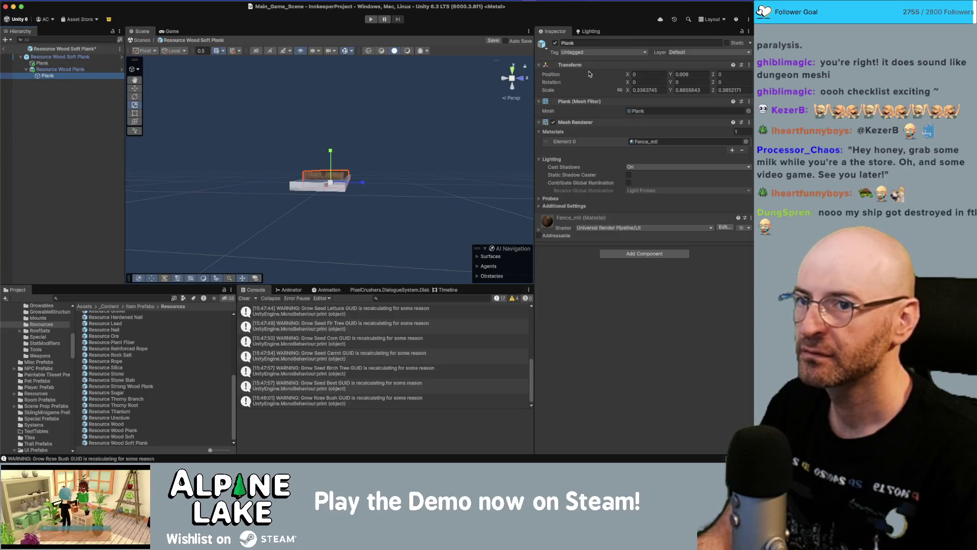
{"action": "right_click", "coordinate": [585, 65]}
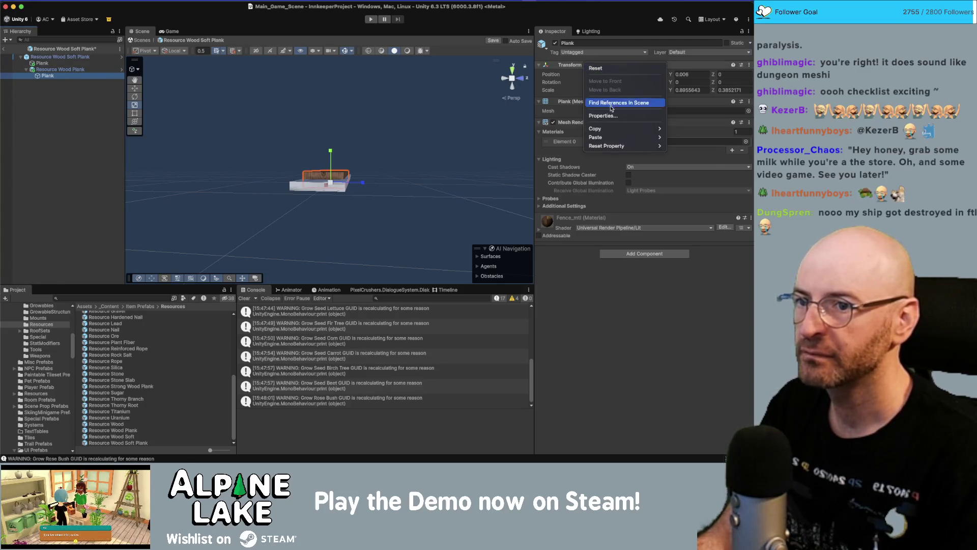
{"action": "mouse_move", "coordinate": [617, 128]}
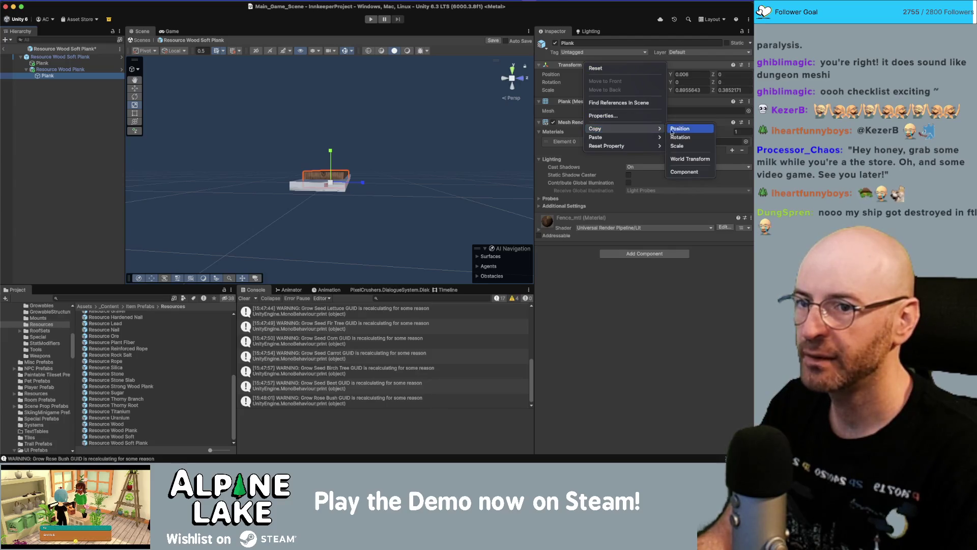
{"action": "left_click", "coordinate": [684, 172]}
{"action": "key", "text": "f"}
Copy the reference Plank mesh's scale (0.336 / 0.896 / 0.385) onto the soft plank's mesh.
{"action": "left_click", "coordinate": [383, 207]}
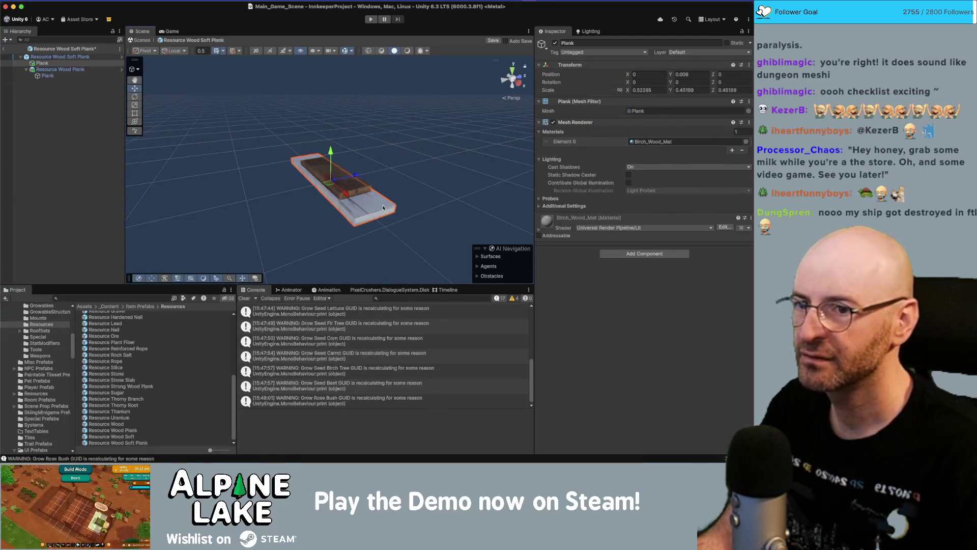
{"action": "left_click", "coordinate": [359, 189]}
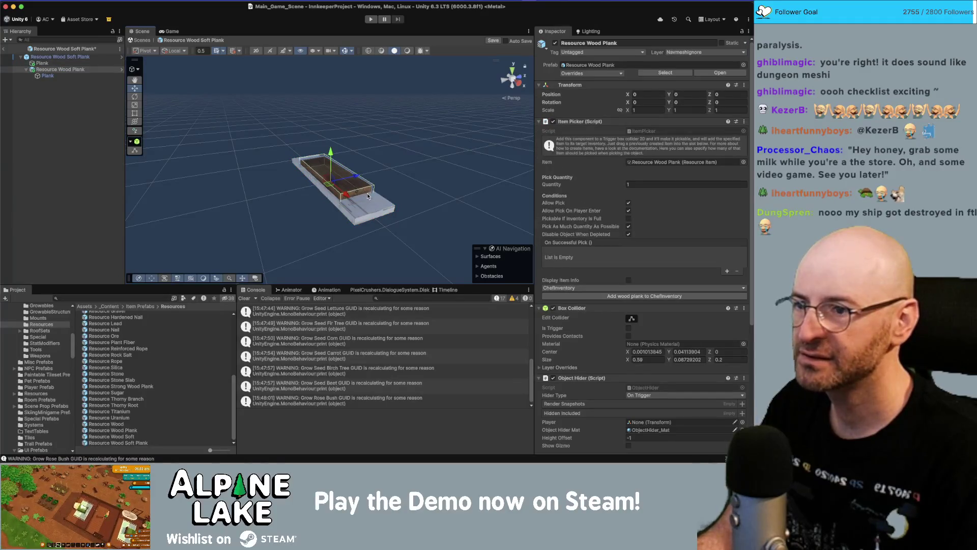
{"action": "left_click", "coordinate": [51, 63]}
{"action": "left_click", "coordinate": [61, 76]}
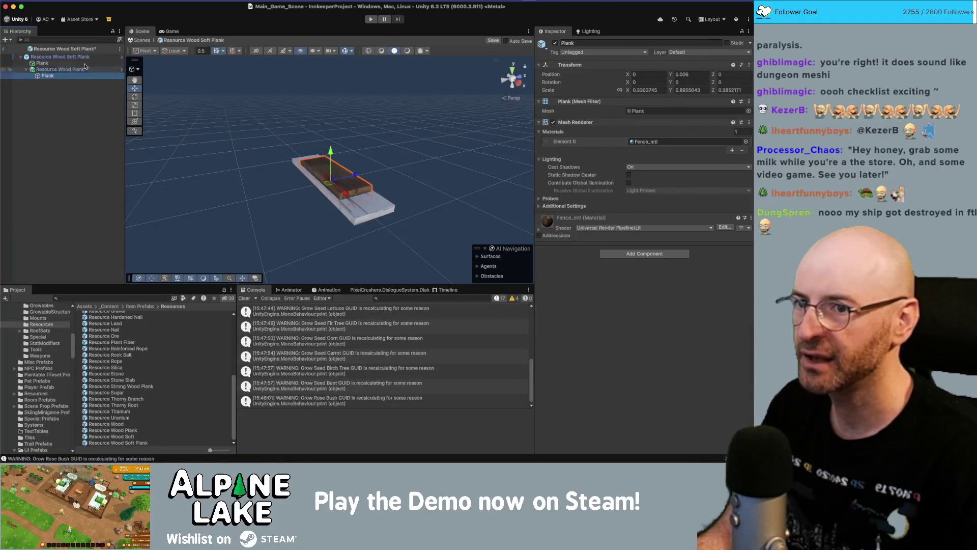
{"action": "right_click", "coordinate": [565, 68]}
{"action": "mouse_move", "coordinate": [629, 133]}
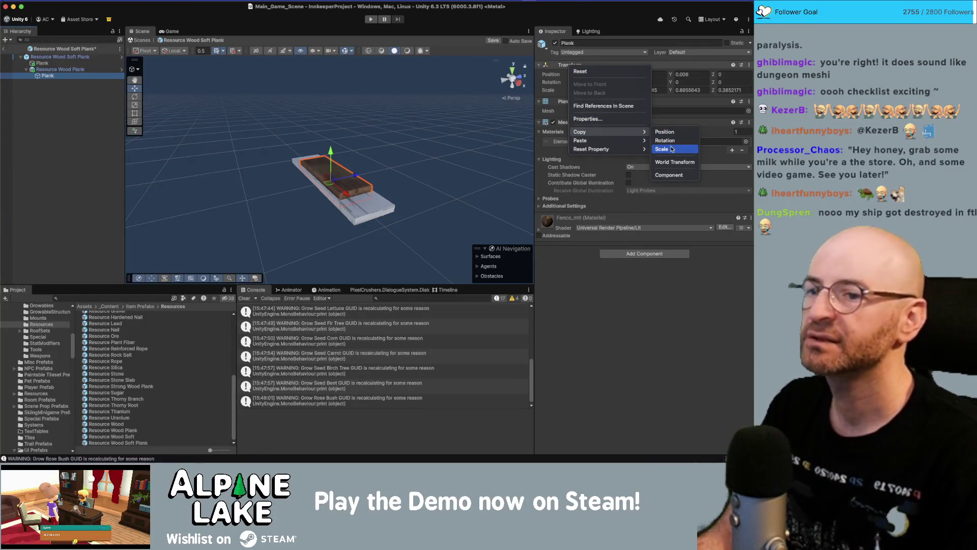
{"action": "left_click", "coordinate": [661, 149]}
{"action": "left_click", "coordinate": [48, 63]}
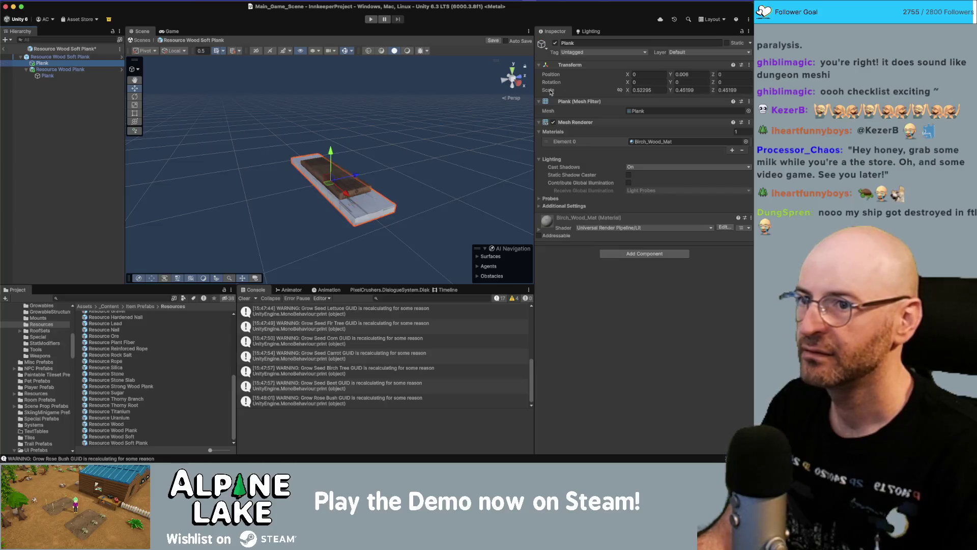
{"action": "right_click", "coordinate": [565, 67]}
{"action": "mouse_move", "coordinate": [632, 139]}
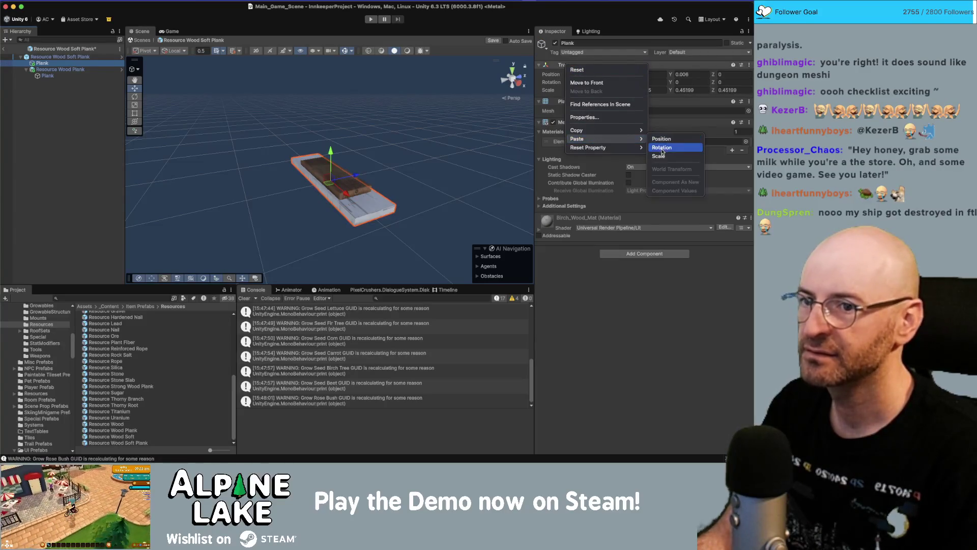
{"action": "left_click", "coordinate": [662, 156]}
{"action": "left_click", "coordinate": [64, 70]}
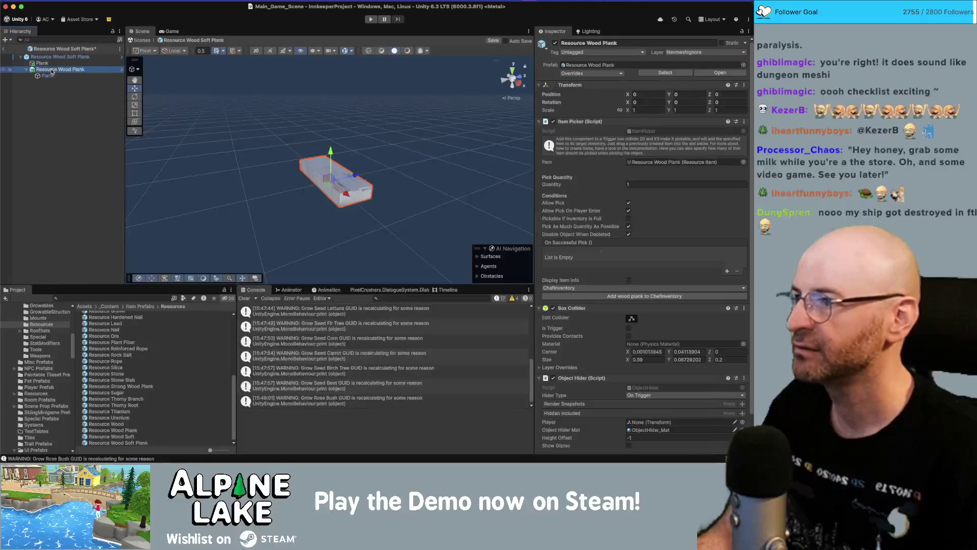
Delete the reference wood plank and set the soft plank's box collider centre to 0, 0, 0.
{"action": "key", "text": "super+BackSpace"}
{"action": "double_click", "coordinate": [68, 58]}
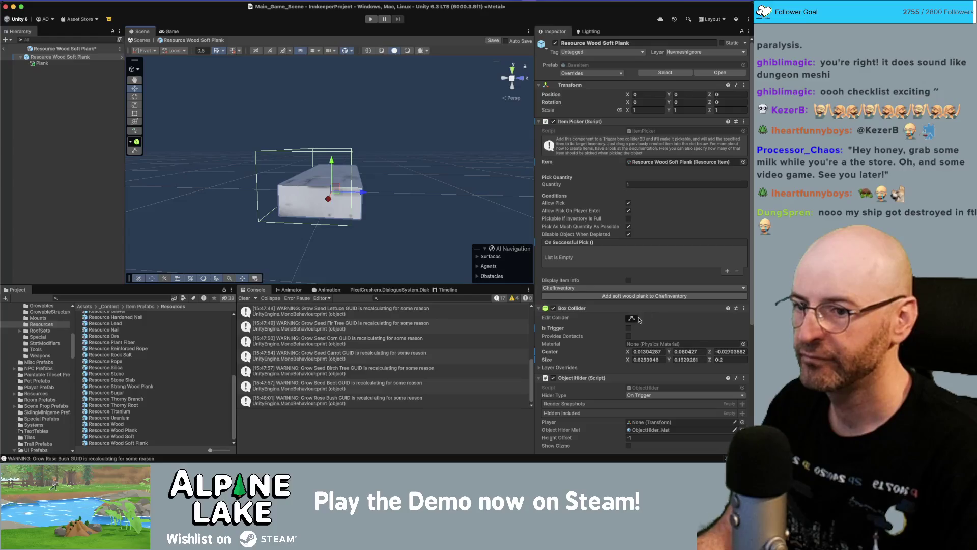
{"action": "mouse_move", "coordinate": [417, 209]}
{"action": "left_mouse_down", "text": "alt"}
{"action": "mouse_move", "coordinate": [478, 188]}
{"action": "mouse_move", "coordinate": [448, 183]}
{"action": "mouse_move", "coordinate": [450, 234]}
{"action": "left_mouse_up", "text": "alt"}
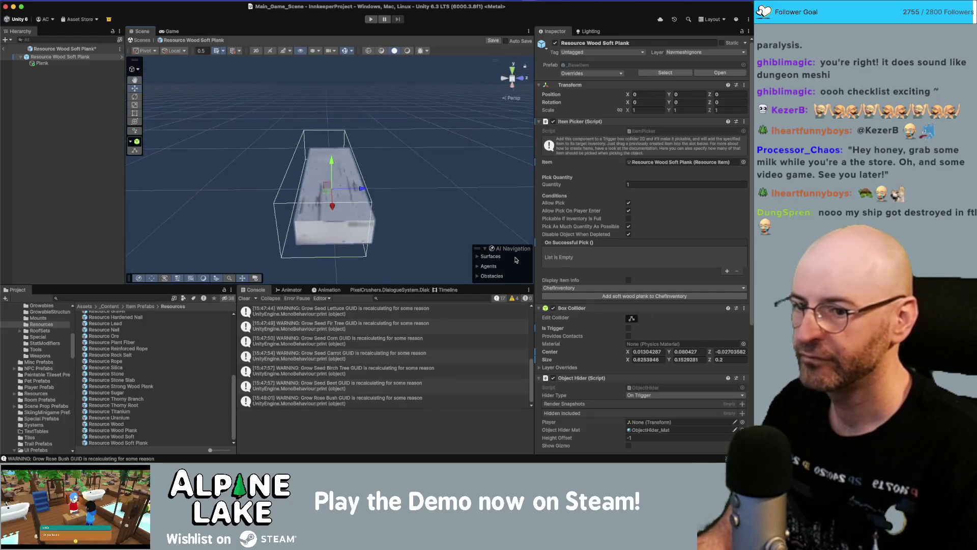
{"action": "type", "text": "0"}
{"action": "key", "text": "Tab"}
{"action": "type", "text": "0"}
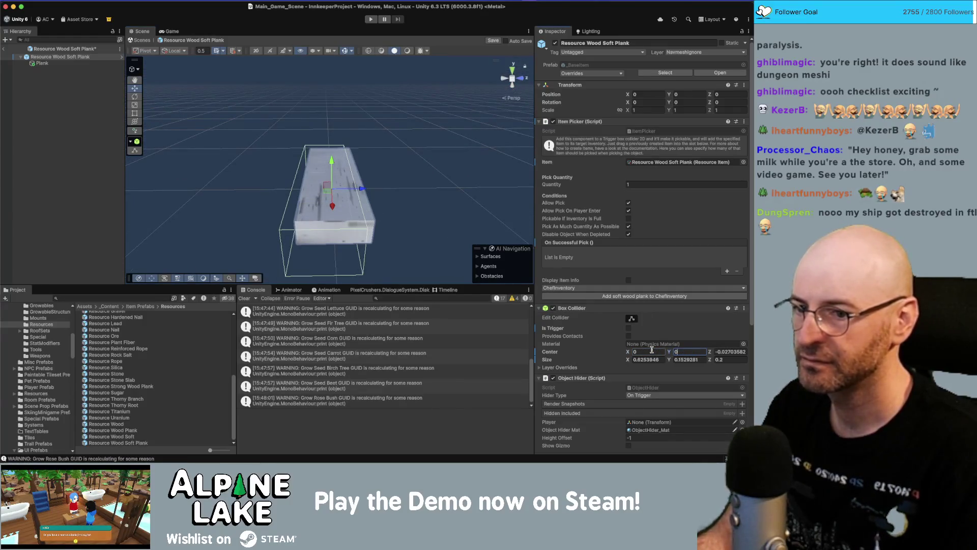
{"action": "key", "text": "Return"}
{"action": "left_click_drag", "start_coordinate": [411, 178], "coordinate": [420, 177], "text": "alt"}
{"action": "left_click", "coordinate": [717, 352]}
{"action": "type", "text": "0"}
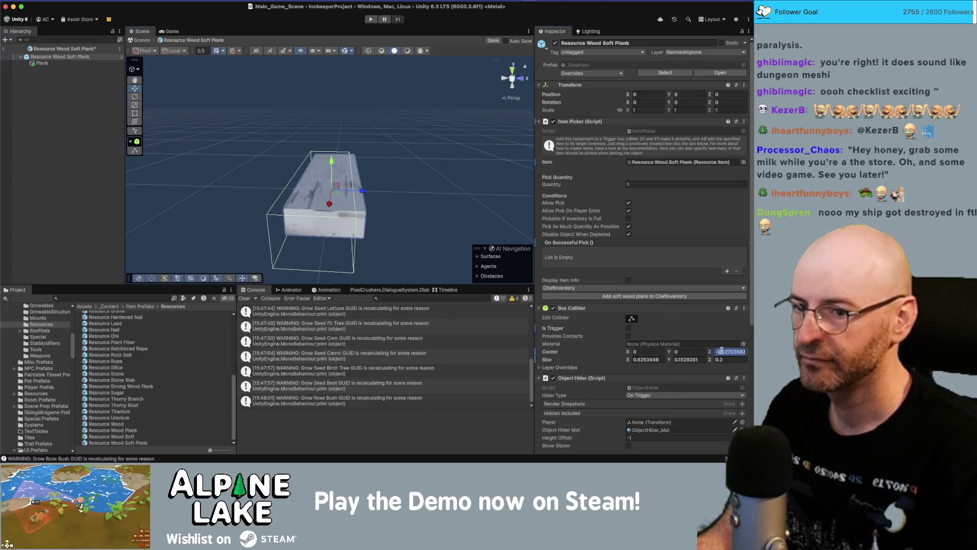
{"action": "key", "text": "Return"}
Shrink the box collider to about 0.574 × 0.074 × 0.2 and save the prefab.
{"action": "left_click_drag", "start_coordinate": [484, 158], "coordinate": [447, 166], "text": "alt"}
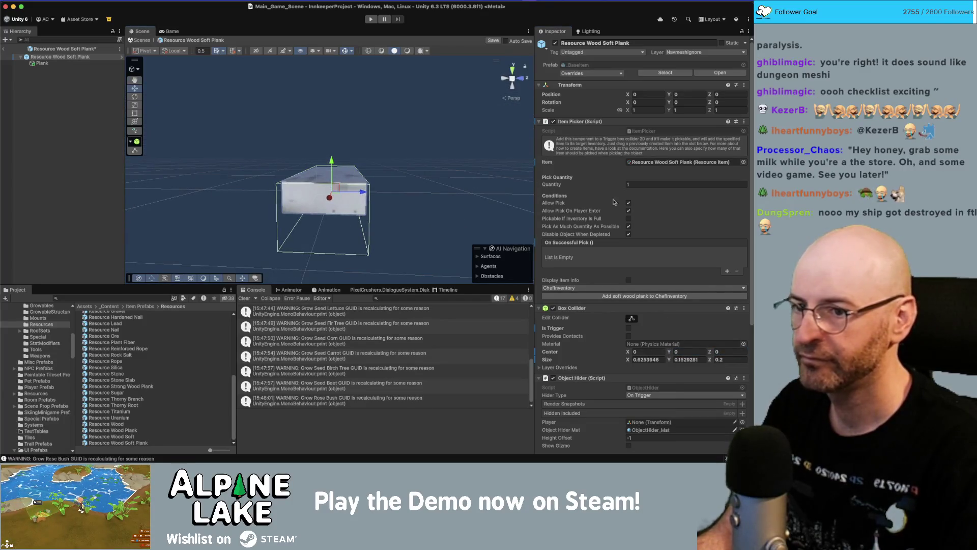
{"action": "left_click", "coordinate": [632, 319]}
{"action": "mouse_move", "coordinate": [324, 223]}
{"action": "left_mouse_down"}
{"action": "mouse_move", "coordinate": [334, 194]}
{"action": "mouse_move", "coordinate": [304, 170]}
{"action": "mouse_move", "coordinate": [356, 160]}
{"action": "mouse_move", "coordinate": [230, 190]}
{"action": "mouse_move", "coordinate": [419, 195]}
{"action": "mouse_move", "coordinate": [285, 168]}
{"action": "mouse_move", "coordinate": [332, 164]}
{"action": "mouse_move", "coordinate": [332, 173]}
{"action": "mouse_move", "coordinate": [498, 184]}
{"action": "mouse_move", "coordinate": [458, 178]}
{"action": "left_mouse_up"}
{"action": "key", "text": "super+s"}
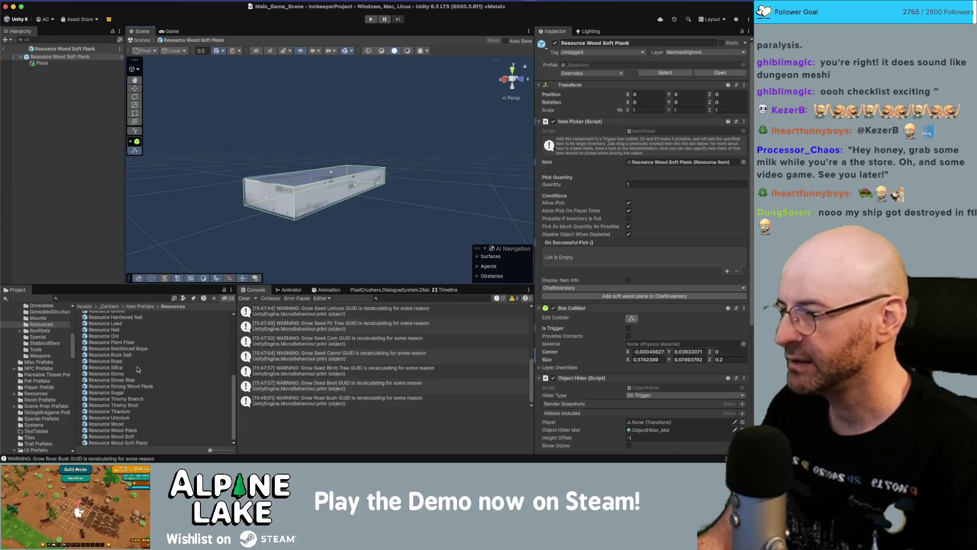
Inspect the Resource Wood Plank prefab asset's settings.
{"action": "left_click", "coordinate": [115, 430]}
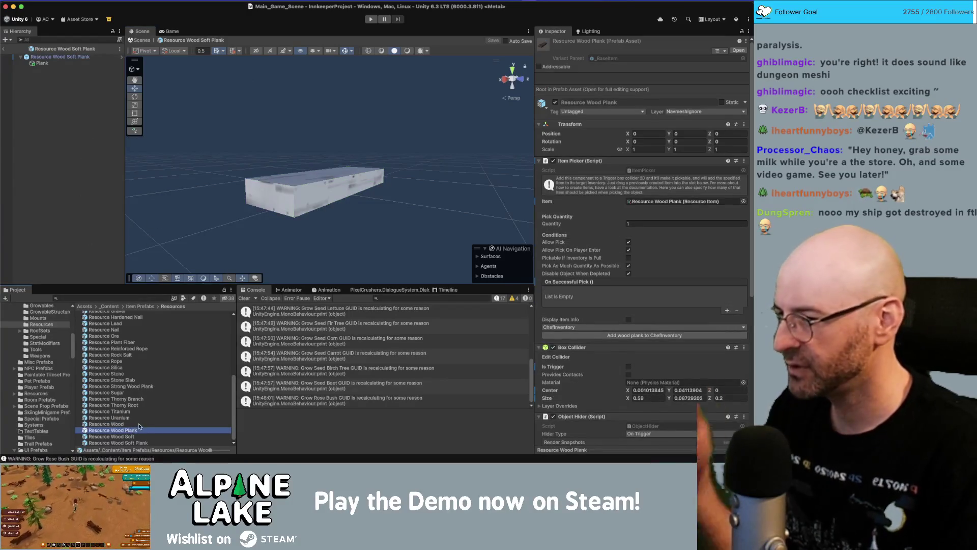
{"action": "scroll", "coordinate": [144, 409], "scroll_direction": "up", "scroll_amount": 8}
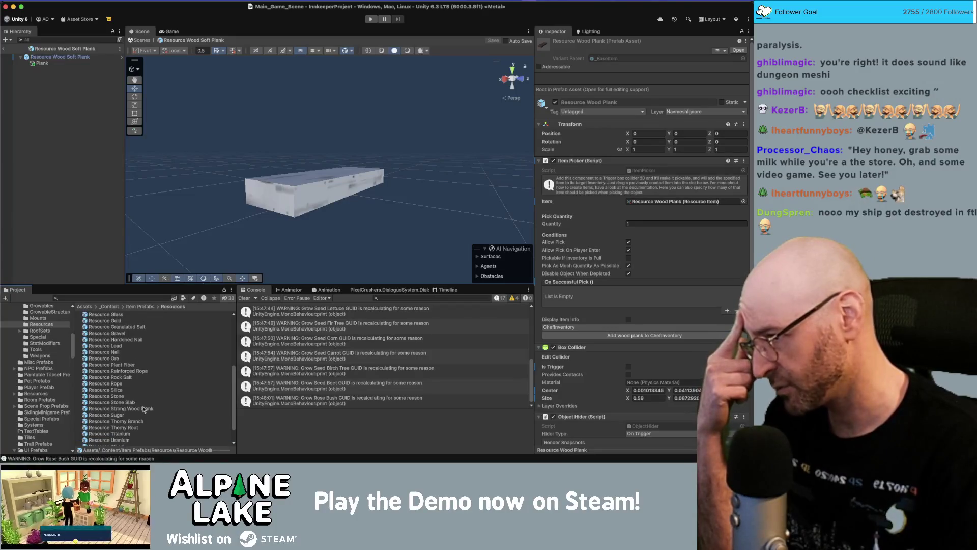
{"action": "scroll", "coordinate": [145, 409], "scroll_direction": "down", "scroll_amount": 8}
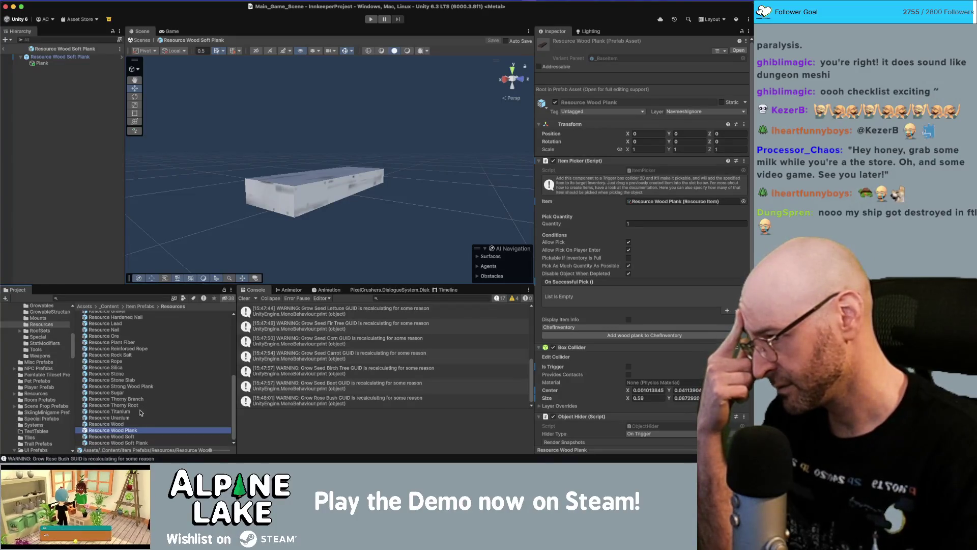
Compare the Resource Wood Soft Plank, Wood Plank and Wood prefab assets in the Inspector.
{"action": "left_click", "coordinate": [132, 442]}
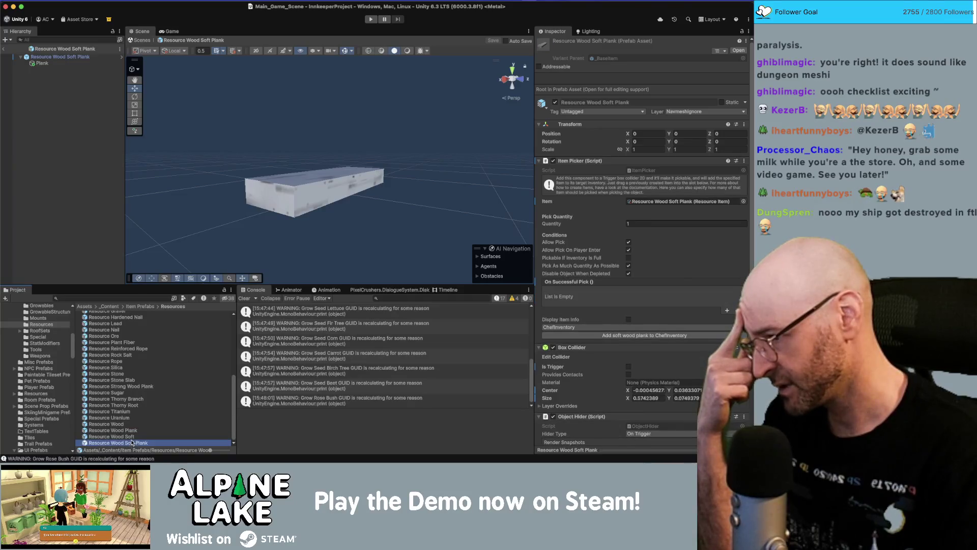
{"action": "left_click", "coordinate": [131, 431]}
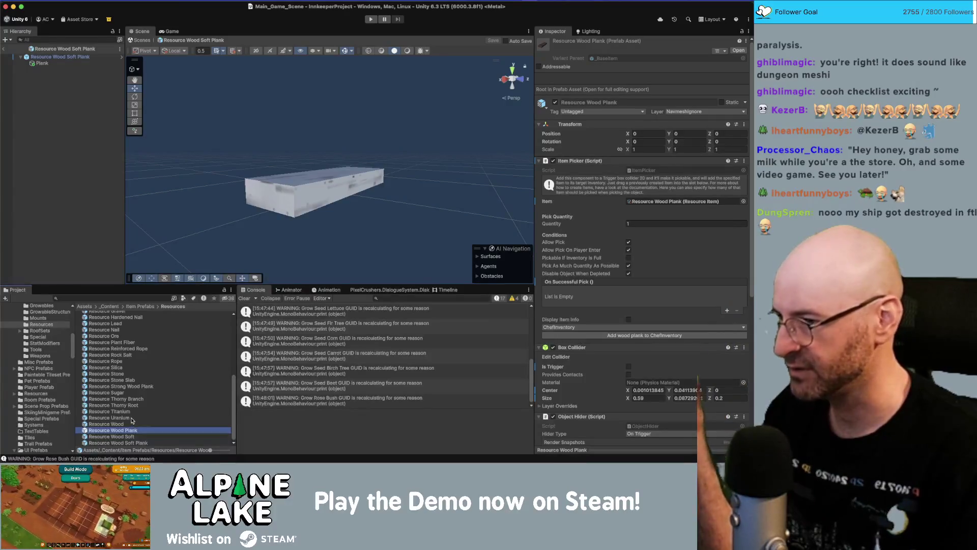
{"action": "left_click", "coordinate": [131, 424]}
Search the wood assets and select Resource Strong Wood Plank in its Resources folder.
{"action": "left_click", "coordinate": [133, 299]}
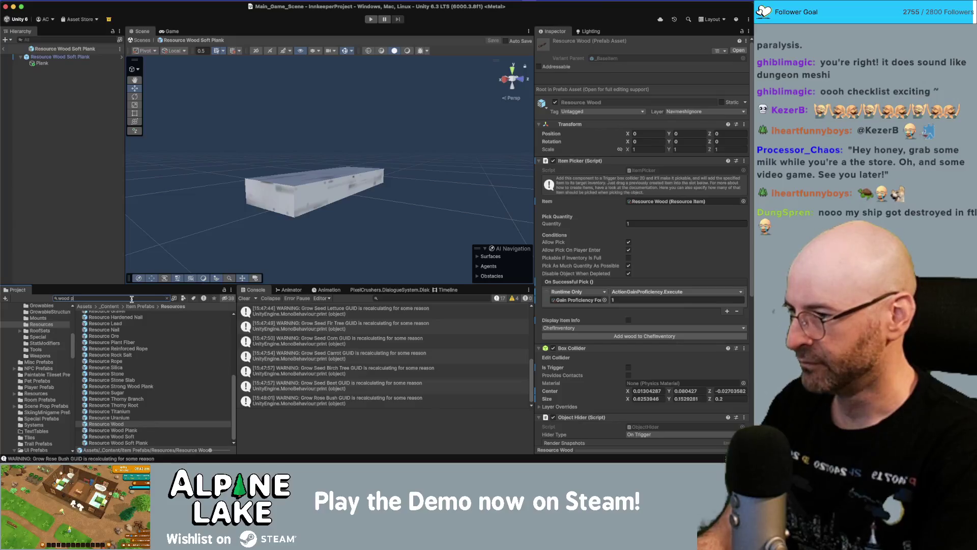
{"action": "type", "text": "plank"}
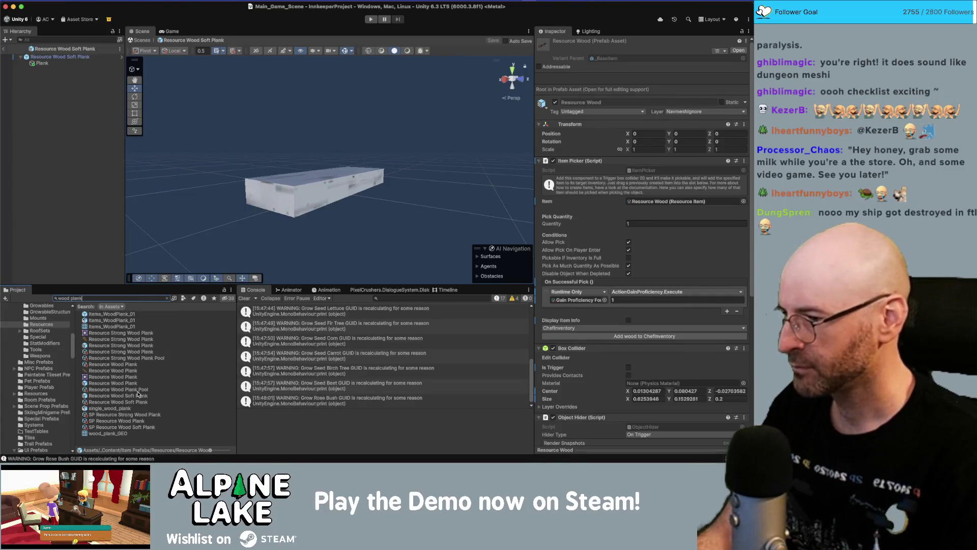
{"action": "key", "text": "BackSpace"}
{"action": "key", "text": "BackSpace"}
{"action": "key", "text": "BackSpace"}
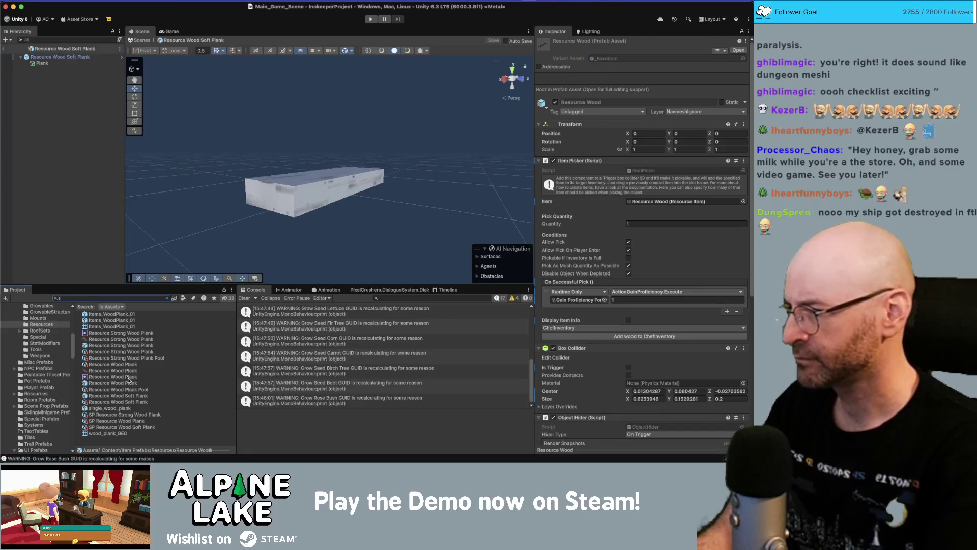
{"action": "type", "text": "od strng"}
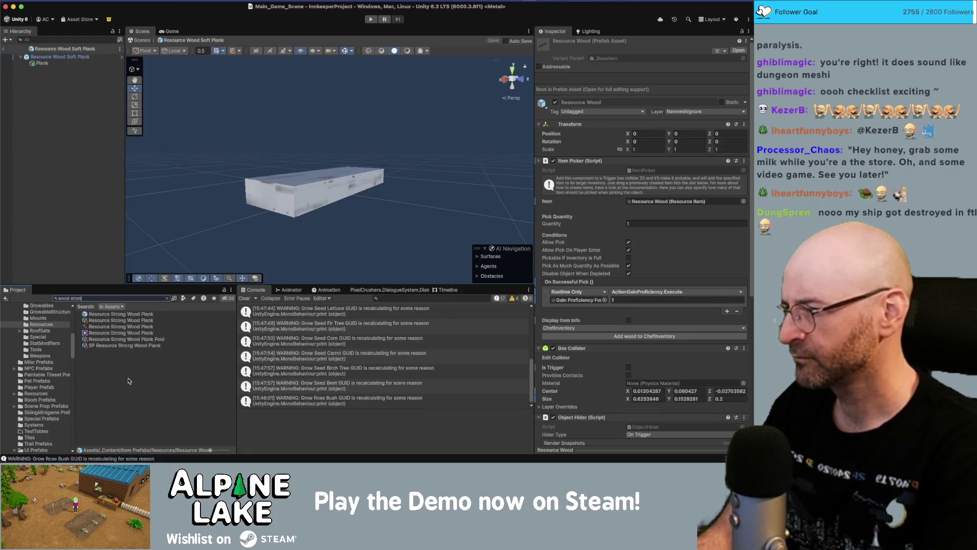
{"action": "left_click", "coordinate": [124, 314]}
{"action": "left_click", "coordinate": [168, 298]}
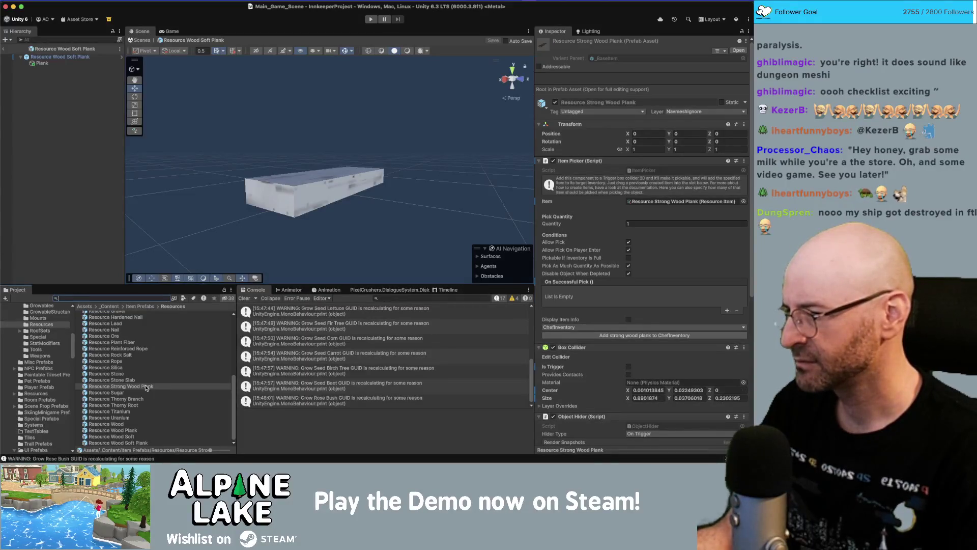
{"action": "left_click", "coordinate": [126, 387]}
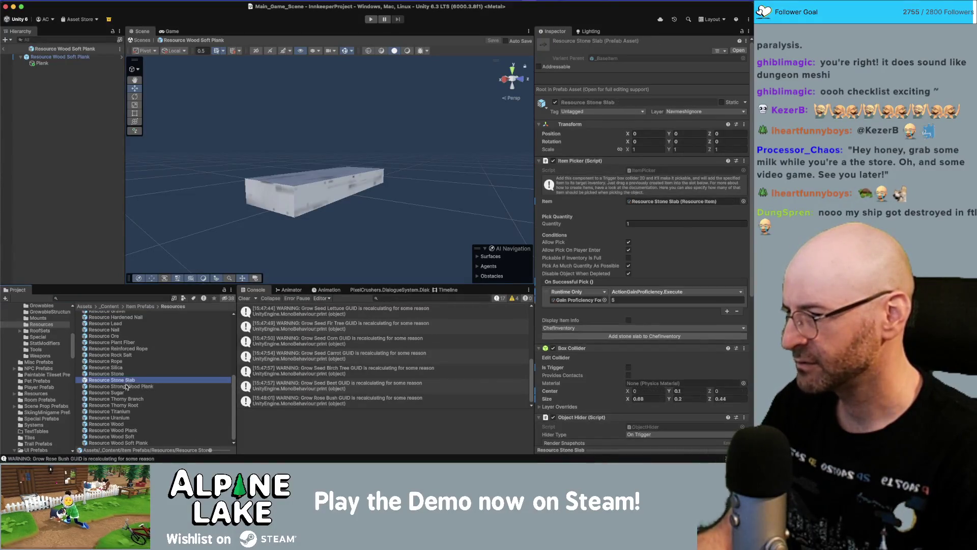
Open the Resource Strong Wood Plank prefab and paste the copied scale onto its plank mesh.
{"action": "double_click", "coordinate": [128, 390]}
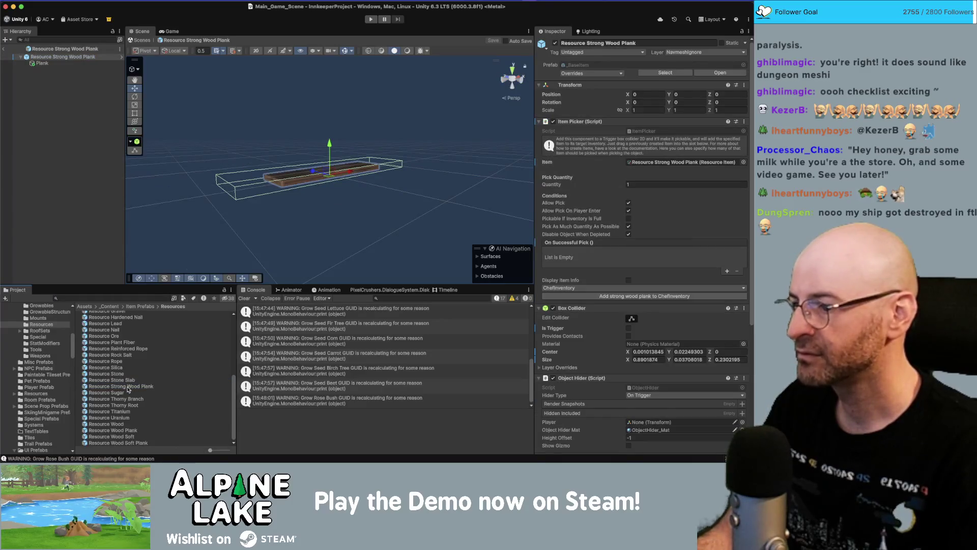
{"action": "left_click", "coordinate": [94, 64]}
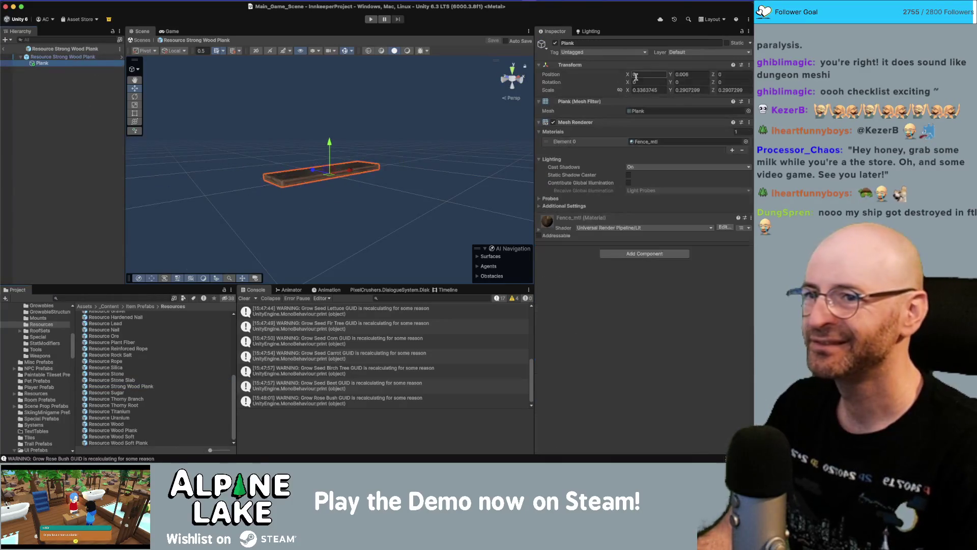
{"action": "right_click", "coordinate": [606, 91]}
{"action": "left_click", "coordinate": [601, 121]}
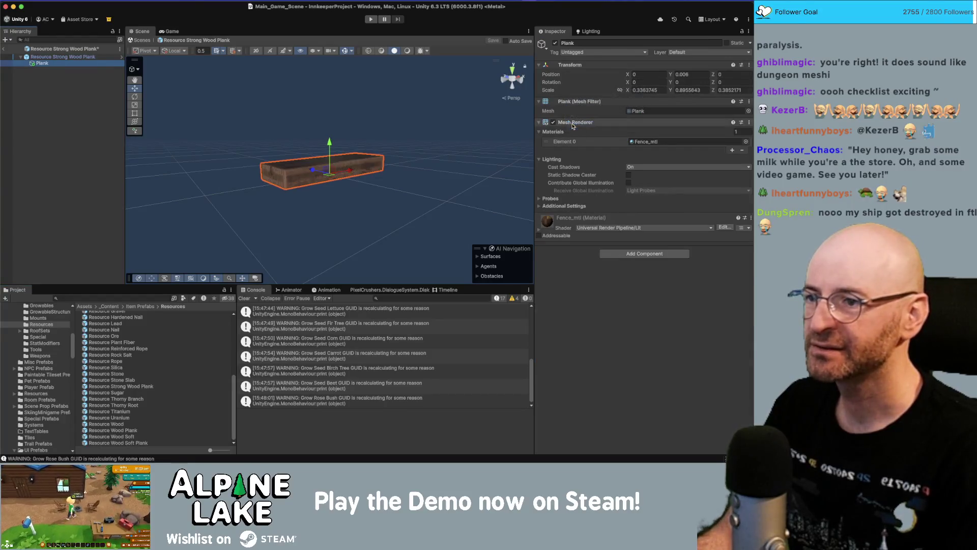
{"action": "mouse_move", "coordinate": [433, 135]}
{"action": "left_mouse_down"}
{"action": "mouse_move", "coordinate": [315, 138]}
{"action": "mouse_move", "coordinate": [229, 122]}
{"action": "left_mouse_up"}
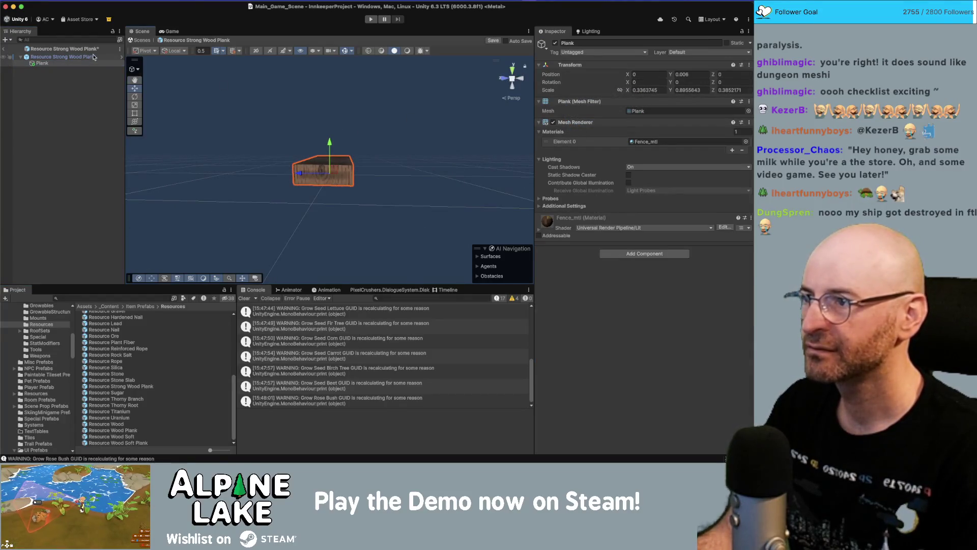
{"action": "left_click", "coordinate": [94, 57]}
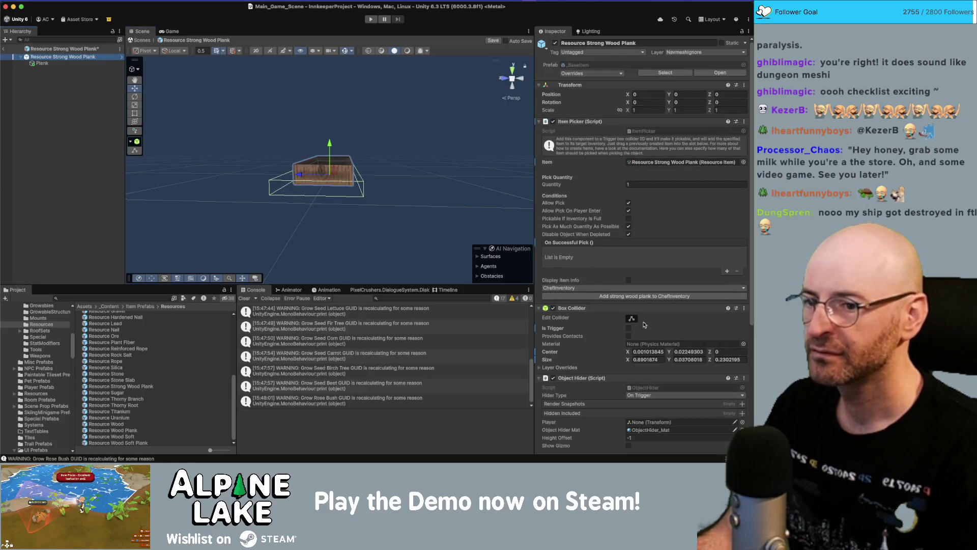
Set collider centre X to 0, fit the collider to about 0.579 × 0.090 × 0.214, and save.
{"action": "left_click", "coordinate": [652, 352]}
{"action": "type", "text": "0"}
{"action": "key", "text": "Tab"}
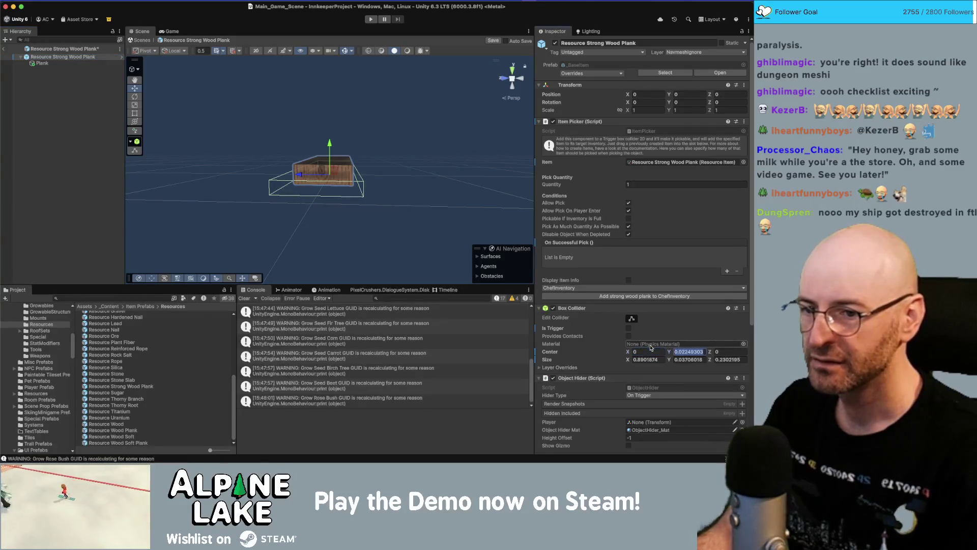
{"action": "mouse_move", "coordinate": [366, 132]}
{"action": "left_mouse_down"}
{"action": "mouse_move", "coordinate": [380, 114]}
{"action": "mouse_move", "coordinate": [445, 200]}
{"action": "mouse_move", "coordinate": [403, 242]}
{"action": "left_mouse_up"}
{"action": "left_click", "coordinate": [631, 318]}
{"action": "left_click_drag", "start_coordinate": [329, 168], "coordinate": [329, 161]}
{"action": "mouse_move", "coordinate": [330, 161]}
{"action": "left_mouse_down"}
{"action": "mouse_move", "coordinate": [219, 156]}
{"action": "mouse_move", "coordinate": [225, 176]}
{"action": "mouse_move", "coordinate": [278, 177]}
{"action": "left_mouse_up"}
{"action": "mouse_move", "coordinate": [277, 177]}
{"action": "left_mouse_down"}
{"action": "mouse_move", "coordinate": [430, 186]}
{"action": "mouse_move", "coordinate": [422, 172]}
{"action": "mouse_move", "coordinate": [396, 173]}
{"action": "left_mouse_up"}
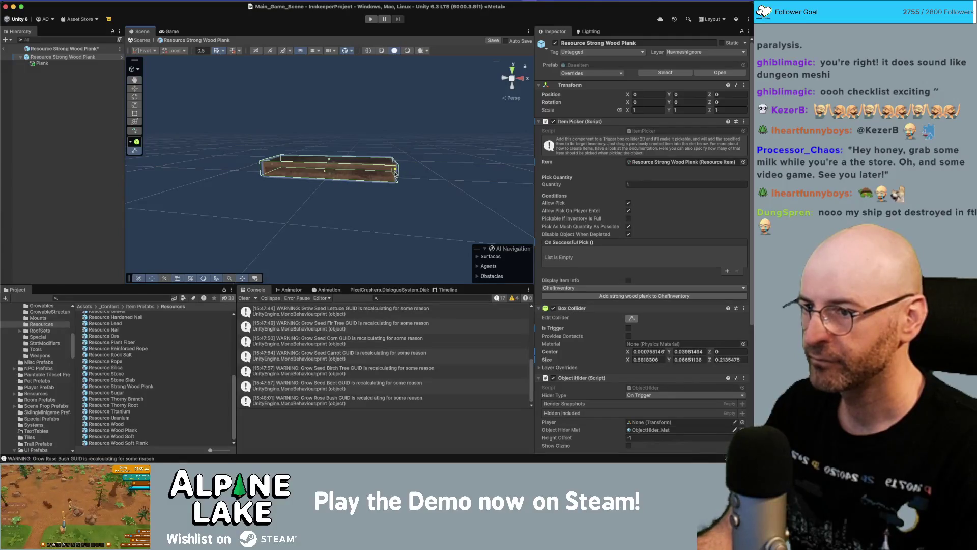
{"action": "mouse_move", "coordinate": [331, 162]}
{"action": "left_mouse_down"}
{"action": "mouse_move", "coordinate": [310, 167]}
{"action": "mouse_move", "coordinate": [328, 178]}
{"action": "mouse_move", "coordinate": [441, 179]}
{"action": "left_mouse_up"}
{"action": "key", "text": "super+s"}
Exit prefab mode and tick the 'wood plank items are a little thin and flimsy looking' bug in Obsidian.
{"action": "left_click", "coordinate": [3, 49]}
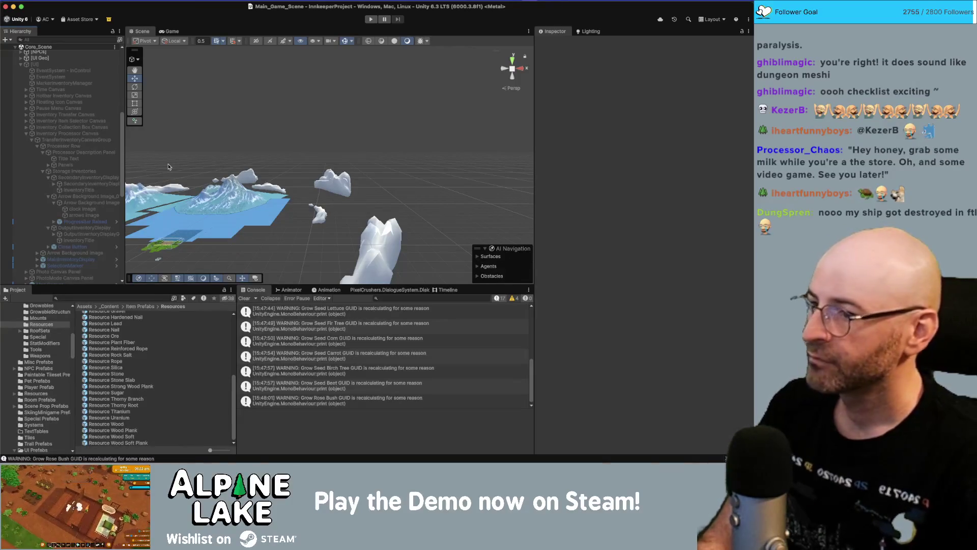
{"action": "key", "text": "super+Tab"}
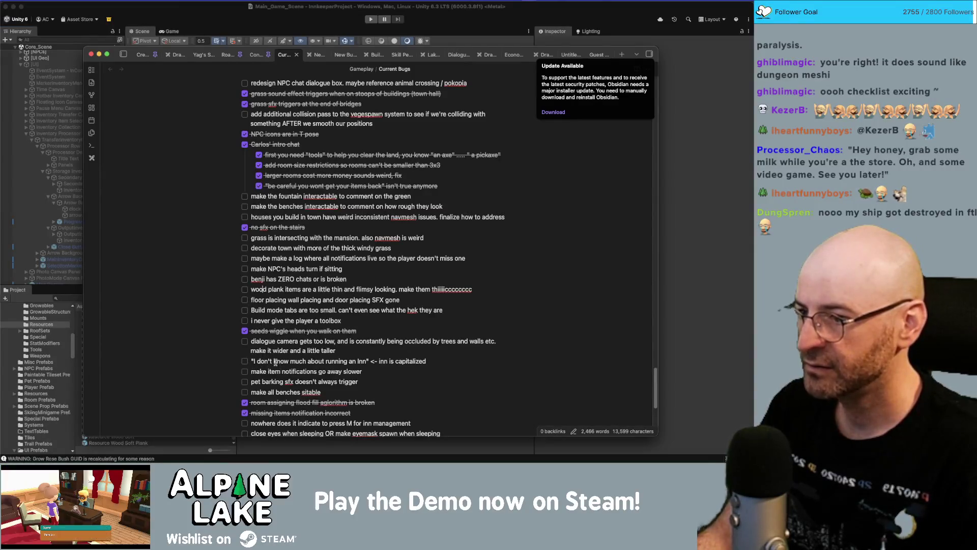
{"action": "left_click", "coordinate": [245, 289]}
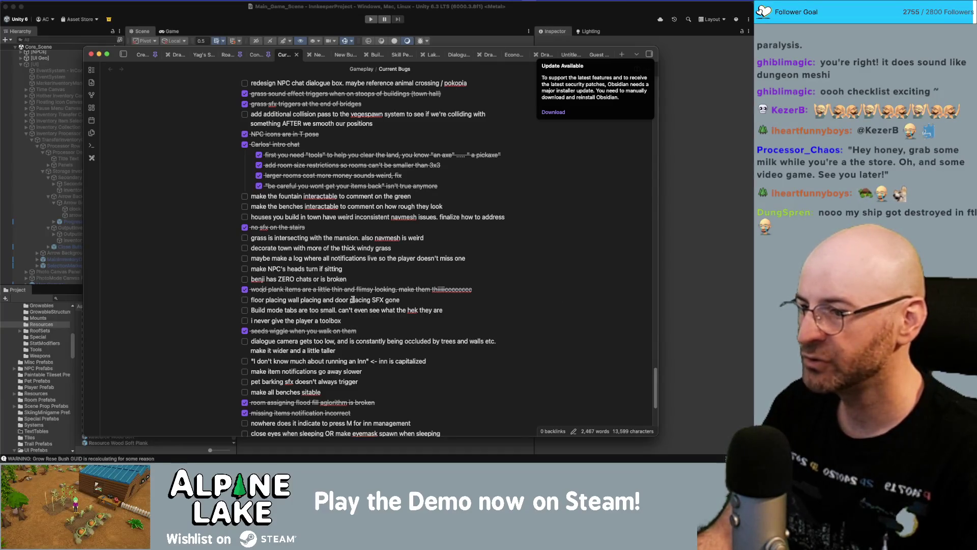
{"action": "left_click", "coordinate": [193, 31]}
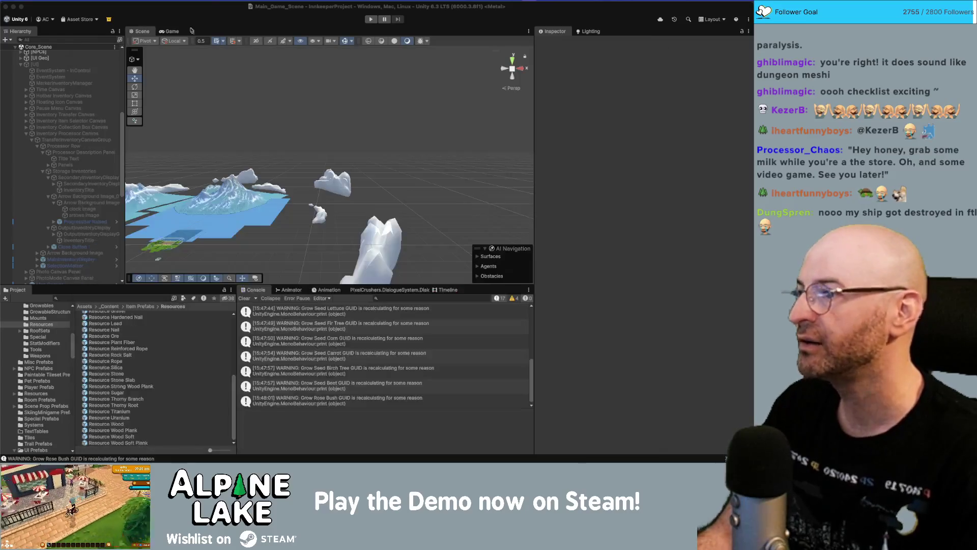
{"action": "left_click", "coordinate": [27, 135]}
Find IsPlayer in the Hierarchy and open its prefab for editing.
{"action": "left_click", "coordinate": [21, 64]}
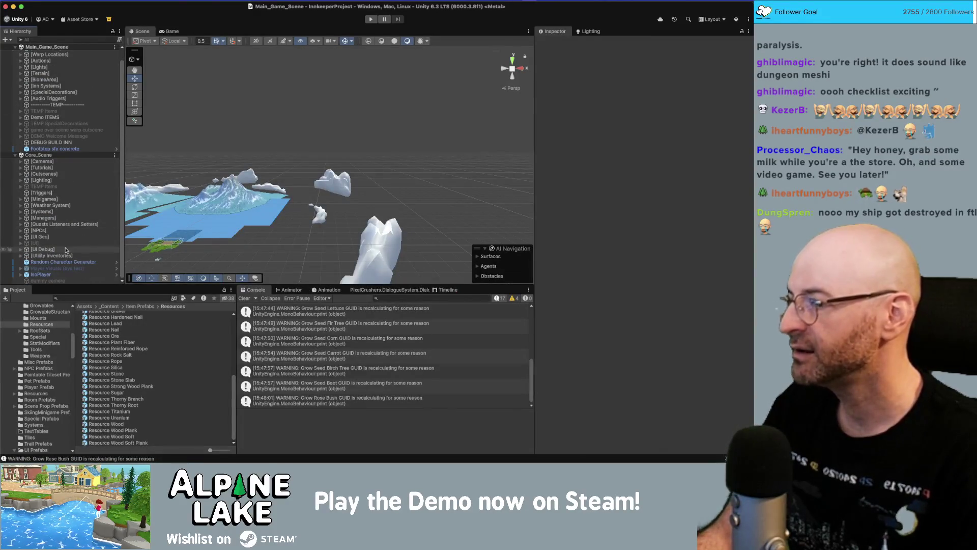
{"action": "left_click", "coordinate": [83, 233]}
{"action": "key", "text": "Down"}
{"action": "key", "text": "Down"}
{"action": "key", "text": "Down"}
{"action": "key", "text": "Right"}
{"action": "scroll", "coordinate": [81, 230], "scroll_direction": "down", "scroll_amount": 3}
{"action": "left_click", "coordinate": [83, 243]}
{"action": "scroll", "coordinate": [120, 221], "scroll_direction": "up", "scroll_amount": 4}
{"action": "scroll", "coordinate": [117, 220], "scroll_direction": "down", "scroll_amount": 3}
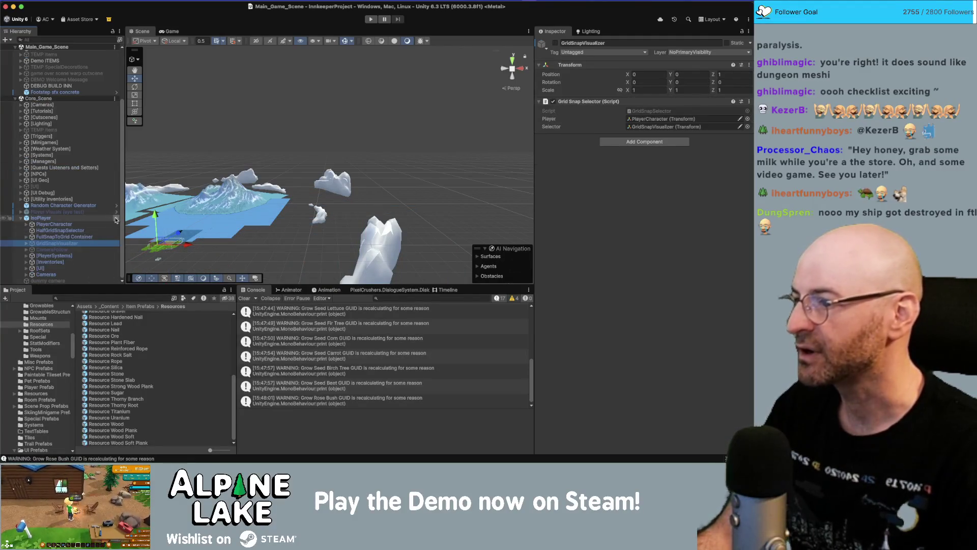
{"action": "left_click", "coordinate": [117, 219]}
Select BuildWallController, check its empty Play On Place Item sound slot, and enlarge the Project panel.
{"action": "left_click", "coordinate": [95, 121]}
{"action": "left_click", "coordinate": [94, 126]}
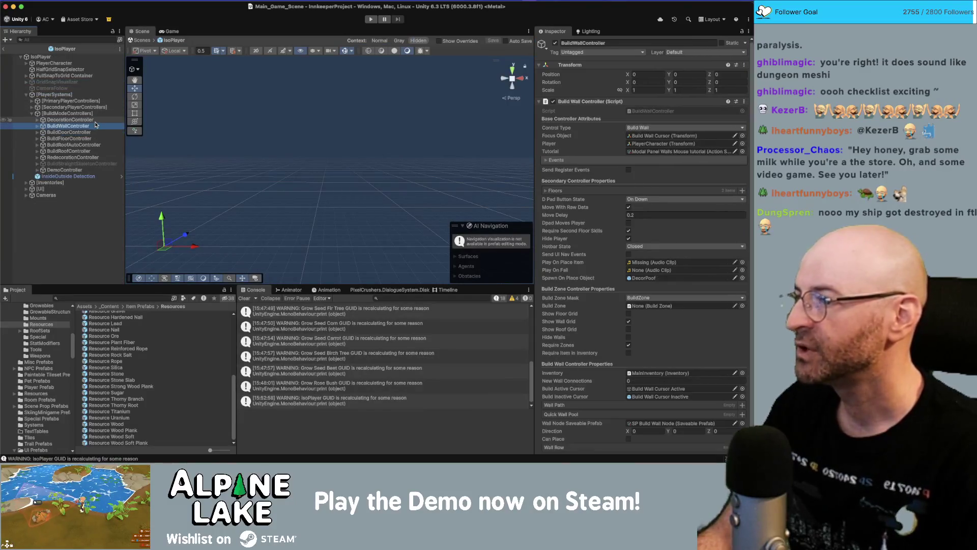
{"action": "key", "text": "Right"}
{"action": "scroll", "coordinate": [664, 221], "scroll_direction": "down", "scroll_amount": 2}
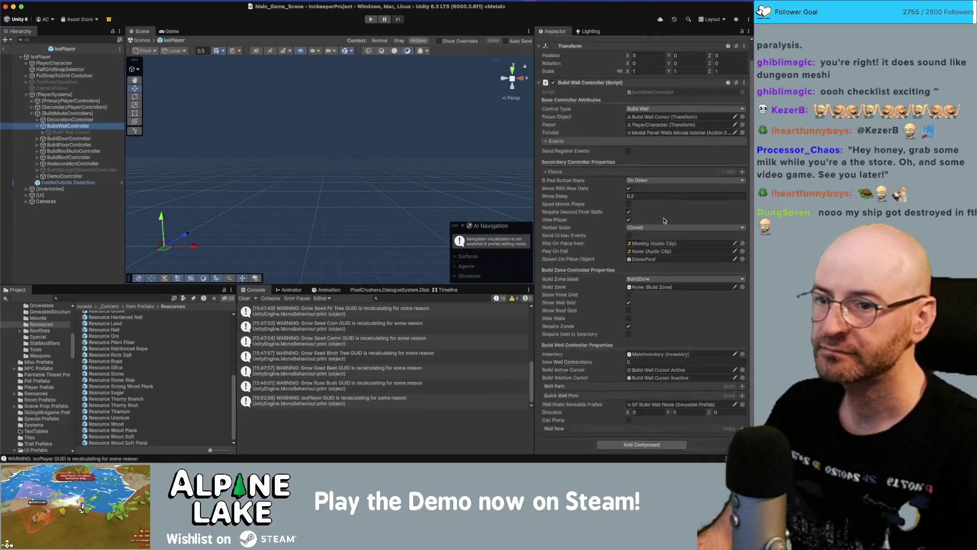
{"action": "left_click", "coordinate": [655, 244]}
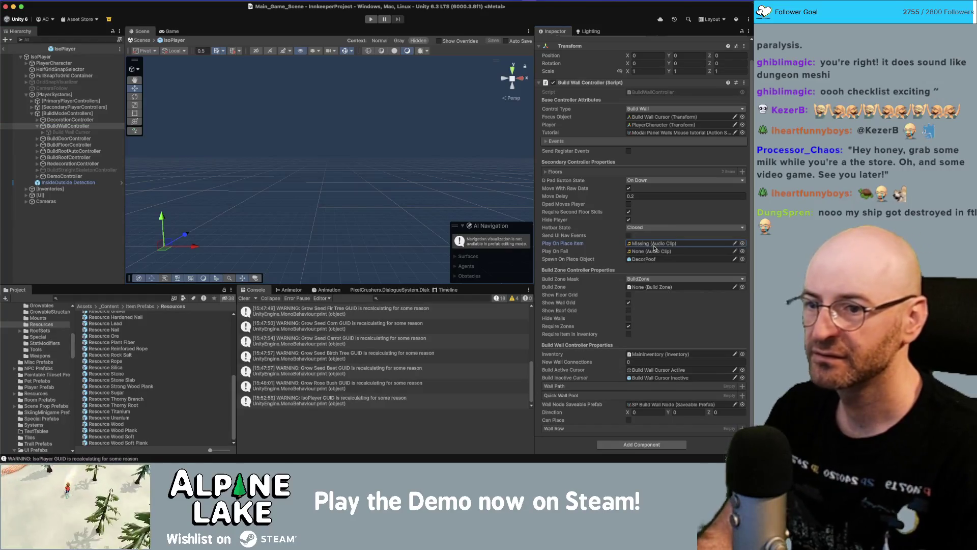
{"action": "left_click", "coordinate": [78, 284]}
{"action": "left_click_drag", "start_coordinate": [78, 284], "coordinate": [79, 274]}
{"action": "left_click", "coordinate": [79, 288]}
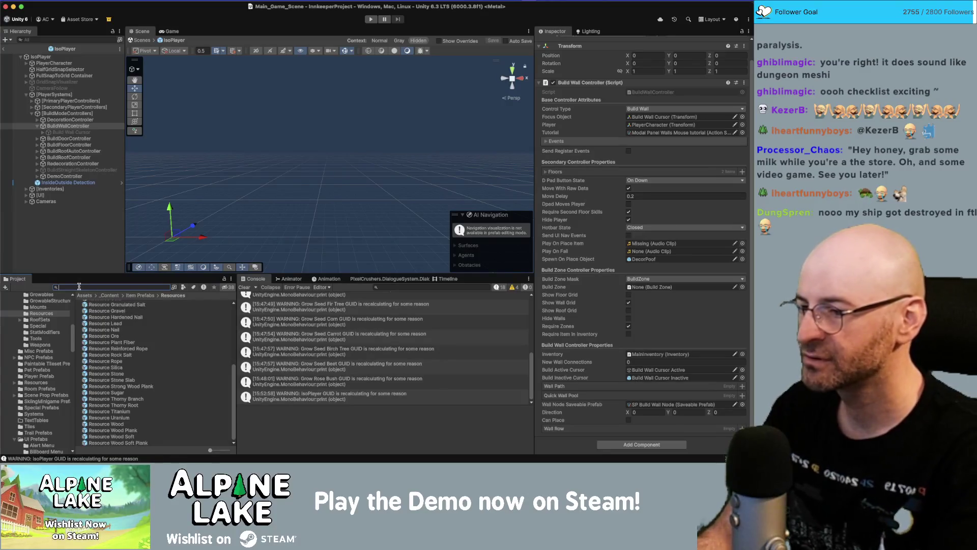
Search 'clunk' and preview clunk.png, which turns out to be a 'CLUNK!' image, not a sound.
{"action": "type", "text": "clunk"}
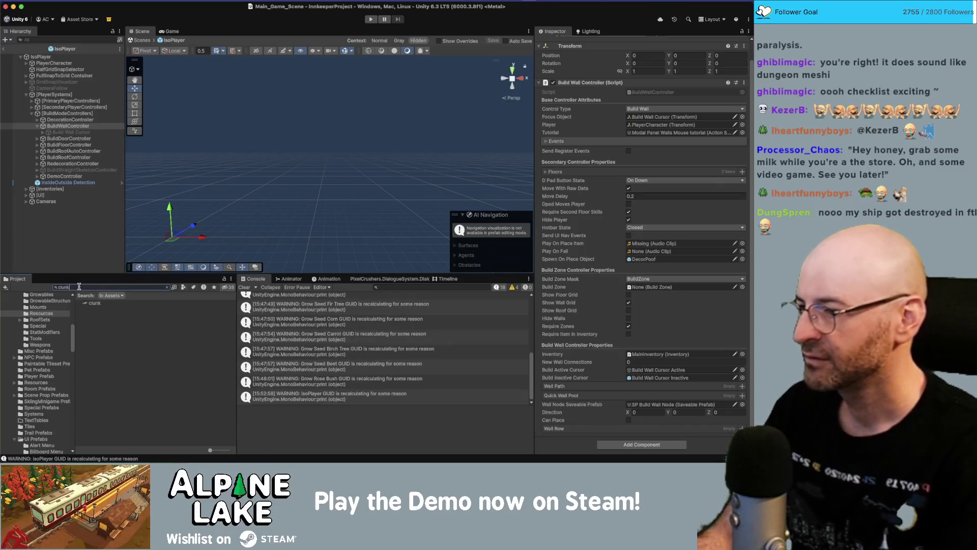
{"action": "left_click", "coordinate": [92, 303]}
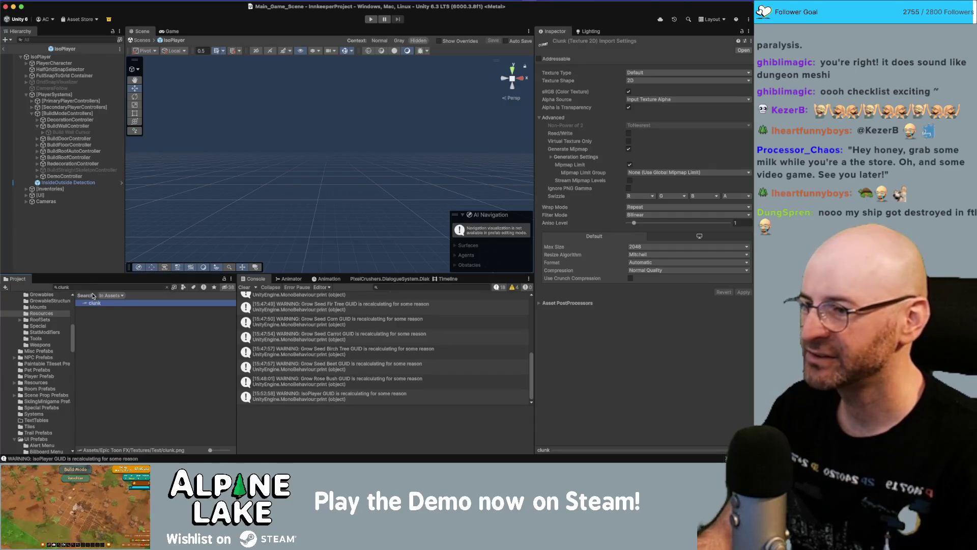
{"action": "double_click", "coordinate": [93, 304]}
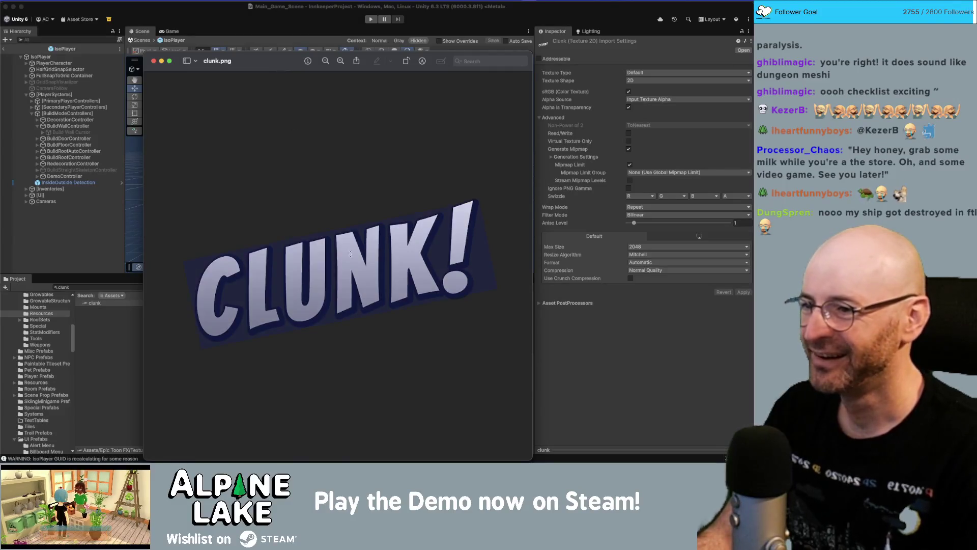
{"action": "left_click", "coordinate": [154, 62]}
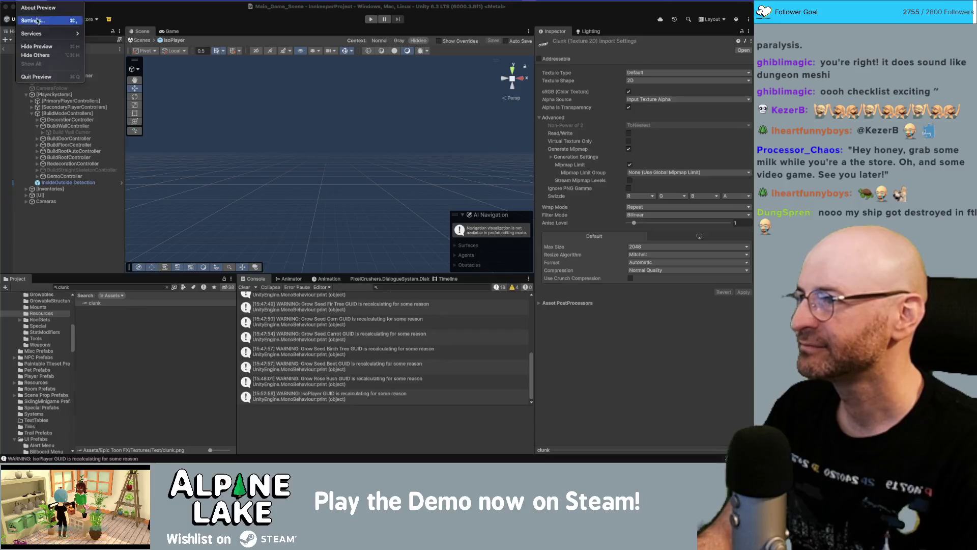
{"action": "left_click", "coordinate": [86, 324]}
{"action": "left_click", "coordinate": [94, 303]}
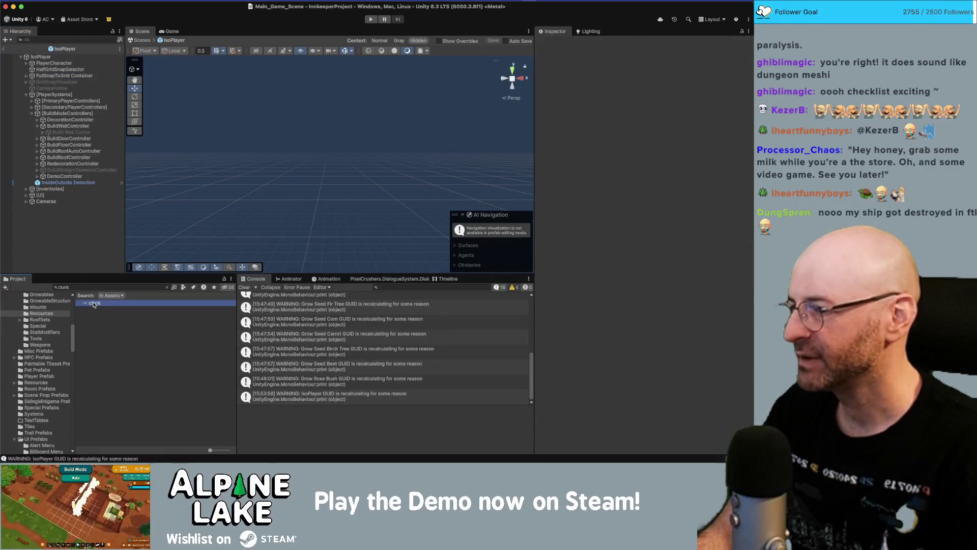
{"action": "left_click", "coordinate": [100, 286]}
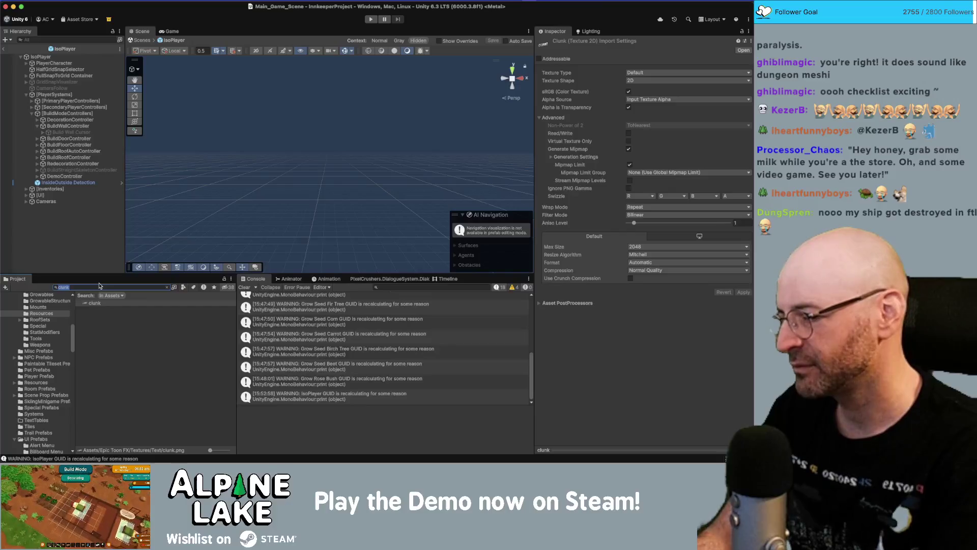
Clear the search and navigate up to the Epic Toon FX Sound folder.
{"action": "key", "text": "BackSpace"}
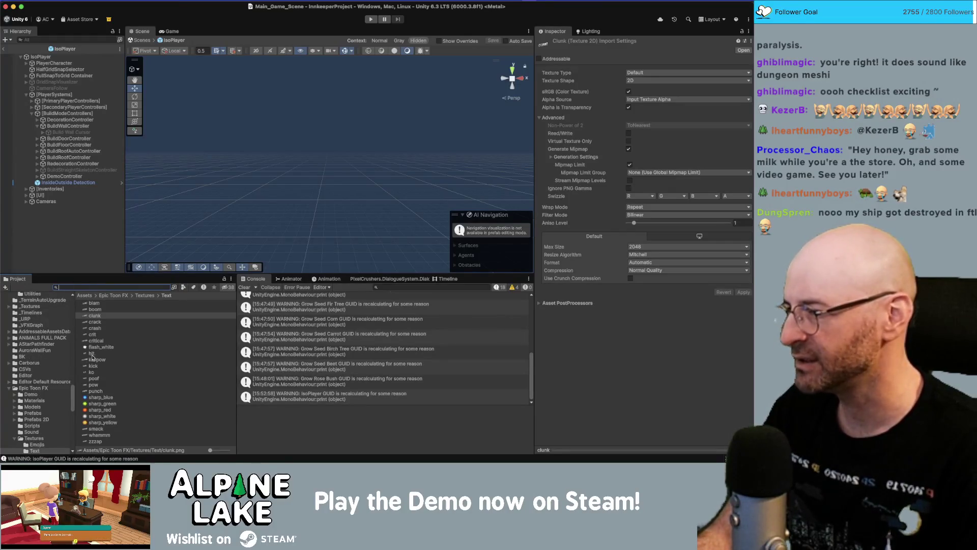
{"action": "left_click", "coordinate": [145, 296]}
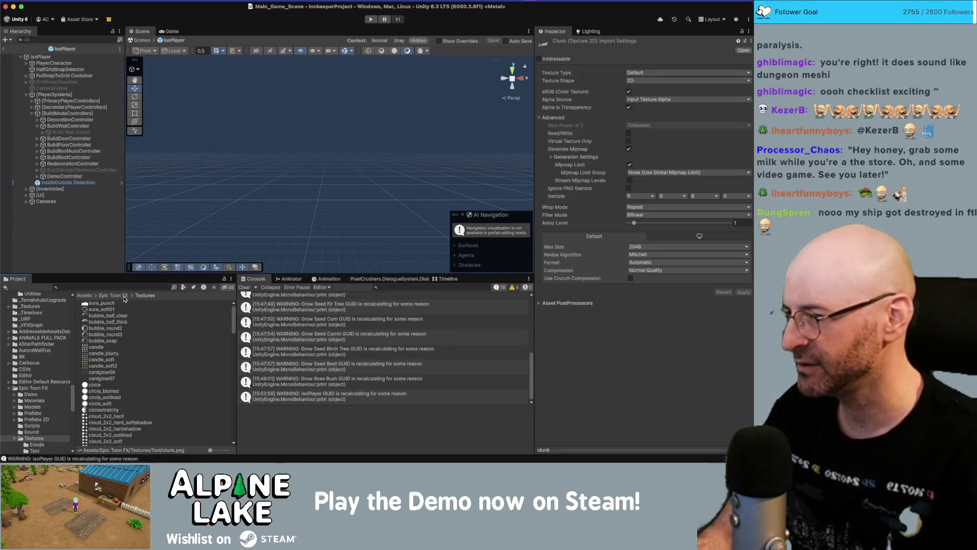
{"action": "left_click", "coordinate": [124, 296]}
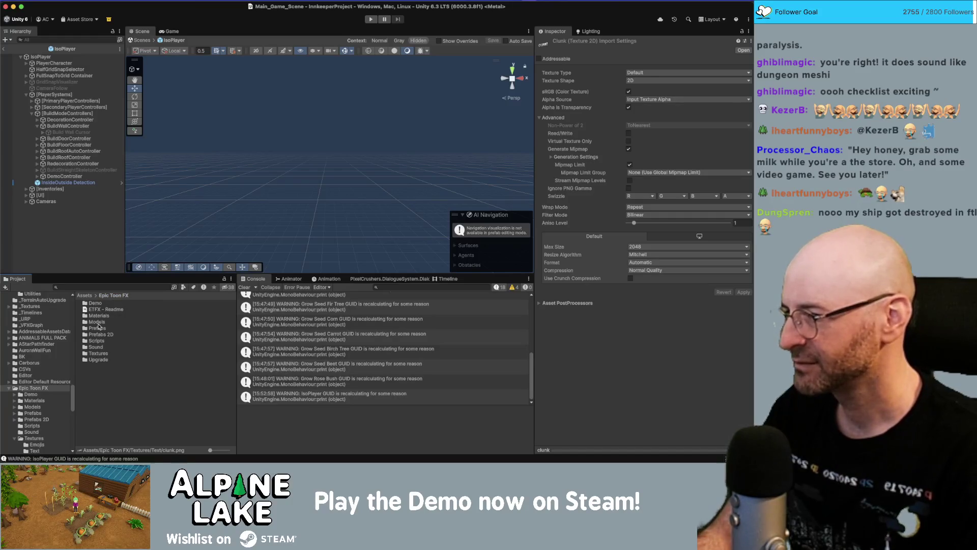
{"action": "double_click", "coordinate": [100, 348]}
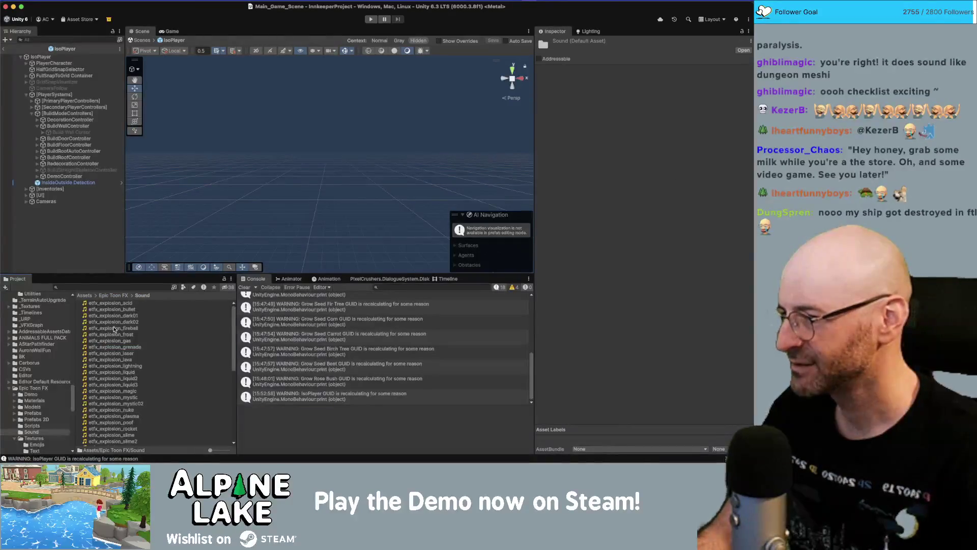
{"action": "scroll", "coordinate": [114, 329], "scroll_direction": "down", "scroll_amount": 5}
With the waveform preview enlarged, audition the etfx_shoot gas, soul, mystic, lightning2, gas2 and fireball clips.
{"action": "left_click", "coordinate": [114, 330]}
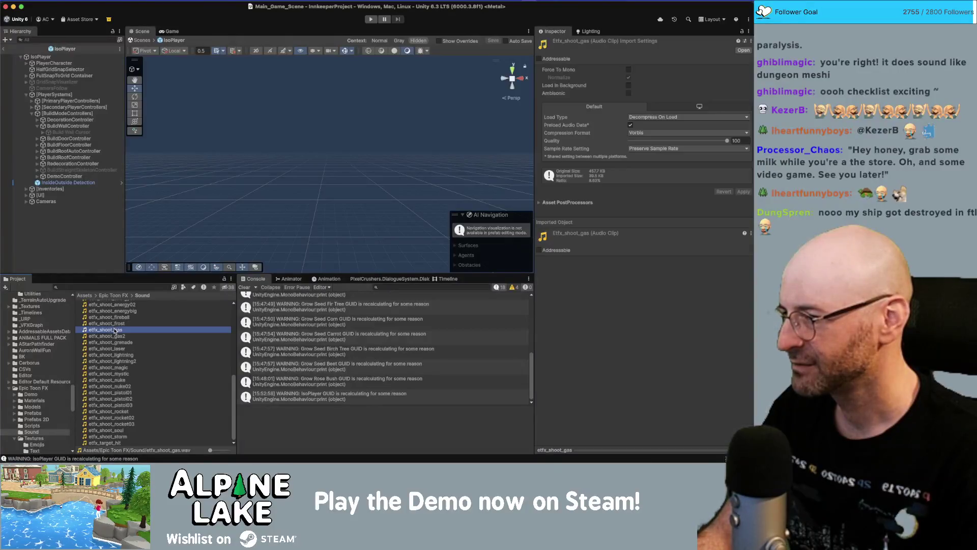
{"action": "left_click", "coordinate": [122, 430]}
{"action": "left_click", "coordinate": [108, 375]}
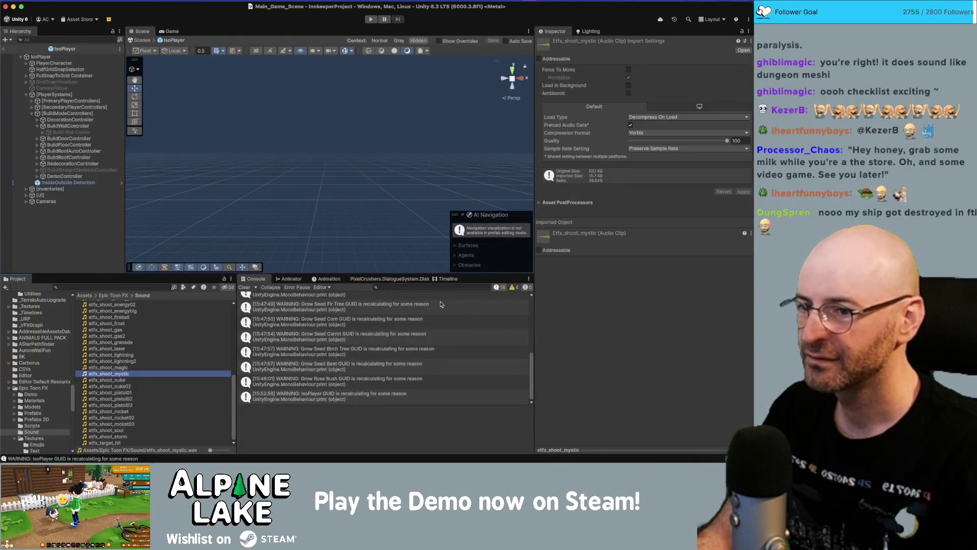
{"action": "left_click_drag", "start_coordinate": [571, 441], "coordinate": [576, 362]}
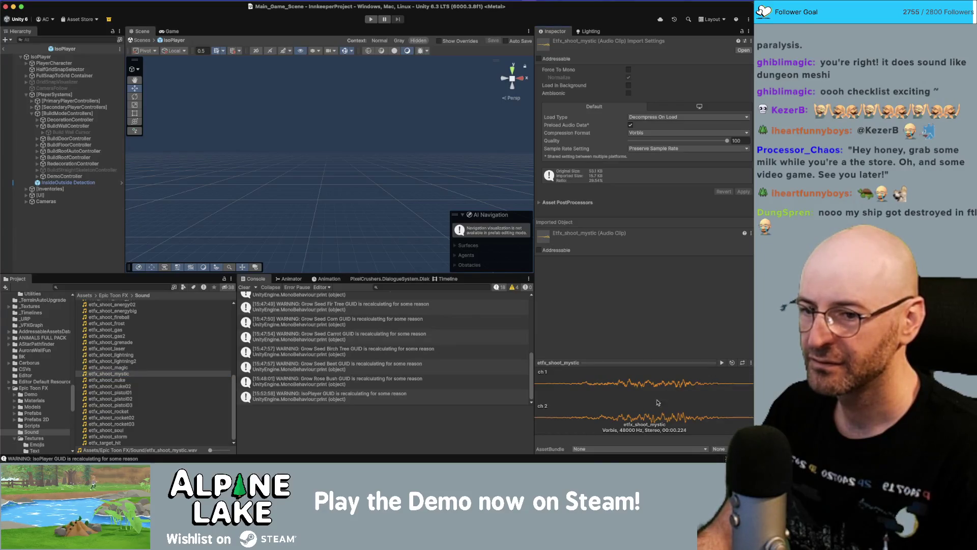
{"action": "left_click", "coordinate": [112, 361]}
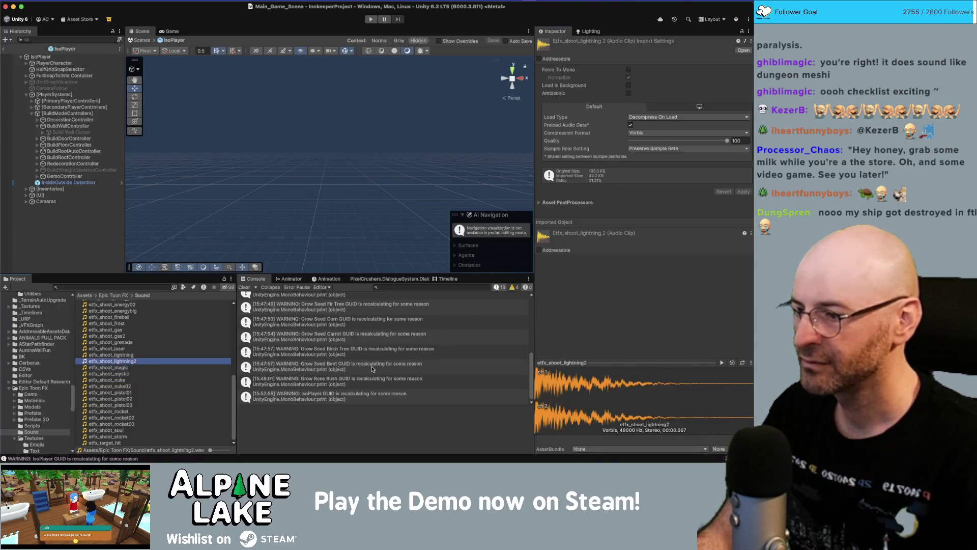
{"action": "left_click", "coordinate": [721, 362]}
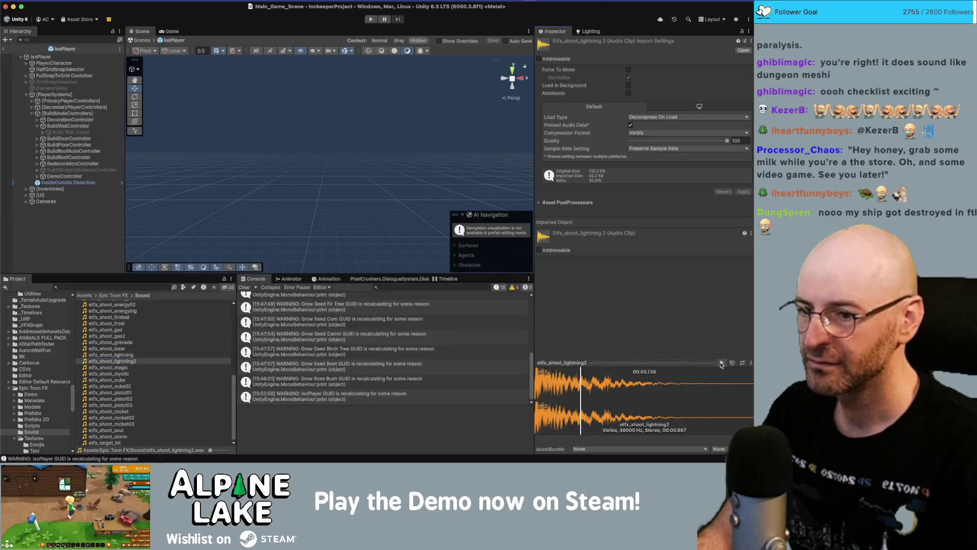
{"action": "left_click", "coordinate": [184, 335]}
{"action": "scroll", "coordinate": [178, 338], "scroll_direction": "up", "scroll_amount": 3}
{"action": "left_click", "coordinate": [155, 388]}
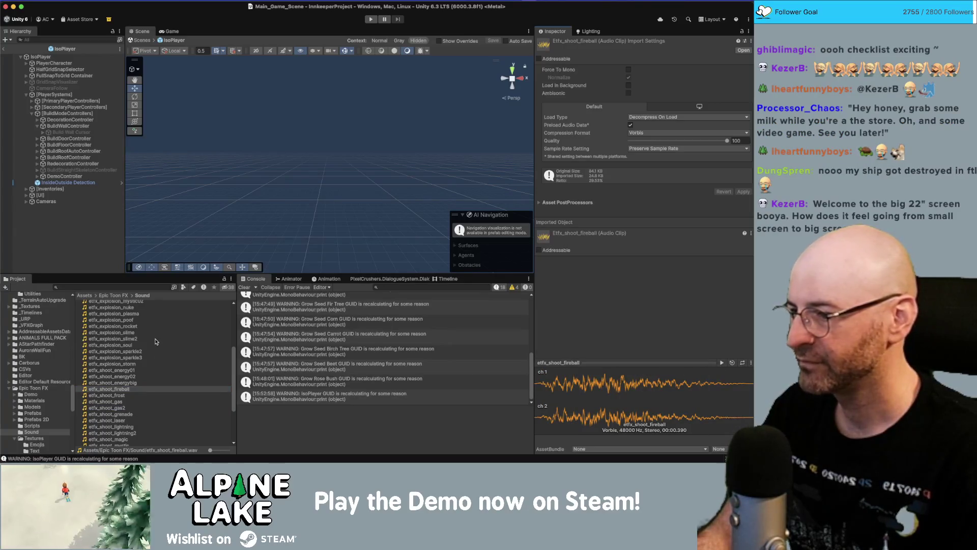
{"action": "scroll", "coordinate": [155, 342], "scroll_direction": "down", "scroll_amount": 3}
Narrow the Project panel beside the Console and make both panels slightly taller.
{"action": "left_click", "coordinate": [115, 286]}
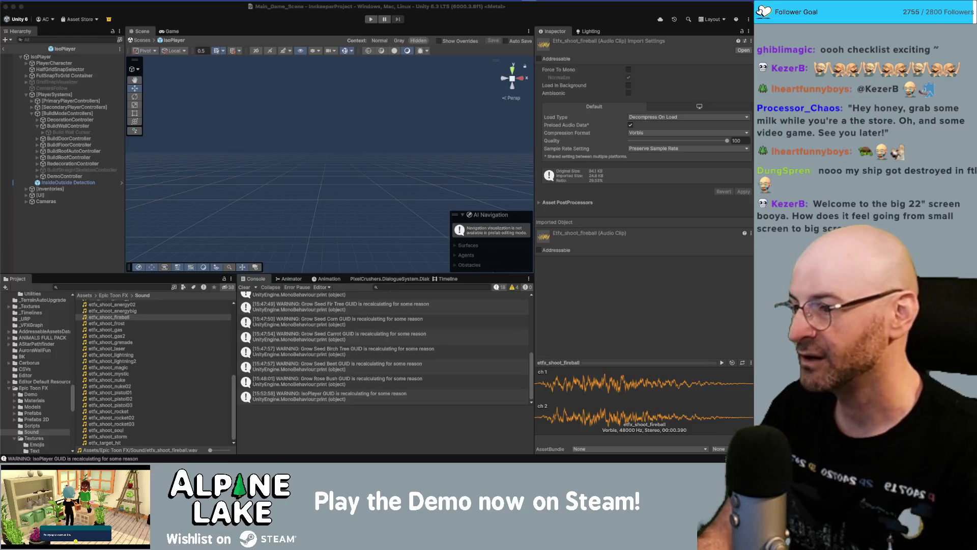
{"action": "left_click", "coordinate": [185, 283]}
{"action": "left_click_drag", "start_coordinate": [236, 293], "coordinate": [213, 294]}
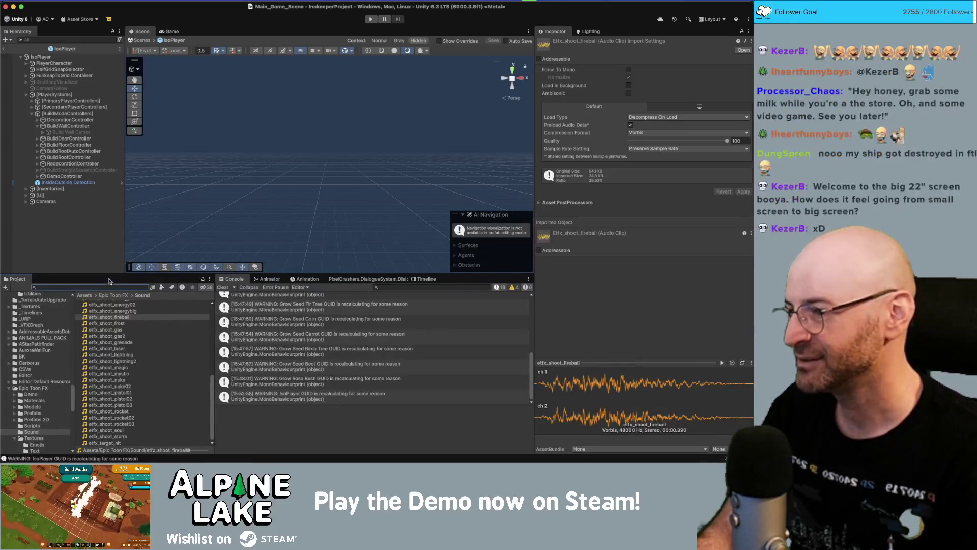
{"action": "left_click_drag", "start_coordinate": [108, 273], "coordinate": [109, 268]}
{"action": "left_click", "coordinate": [213, 393]}
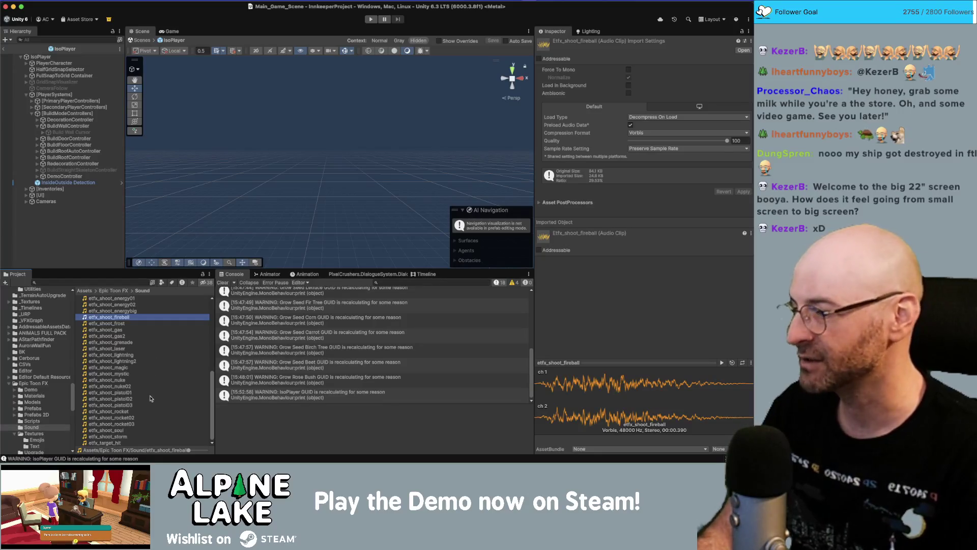
Preview etfx_shoot_rocket and etfx_shoot_rocket02, then select etfx_target_hit.
{"action": "left_click", "coordinate": [138, 412]}
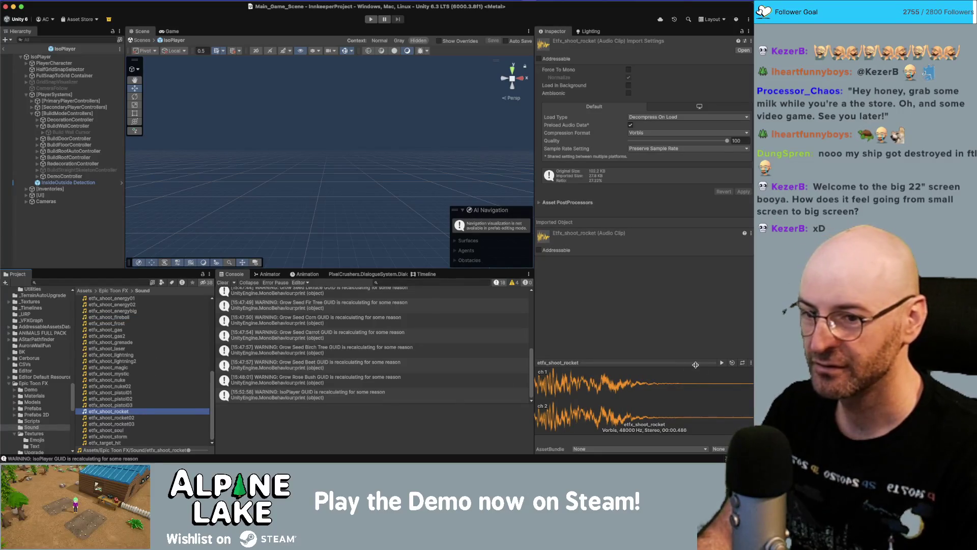
{"action": "left_click", "coordinate": [721, 363]}
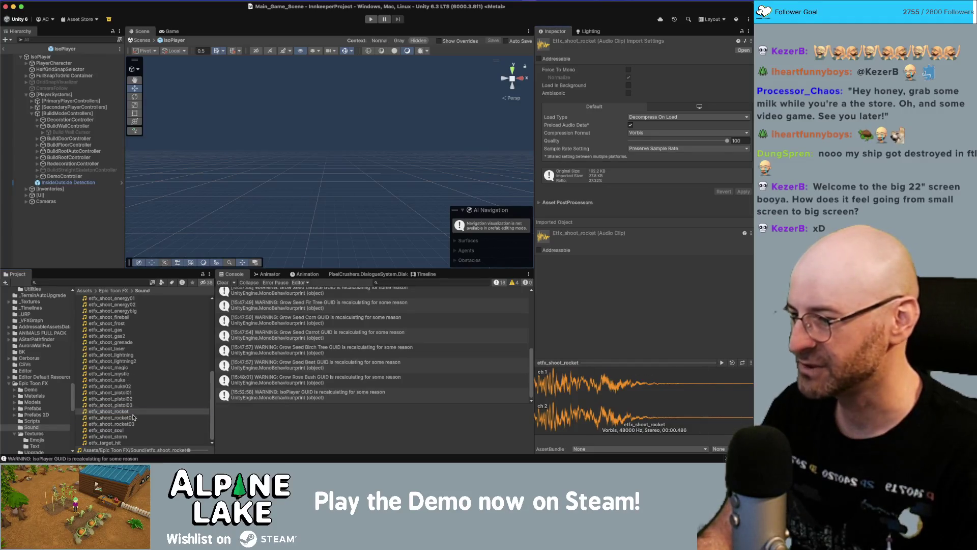
{"action": "left_click", "coordinate": [133, 417]}
{"action": "left_click", "coordinate": [722, 363]}
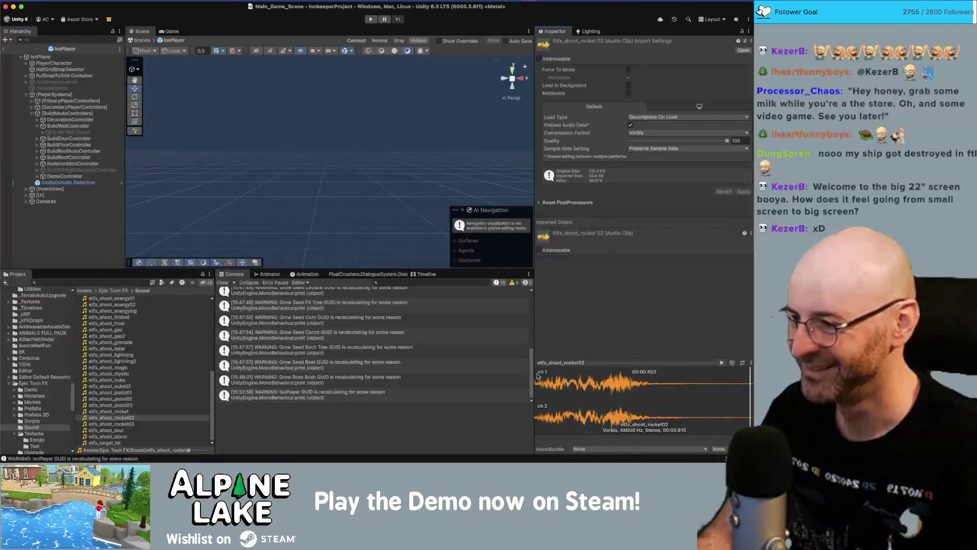
{"action": "left_click", "coordinate": [156, 443]}
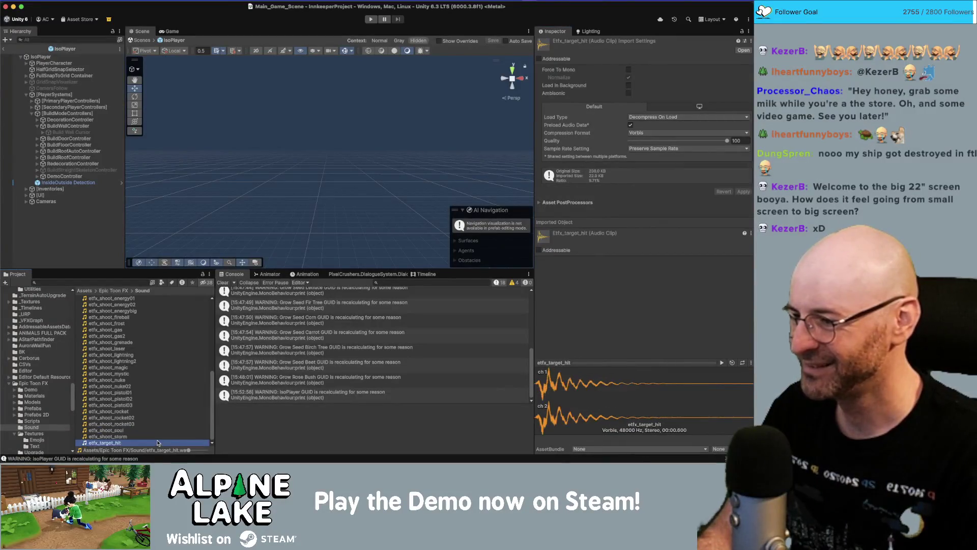
{"action": "left_click", "coordinate": [89, 281]}
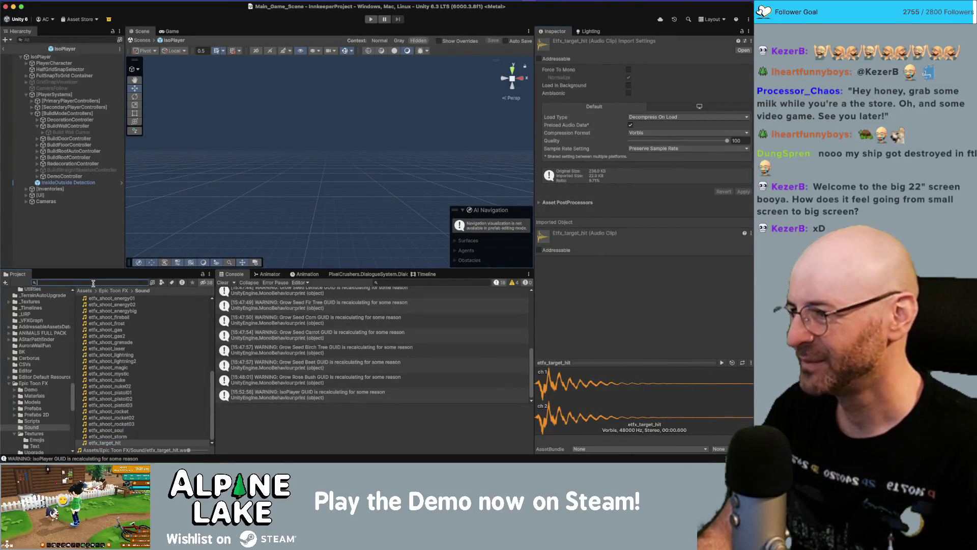
Collapse Epic Toon FX and scroll the folder tree down to open the PACKS Sfx folder.
{"action": "type", "text": "hit"}
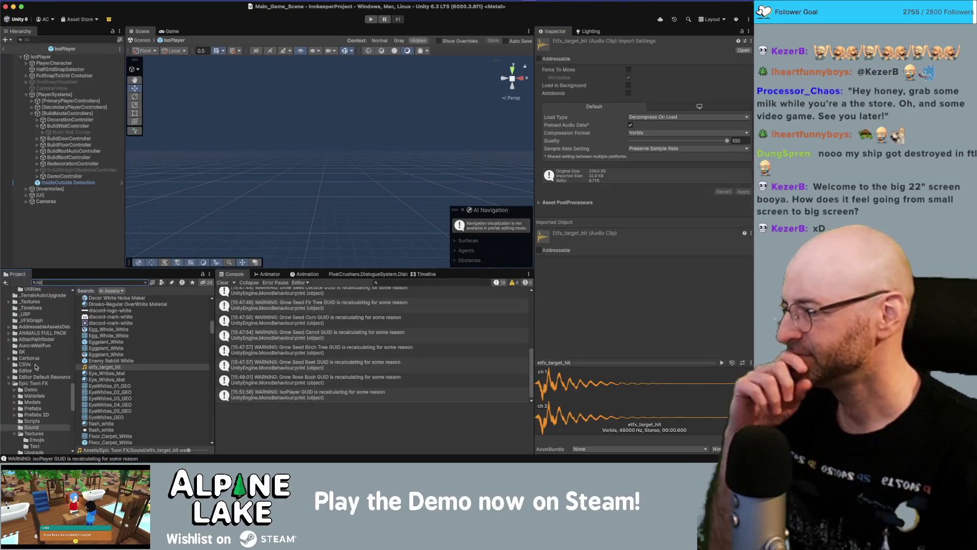
{"action": "left_click", "coordinate": [10, 384]}
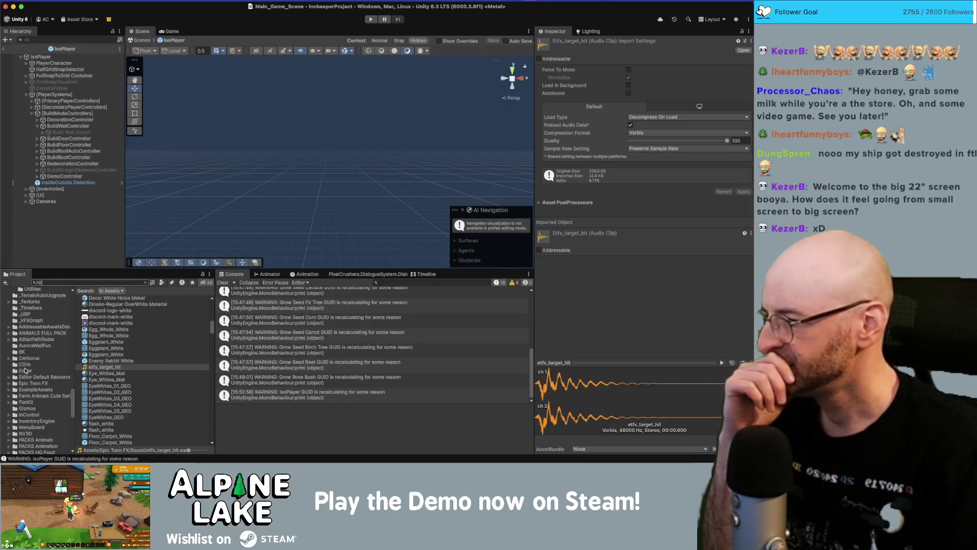
{"action": "scroll", "coordinate": [38, 387], "scroll_direction": "down", "scroll_amount": 5}
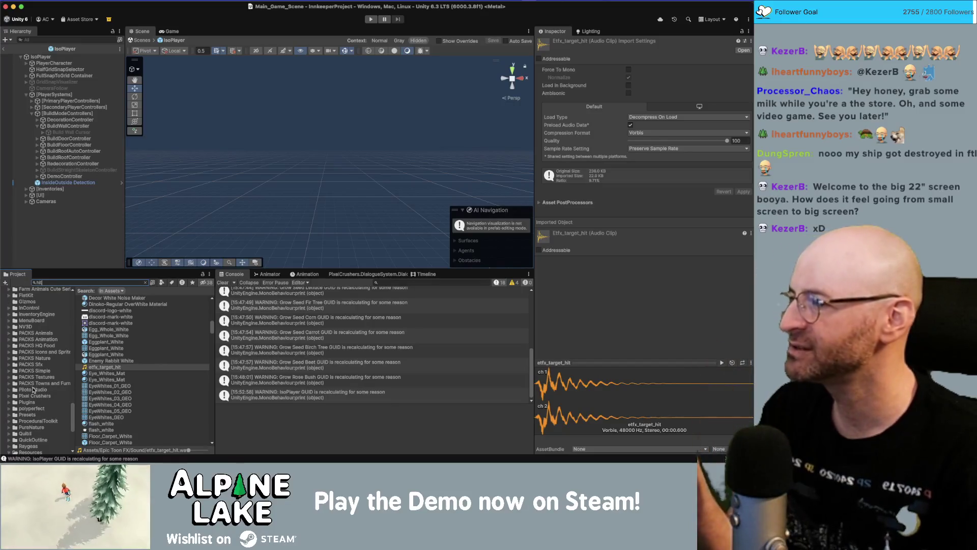
{"action": "left_click", "coordinate": [45, 283]}
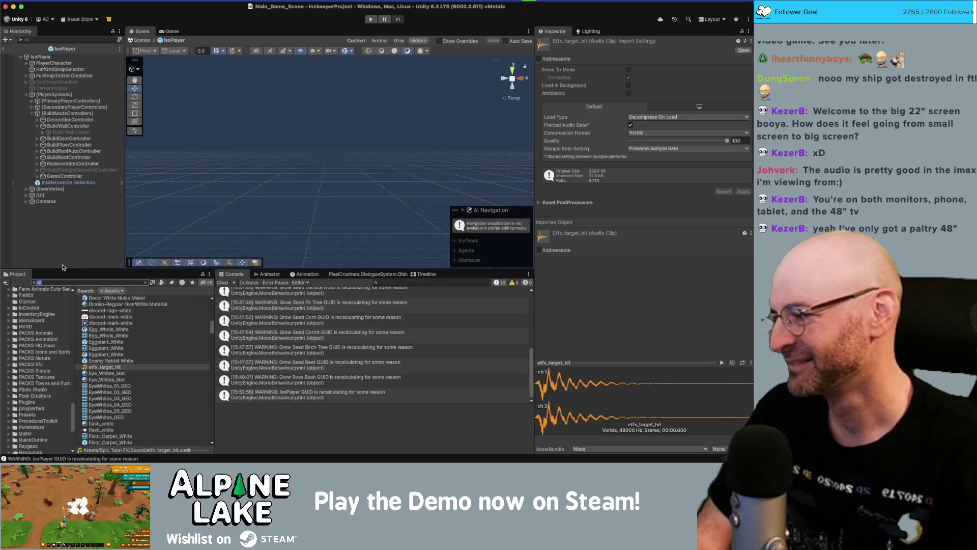
{"action": "mouse_move", "coordinate": [73, 419]}
{"action": "left_mouse_down"}
{"action": "mouse_move", "coordinate": [77, 321]}
{"action": "mouse_move", "coordinate": [76, 383]}
{"action": "left_mouse_up"}
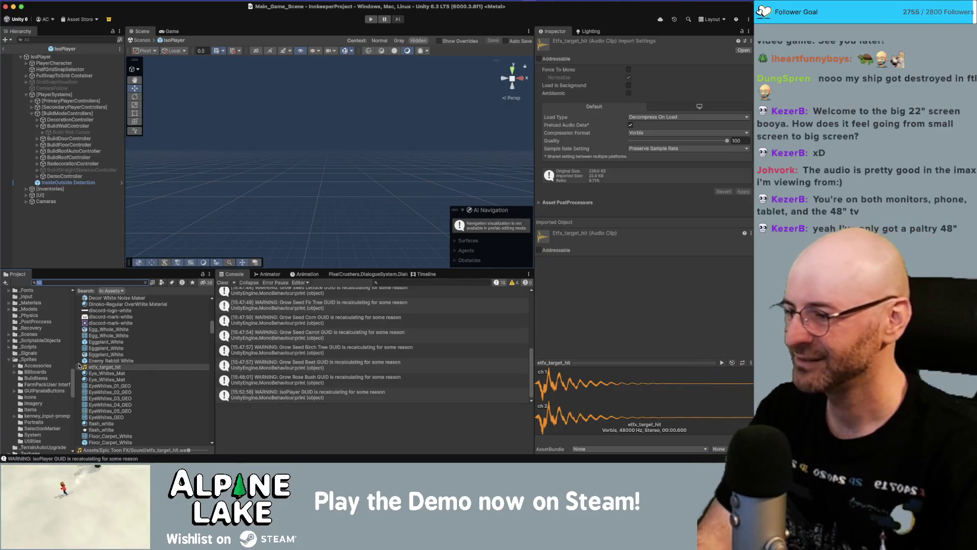
{"action": "scroll", "coordinate": [57, 378], "scroll_direction": "down", "scroll_amount": 5}
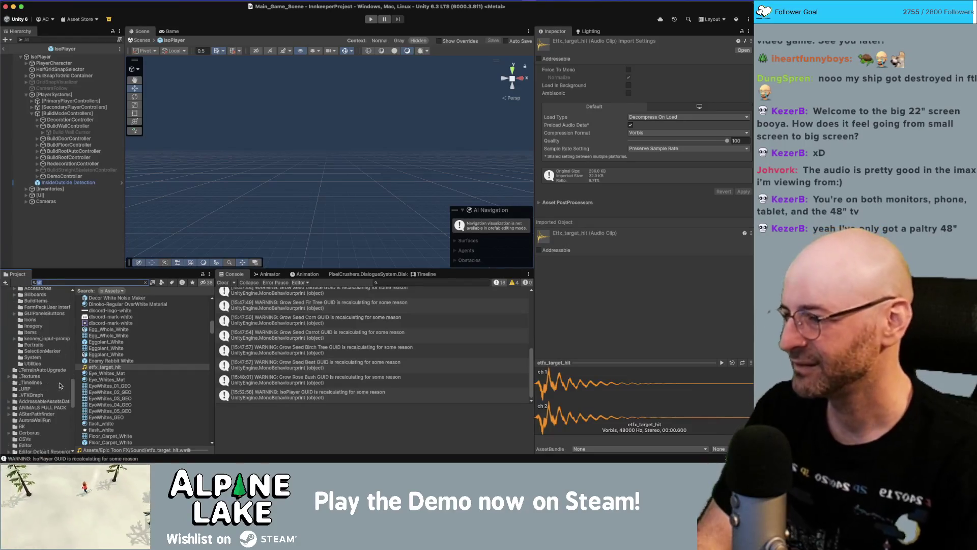
{"action": "scroll", "coordinate": [60, 385], "scroll_direction": "down", "scroll_amount": 3}
{"action": "scroll", "coordinate": [58, 404], "scroll_direction": "down", "scroll_amount": 5}
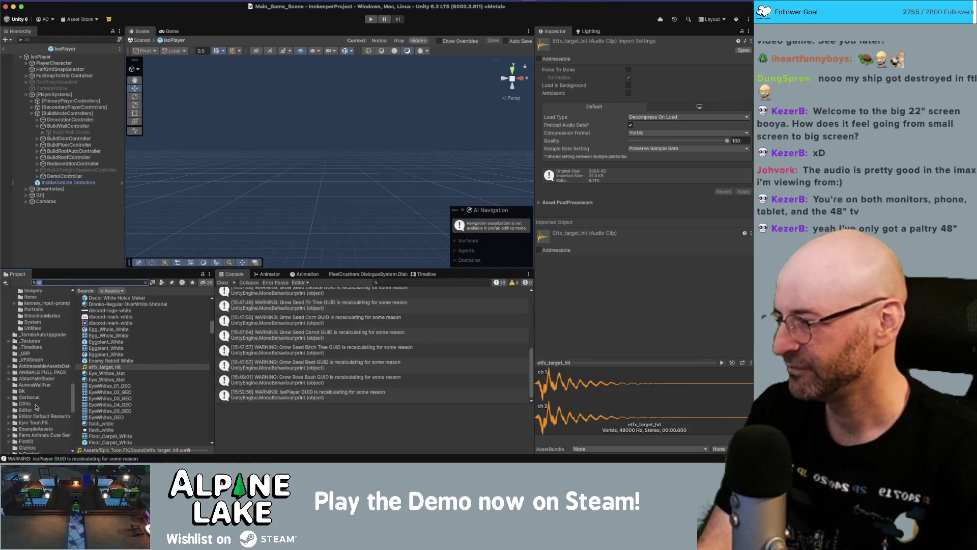
{"action": "scroll", "coordinate": [56, 406], "scroll_direction": "down", "scroll_amount": 1}
{"action": "left_click", "coordinate": [50, 409]}
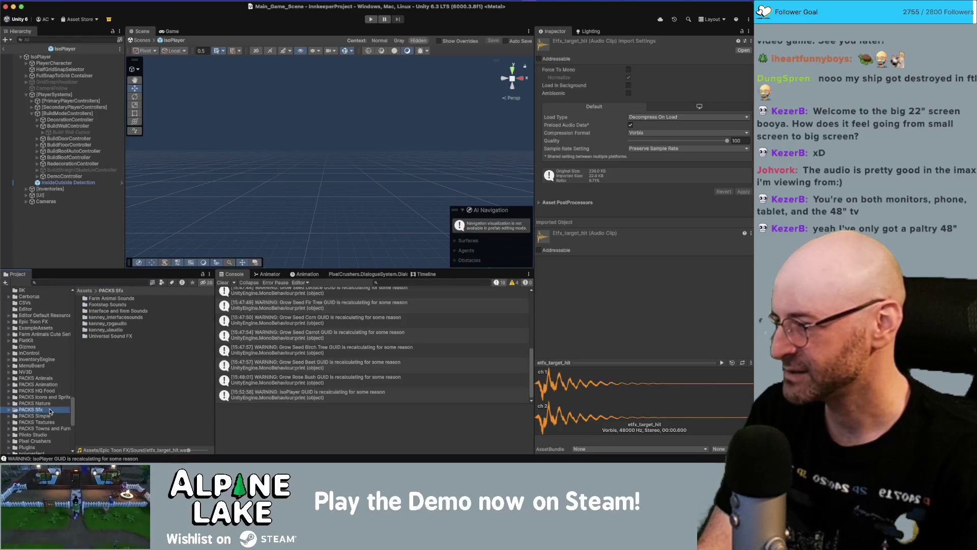
Expand PACKS Sfx and open the kenney_rpgaudio Audio folder.
{"action": "scroll", "coordinate": [52, 397], "scroll_direction": "down", "scroll_amount": 2}
{"action": "key", "text": "Right"}
{"action": "key", "text": "Down"}
{"action": "key", "text": "Down"}
{"action": "key", "text": "Down"}
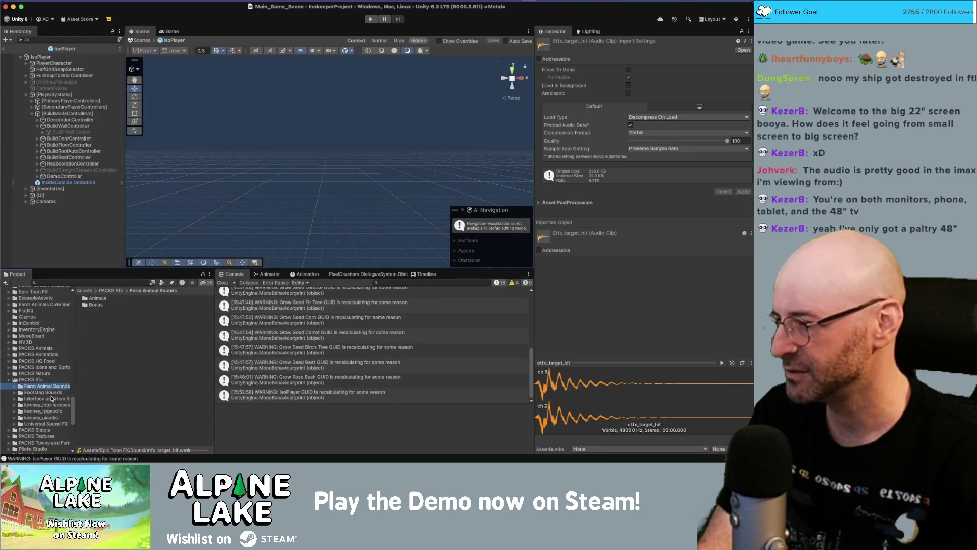
{"action": "key", "text": "Down"}
{"action": "key", "text": "Down"}
{"action": "key", "text": "Down"}
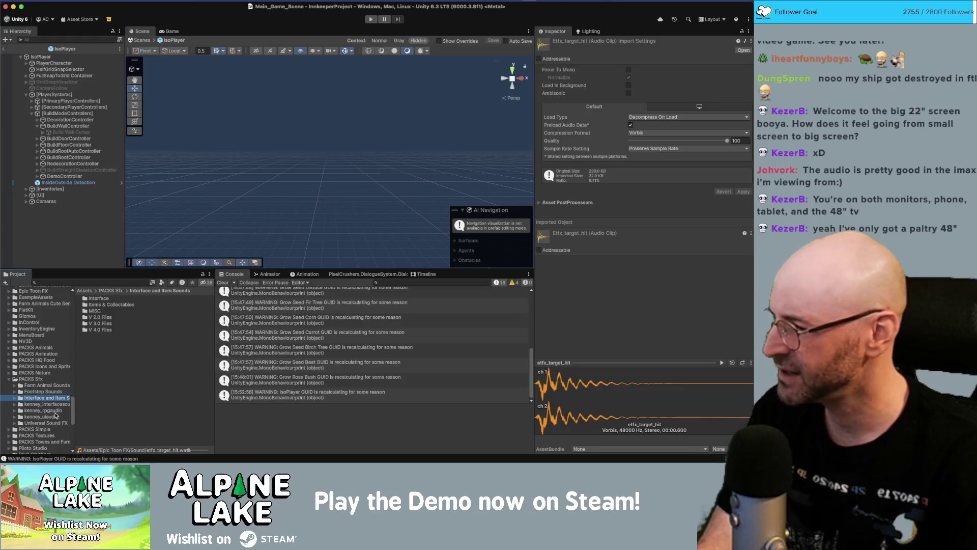
{"action": "key", "text": "Up"}
{"action": "key", "text": "Up"}
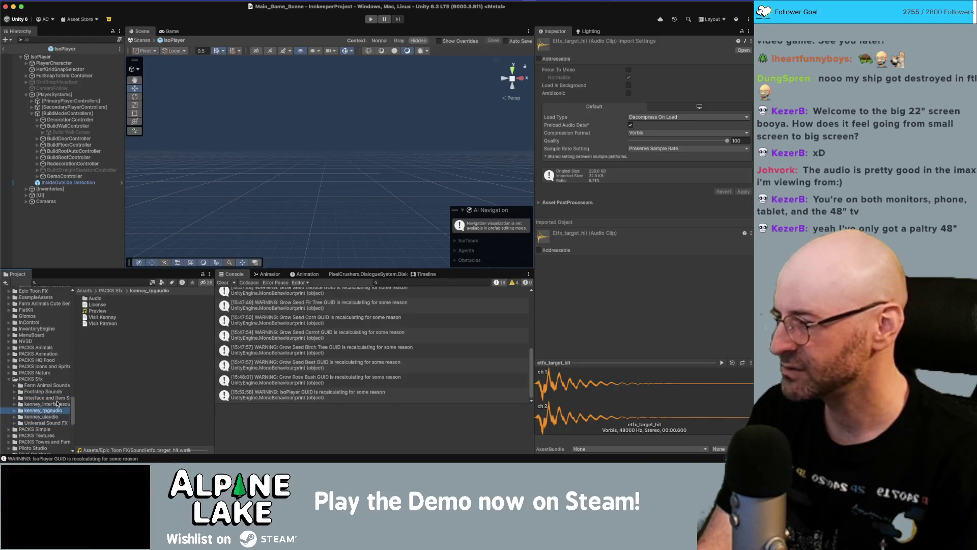
{"action": "key", "text": "Right"}
{"action": "key", "text": "Down"}
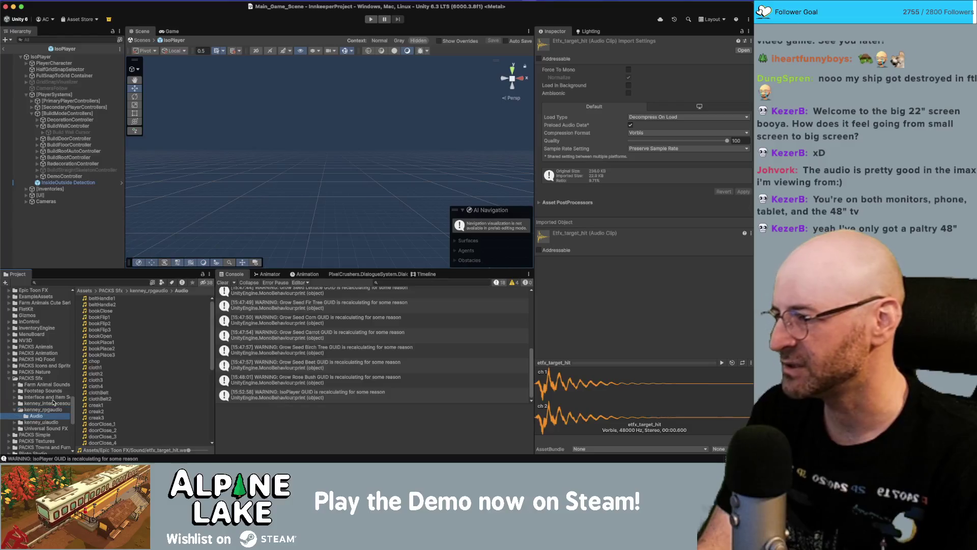
Preview the bookClose, bookFlip2, doorOpen_1 and doorOpen_2 clips.
{"action": "left_click", "coordinate": [102, 312]}
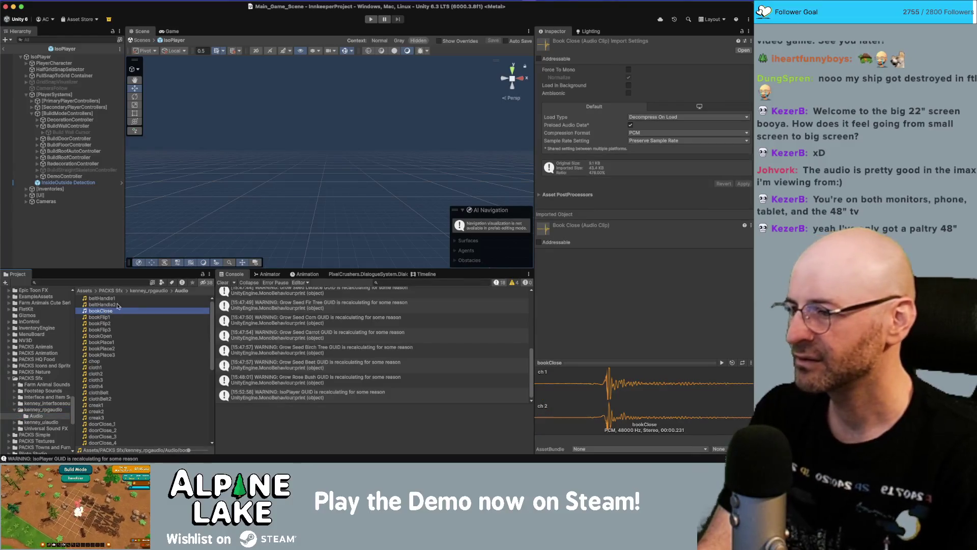
{"action": "left_click", "coordinate": [722, 363]}
{"action": "left_click", "coordinate": [135, 324]}
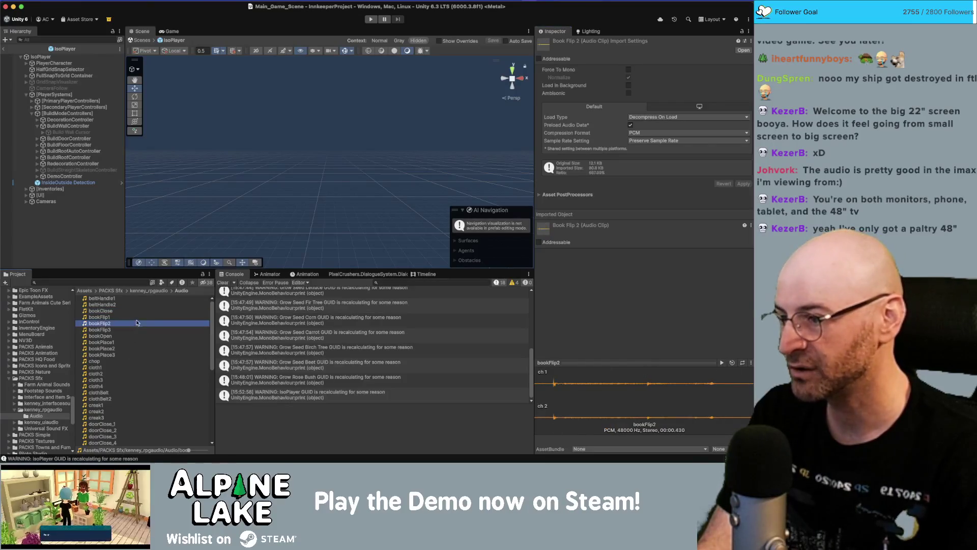
{"action": "left_click", "coordinate": [722, 362]}
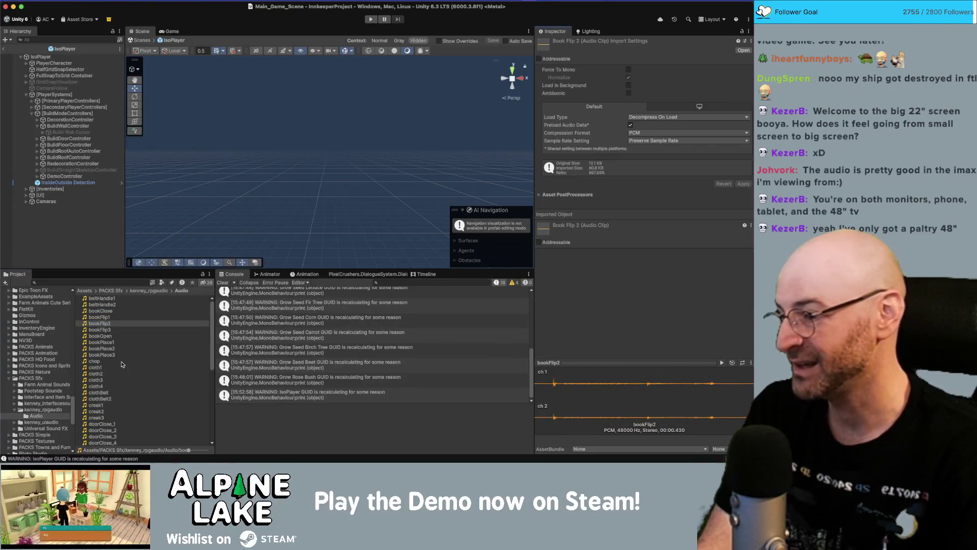
{"action": "scroll", "coordinate": [122, 365], "scroll_direction": "down", "scroll_amount": 5}
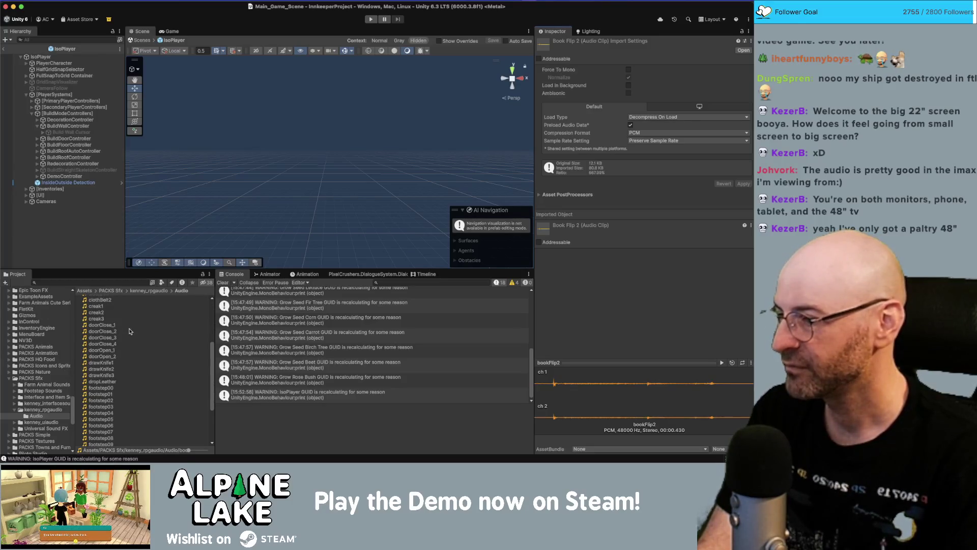
{"action": "left_click", "coordinate": [130, 332]}
{"action": "key", "text": "Down"}
{"action": "key", "text": "Down"}
{"action": "key", "text": "Down"}
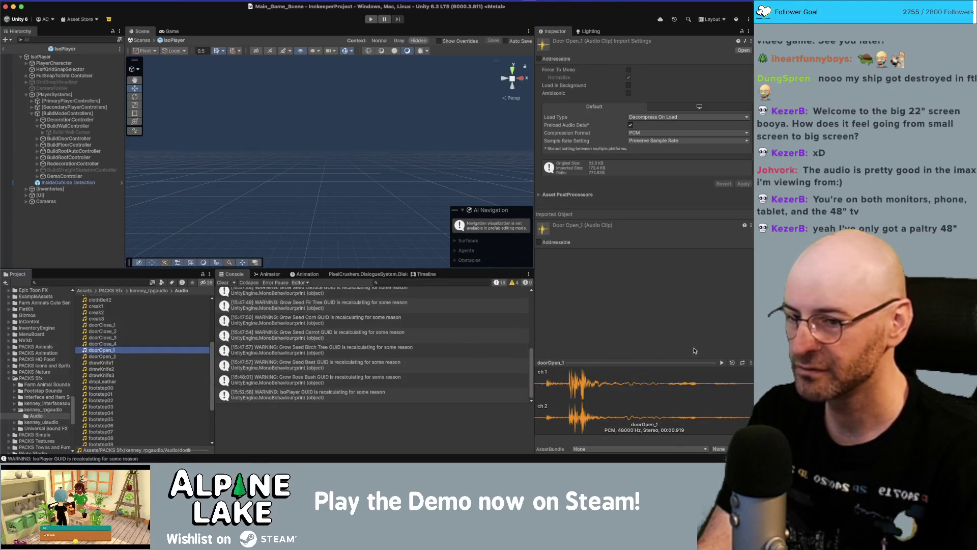
{"action": "left_click", "coordinate": [721, 364]}
{"action": "left_click", "coordinate": [123, 356]}
{"action": "left_click", "coordinate": [722, 363]}
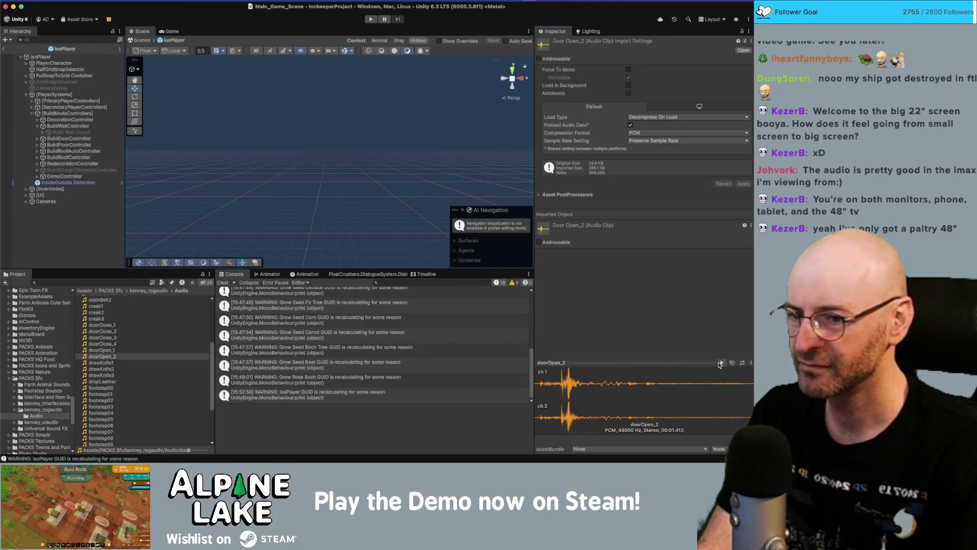
Preview doorClose_3, metalLatch and metalPot1, then open Interface and Item Sounds.
{"action": "left_click", "coordinate": [151, 339]}
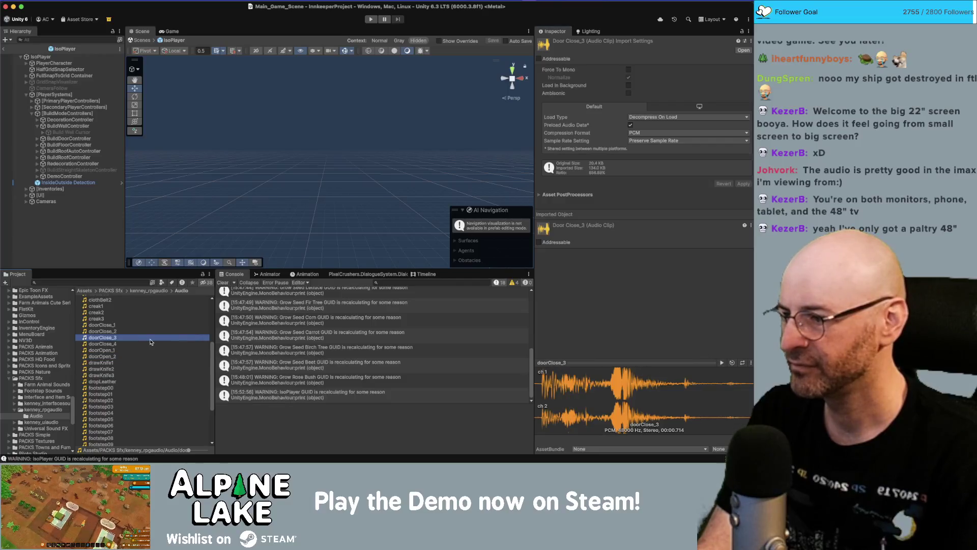
{"action": "left_click", "coordinate": [722, 363]}
{"action": "scroll", "coordinate": [162, 360], "scroll_direction": "down", "scroll_amount": 5}
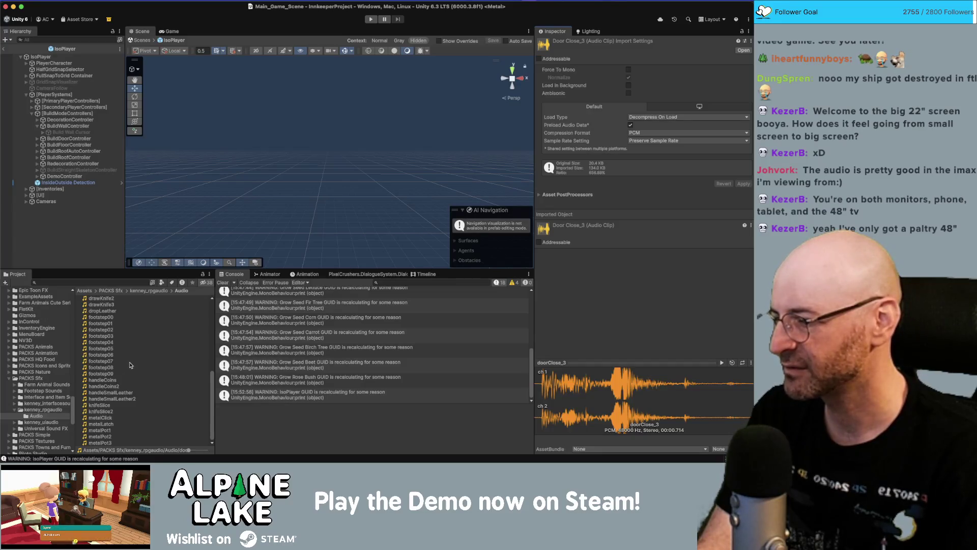
{"action": "left_click", "coordinate": [101, 423]}
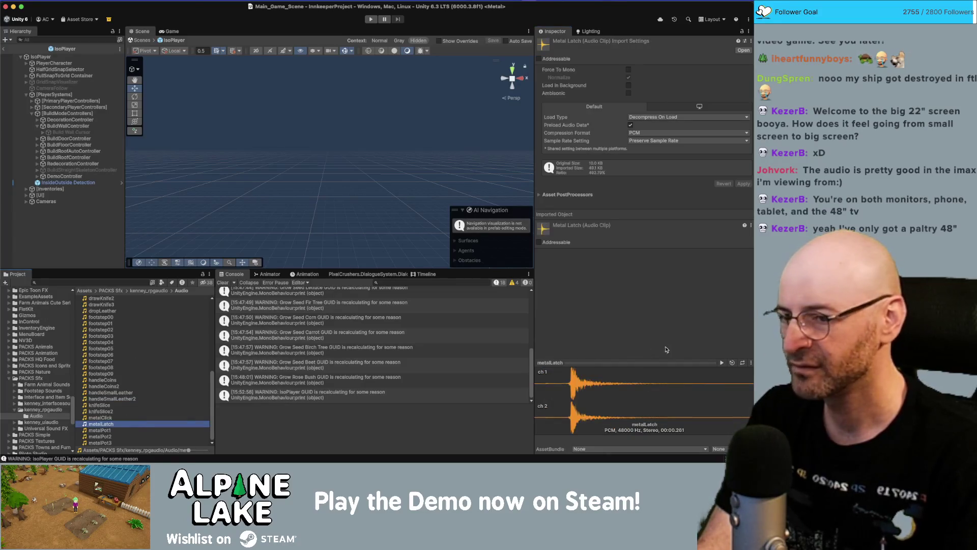
{"action": "left_click", "coordinate": [722, 363]}
{"action": "left_click", "coordinate": [128, 432]}
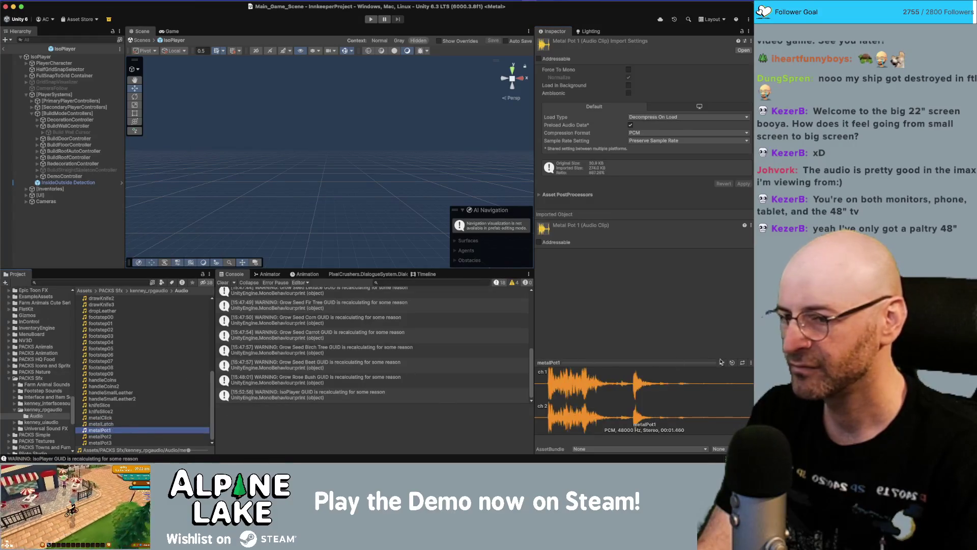
{"action": "left_click", "coordinate": [722, 363]}
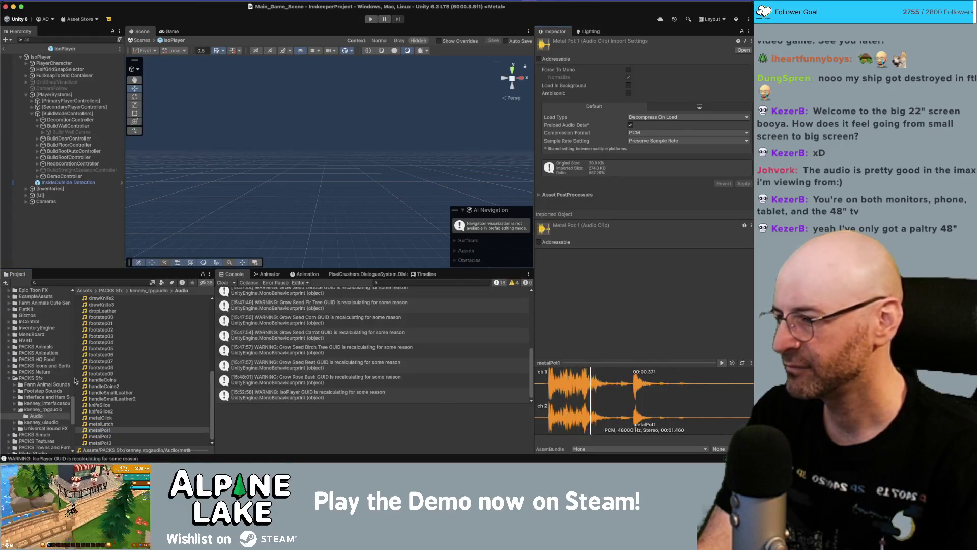
{"action": "left_click", "coordinate": [45, 410]}
{"action": "left_click", "coordinate": [45, 397]}
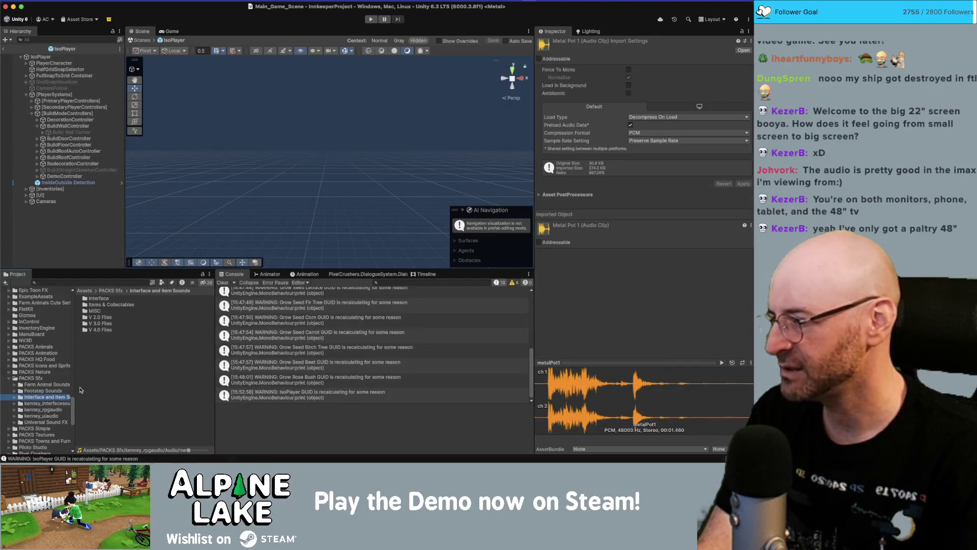
Expand Universal Sound FX and open its BREAKS_SNAPS folder.
{"action": "left_click", "coordinate": [61, 422]}
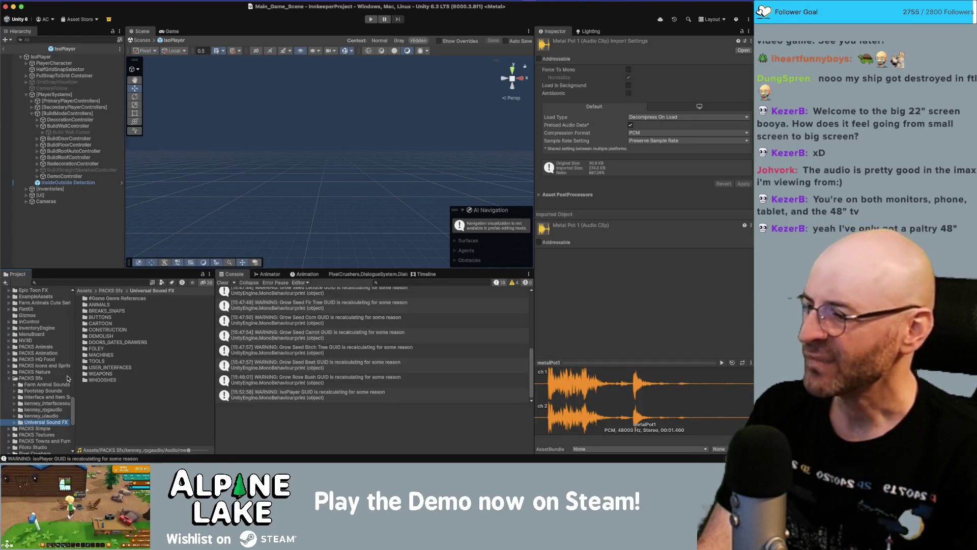
{"action": "left_click", "coordinate": [57, 398]}
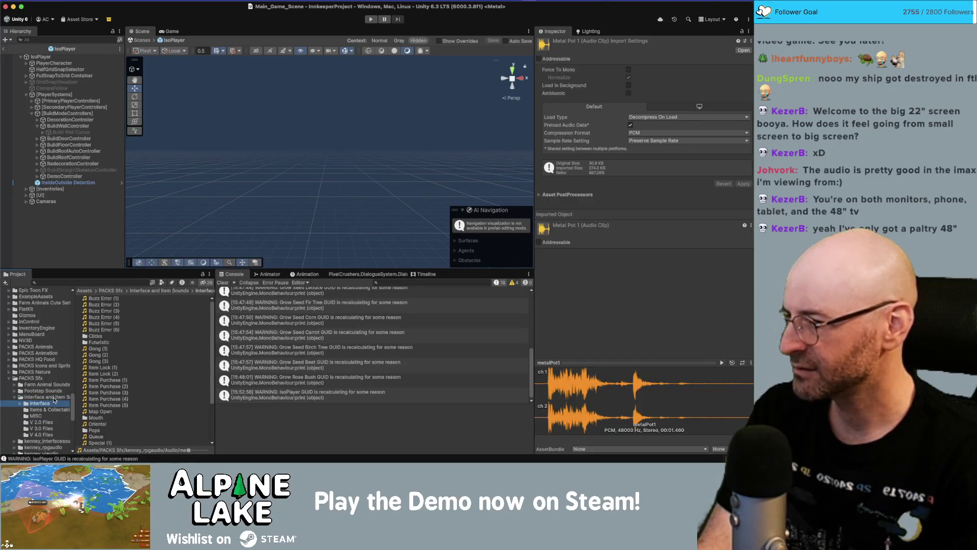
{"action": "key", "text": "Down"}
{"action": "key", "text": "Down"}
{"action": "key", "text": "Down"}
{"action": "key", "text": "Right"}
{"action": "scroll", "coordinate": [51, 401], "scroll_direction": "down", "scroll_amount": 3}
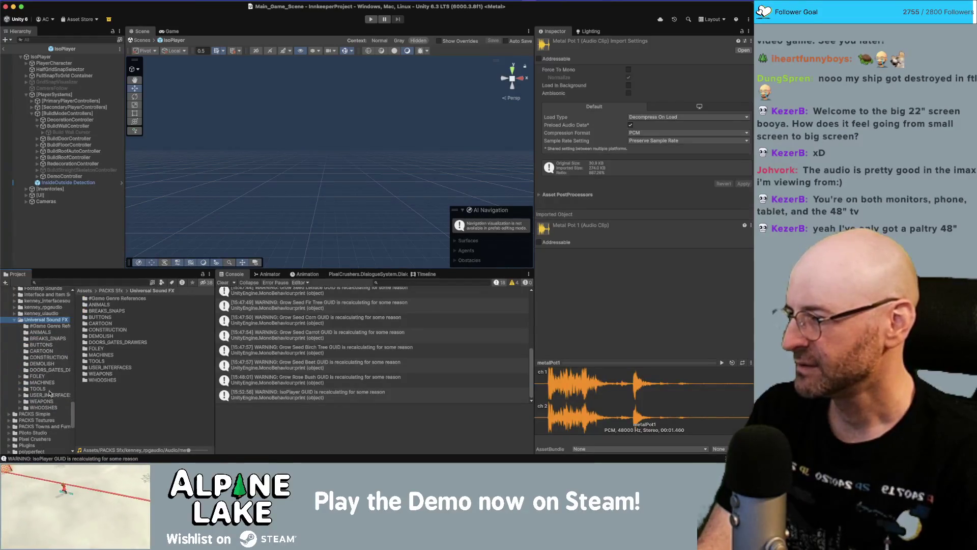
{"action": "key", "text": "Down"}
{"action": "key", "text": "Down"}
{"action": "key", "text": "Down"}
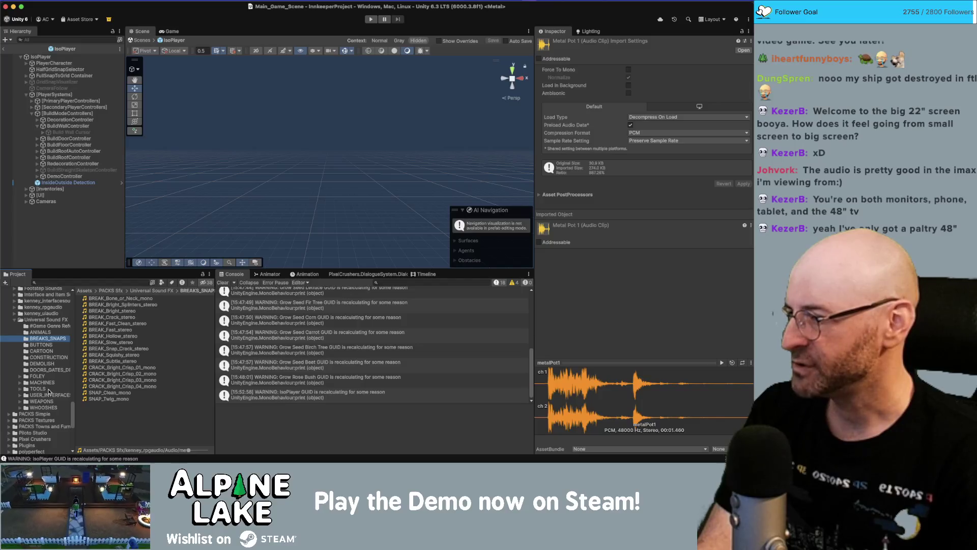
Preview the CRACK_Bright_Crisp_02_mono and SNAP_Clean_mono clips.
{"action": "left_click", "coordinate": [133, 300]}
{"action": "left_click", "coordinate": [141, 373]}
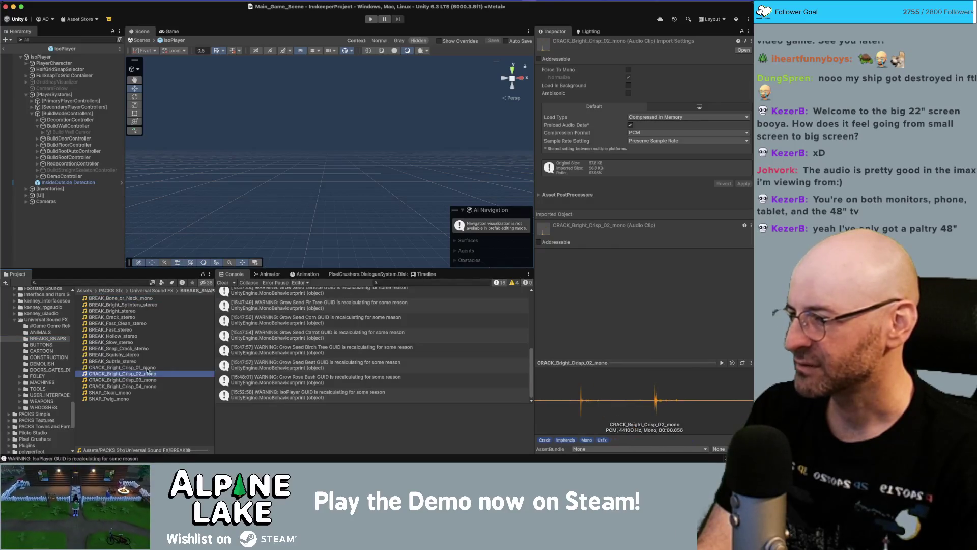
{"action": "left_click", "coordinate": [721, 363]}
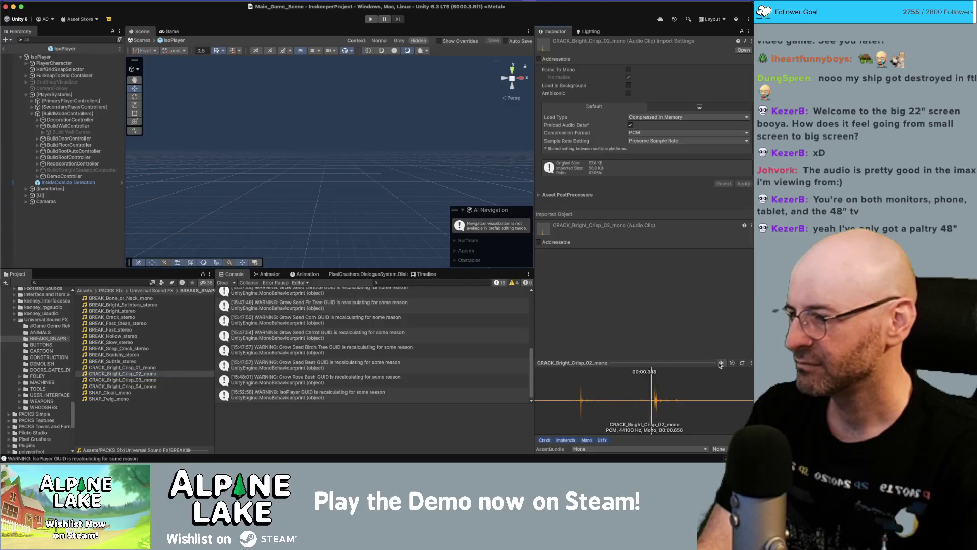
{"action": "left_click", "coordinate": [208, 392]}
{"action": "left_click", "coordinate": [723, 363]}
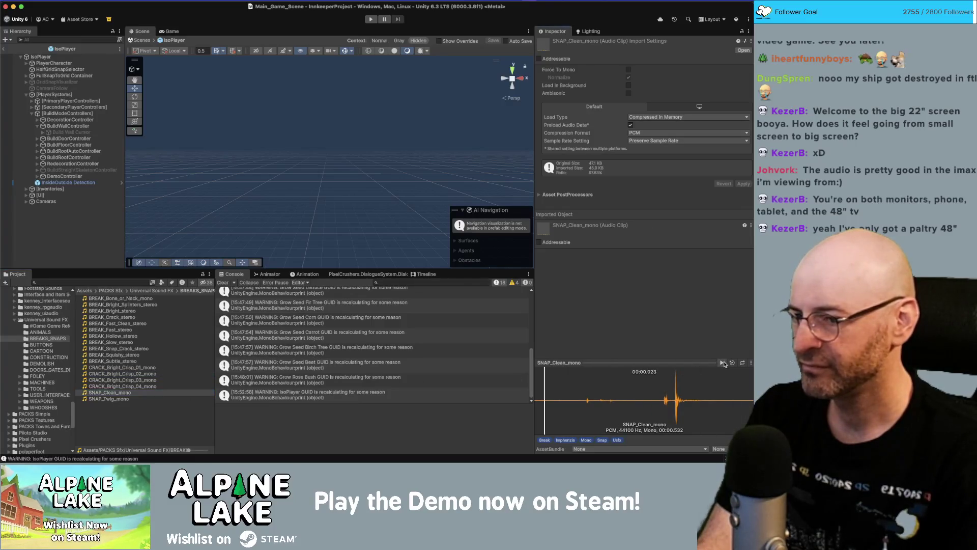
In BUTTONS, preview BUTTON_Clean_Tap_mono and the Euro power socket lid click.
{"action": "left_click", "coordinate": [43, 351]}
{"action": "left_click", "coordinate": [44, 344]}
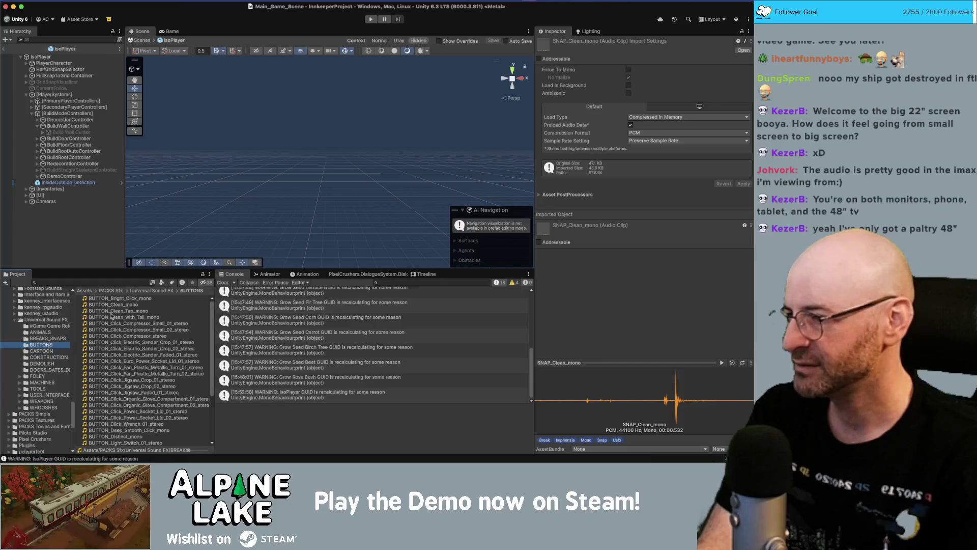
{"action": "left_click", "coordinate": [118, 311]}
{"action": "left_click", "coordinate": [722, 362]}
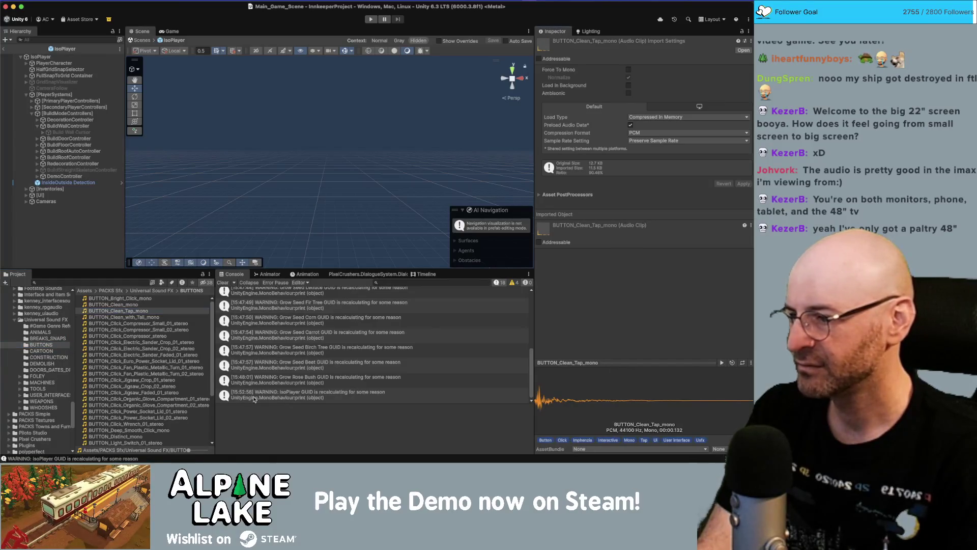
{"action": "left_click", "coordinate": [144, 361]}
{"action": "left_click", "coordinate": [733, 363]}
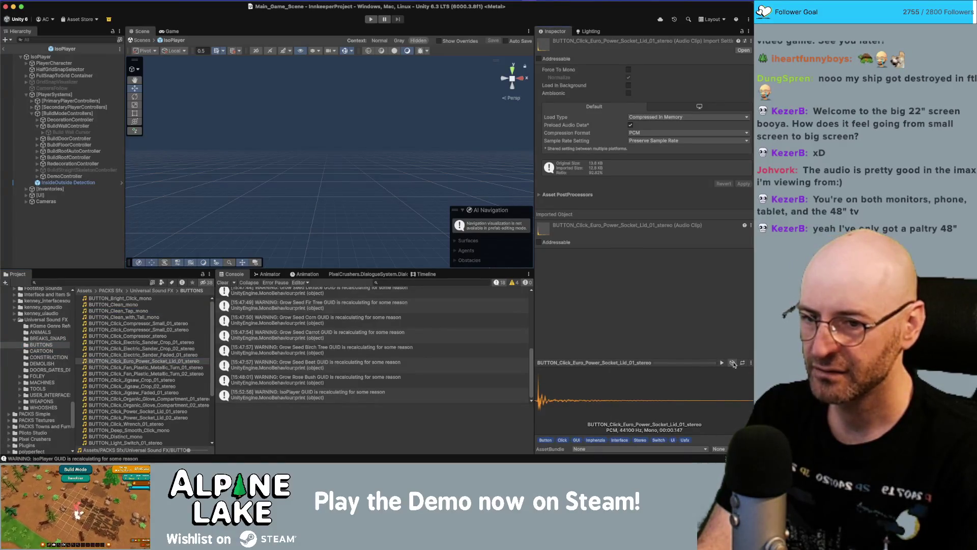
{"action": "left_click", "coordinate": [161, 368]}
Compare BUTTON_Click_Wrench_01_stereo with BUTTON_Deep_Smooth_Click_mono by stepping between them.
{"action": "key", "text": "Down"}
{"action": "key", "text": "Down"}
{"action": "key", "text": "Down"}
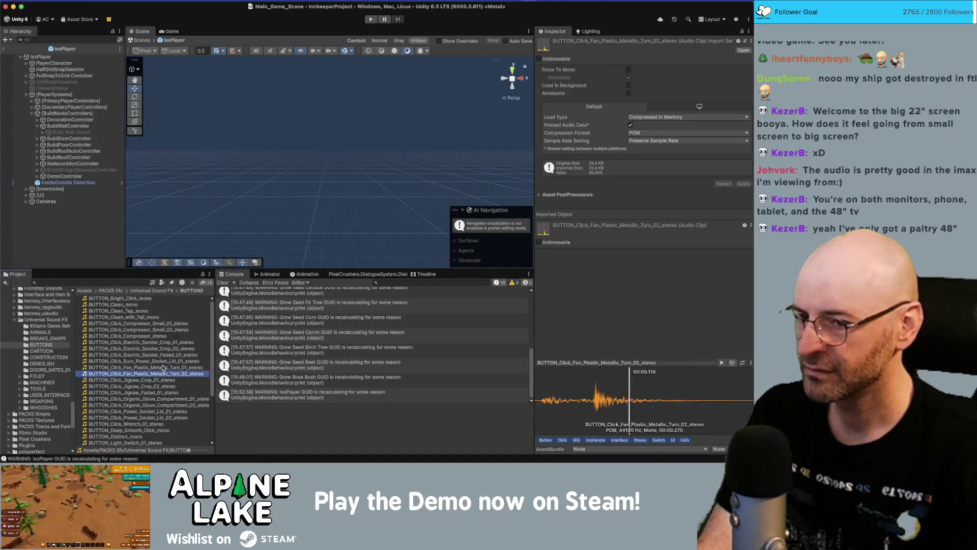
{"action": "key", "text": "Down"}
{"action": "key", "text": "Down"}
{"action": "key", "text": "Down"}
{"action": "scroll", "coordinate": [161, 369], "scroll_direction": "down", "scroll_amount": 4}
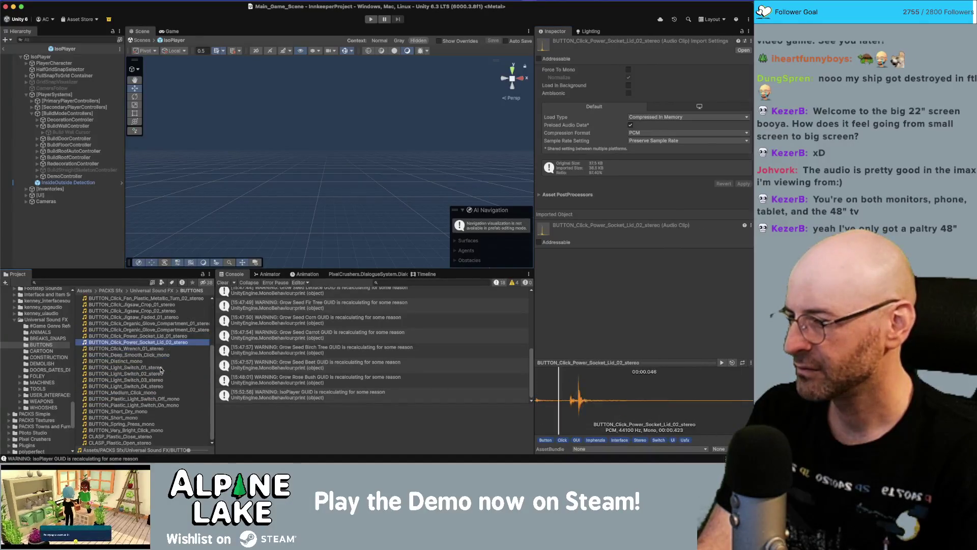
{"action": "key", "text": "Down"}
{"action": "key", "text": "Down"}
{"action": "key", "text": "Down"}
{"action": "key", "text": "Up"}
{"action": "key", "text": "Up"}
{"action": "key", "text": "Up"}
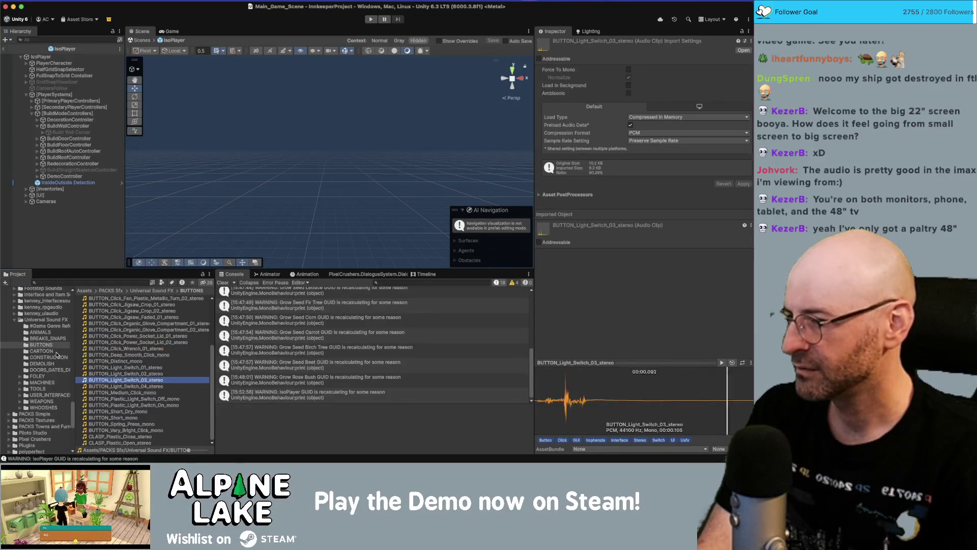
{"action": "key", "text": "Up"}
{"action": "key", "text": "Up"}
{"action": "key", "text": "Down"}
{"action": "key", "text": "Up"}
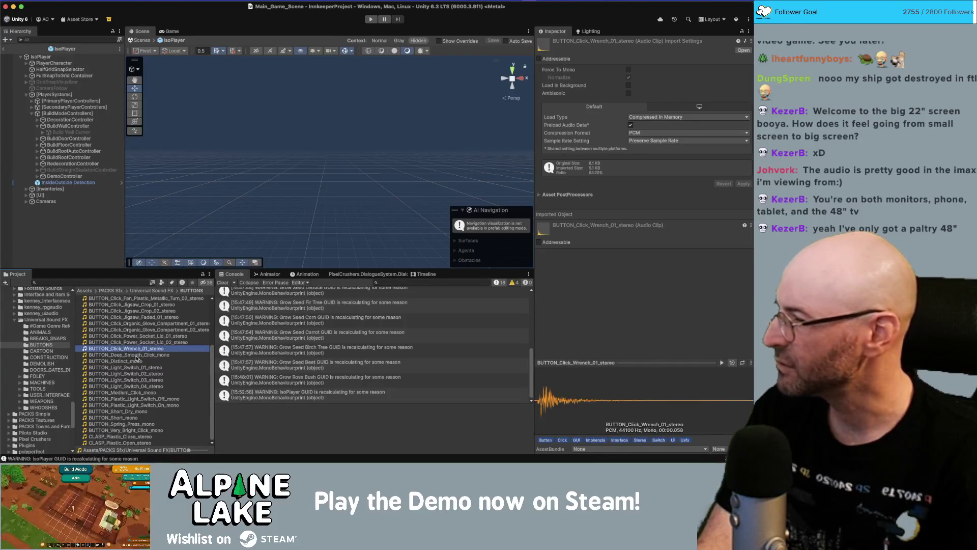
{"action": "key", "text": "Down"}
{"action": "key", "text": "Up"}
{"action": "key", "text": "Down"}
{"action": "key", "text": "Up"}
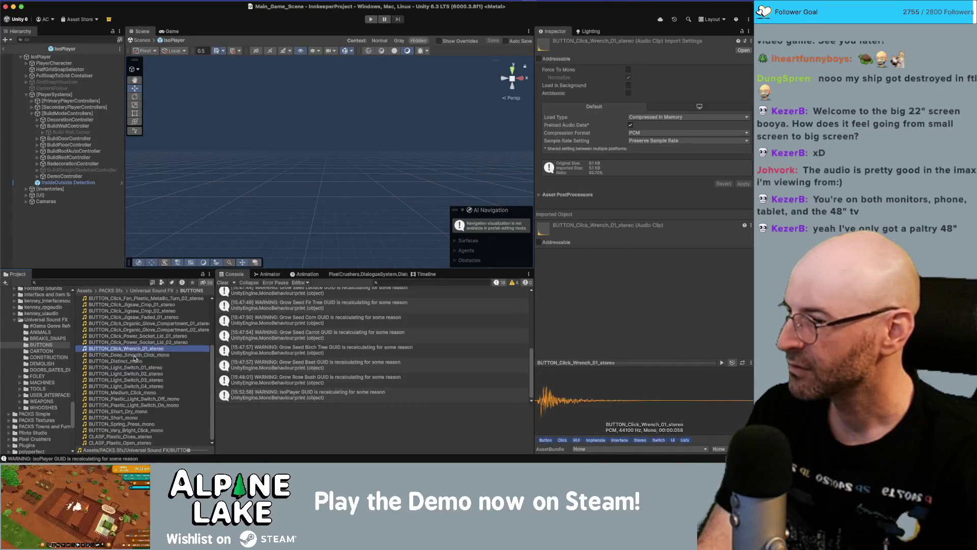
{"action": "key", "text": "Down"}
{"action": "key", "text": "Down"}
{"action": "key", "text": "Down"}
{"action": "key", "text": "Down"}
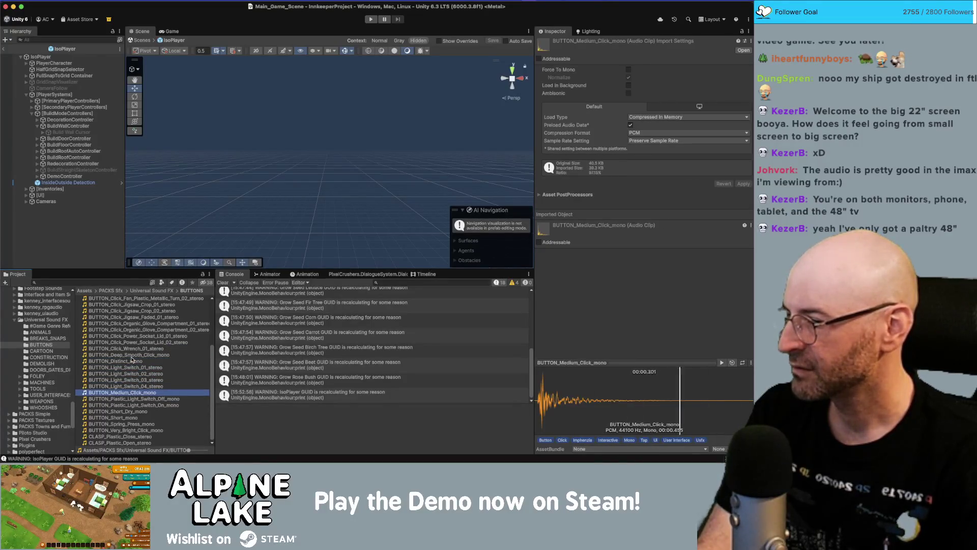
Audition BUTTON_Medium_Click_mono, Light_Switch_04, Very_Bright_Click and Plastic_Light_Switch_Off button clips.
{"action": "key", "text": "Up"}
{"action": "key", "text": "Down"}
{"action": "key", "text": "Up"}
{"action": "key", "text": "Down"}
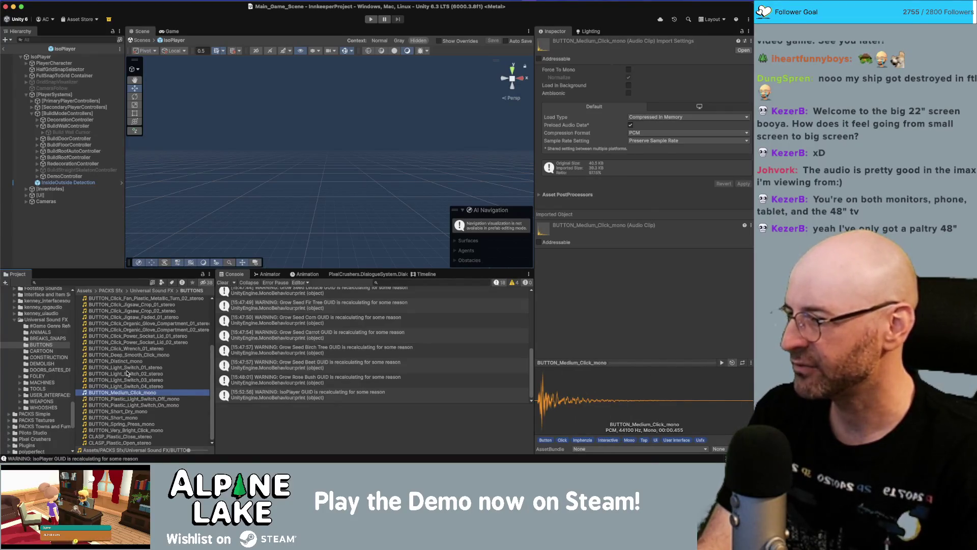
{"action": "key", "text": "Up"}
{"action": "key", "text": "Down"}
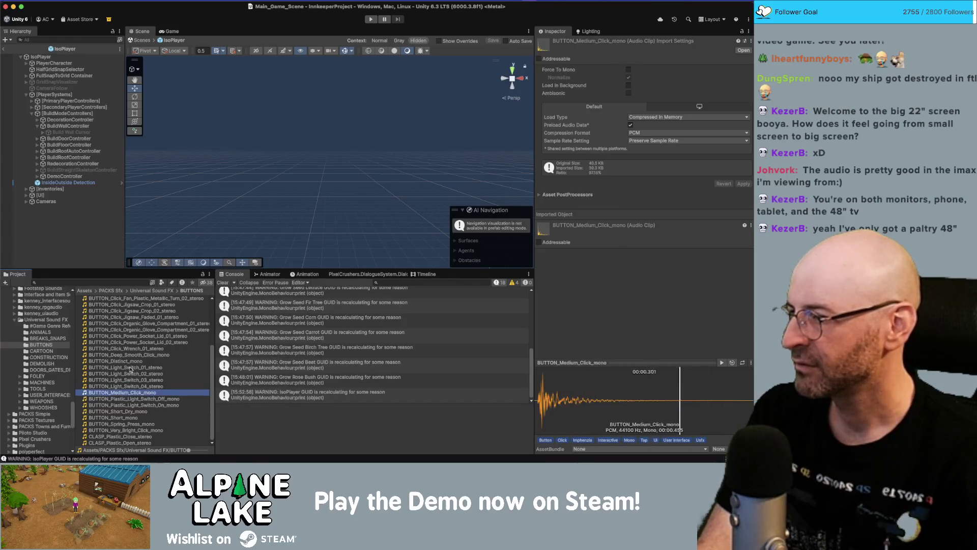
{"action": "left_click", "coordinate": [123, 431]}
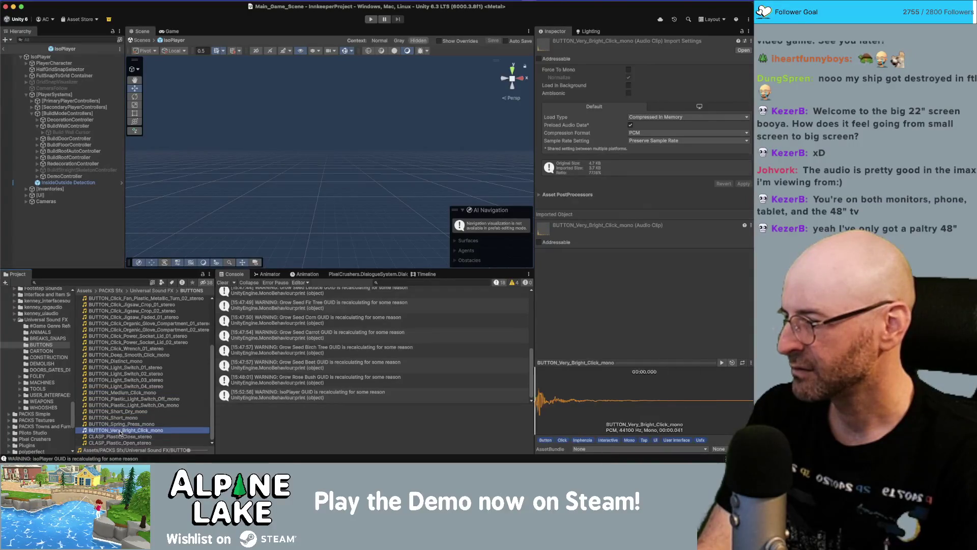
{"action": "key", "text": "Up"}
{"action": "key", "text": "Up"}
{"action": "key", "text": "Up"}
Preview a CARTOON POP_Mouth clip and the CONSTRUCTION bricks and digger loops.
{"action": "left_click", "coordinate": [60, 352]}
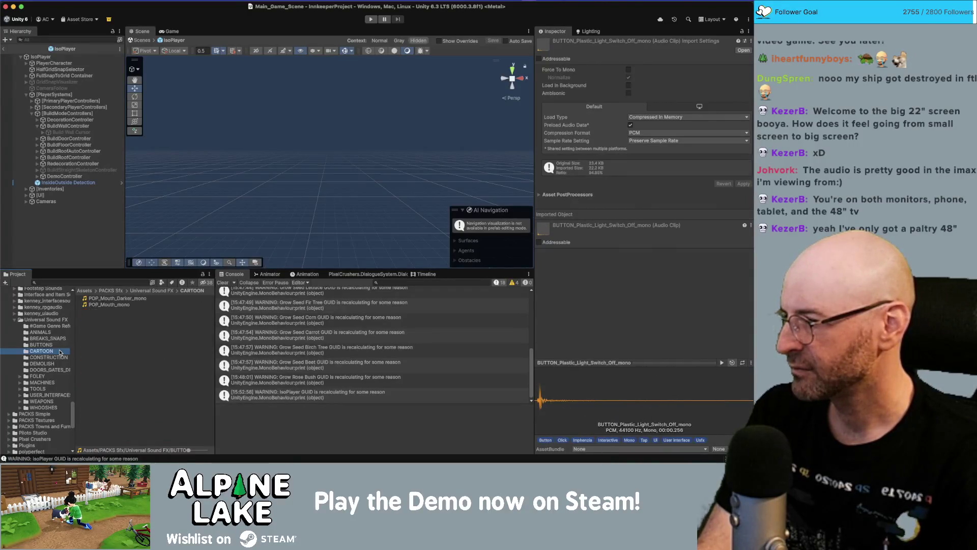
{"action": "left_click", "coordinate": [128, 304]}
{"action": "left_click", "coordinate": [51, 357]}
{"action": "left_click", "coordinate": [124, 310]}
{"action": "key", "text": "Down"}
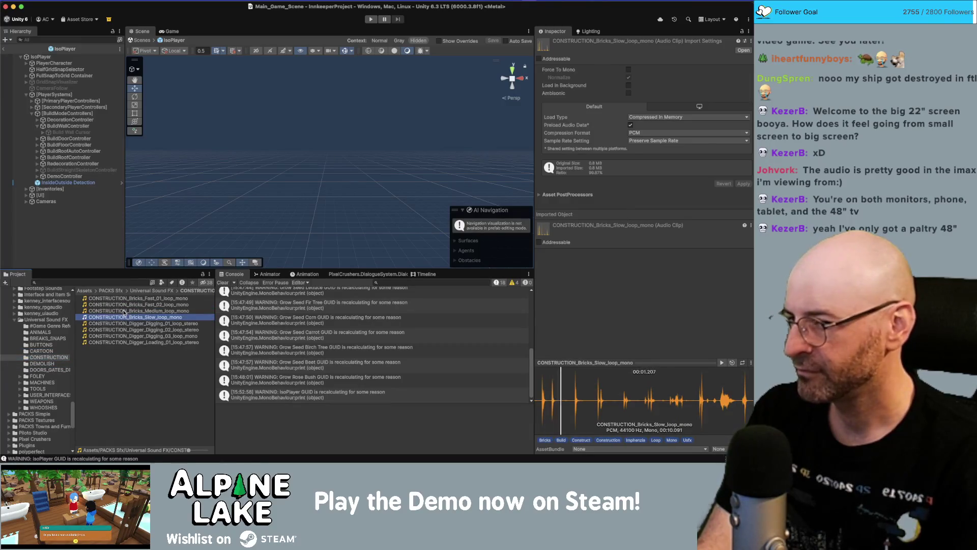
{"action": "key", "text": "Down"}
{"action": "key", "text": "Down"}
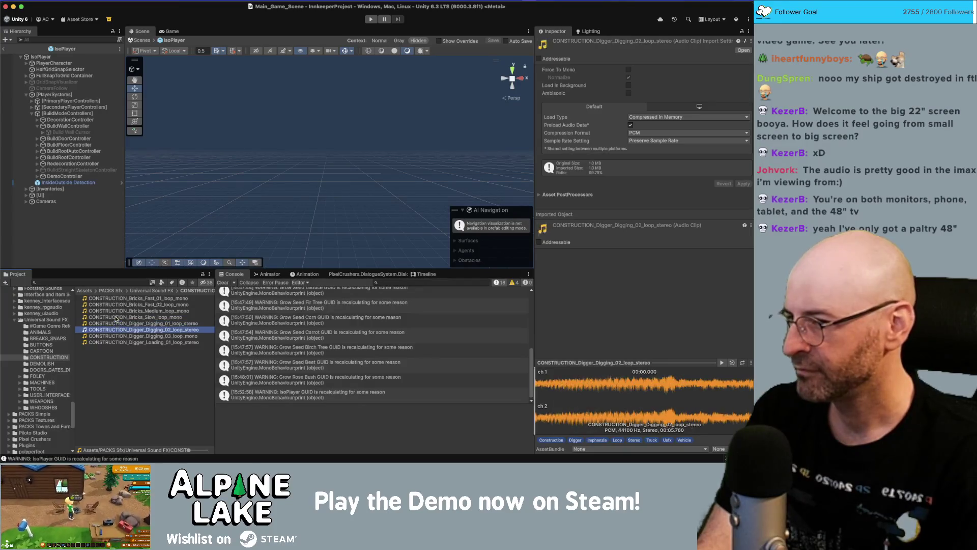
{"action": "key", "text": "Down"}
{"action": "key", "text": "Down"}
Preview DEMOLISH Wood_Fall, Wood_Metal_Deep and Wood_Metal clips, then open DOORS_GATES_DRAWERS.
{"action": "left_click", "coordinate": [42, 364]}
{"action": "left_click", "coordinate": [130, 305]}
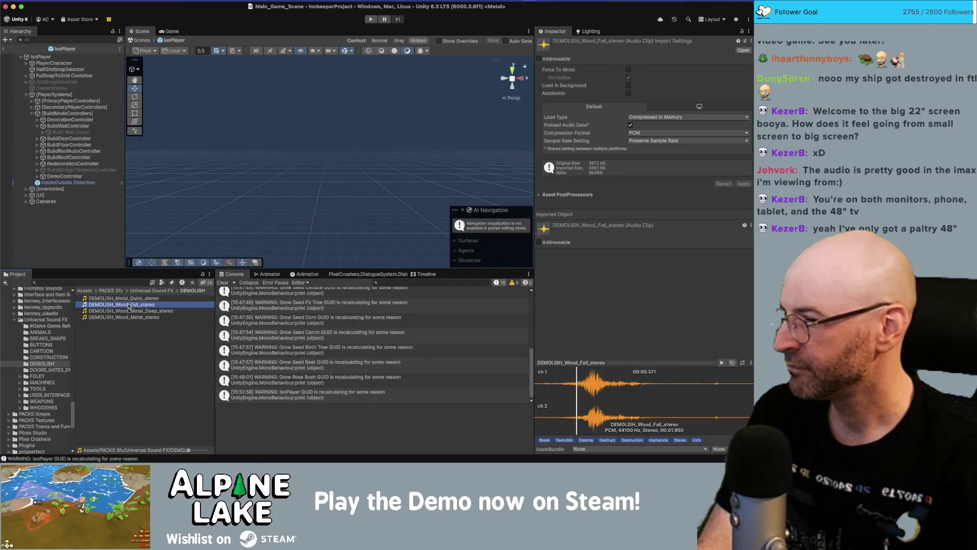
{"action": "left_click", "coordinate": [126, 311]}
{"action": "left_click", "coordinate": [122, 317]}
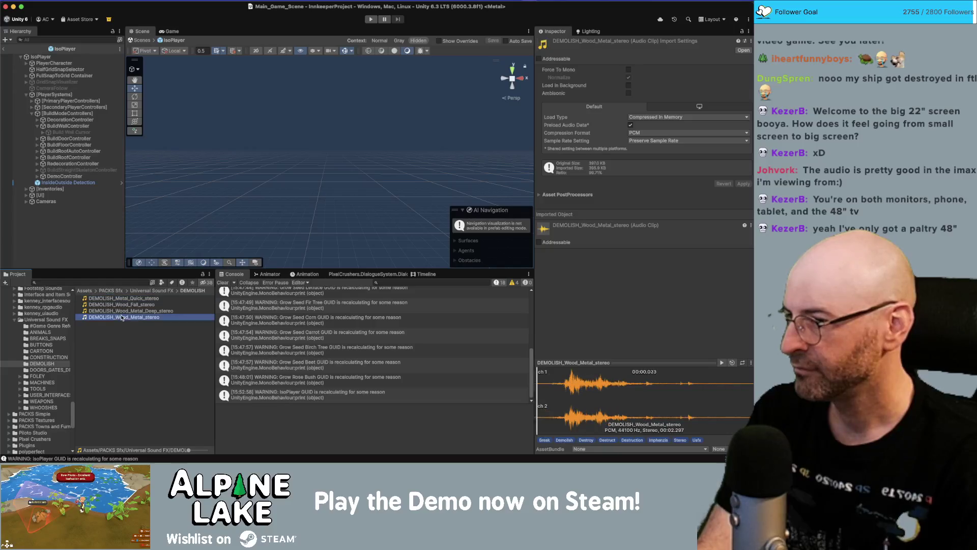
{"action": "key", "text": "Up"}
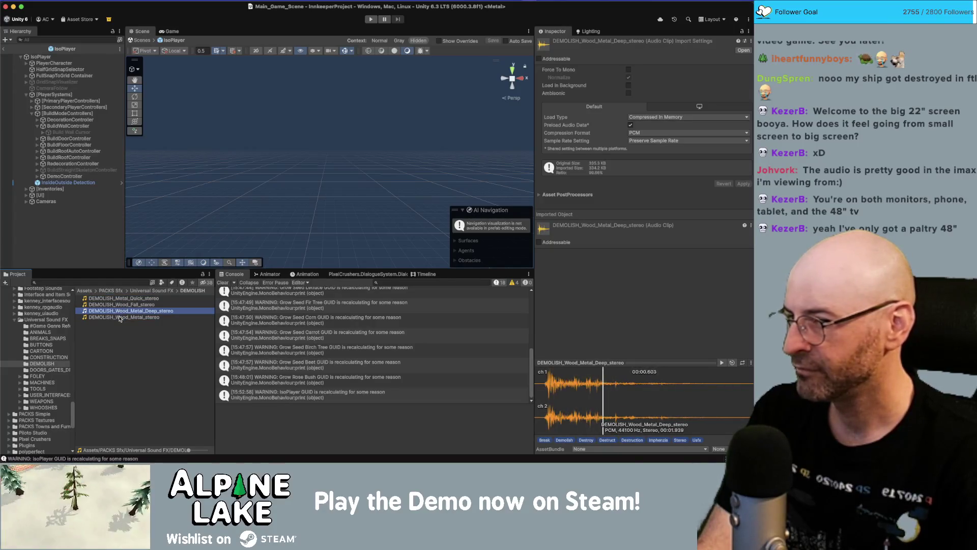
{"action": "left_click", "coordinate": [53, 370]}
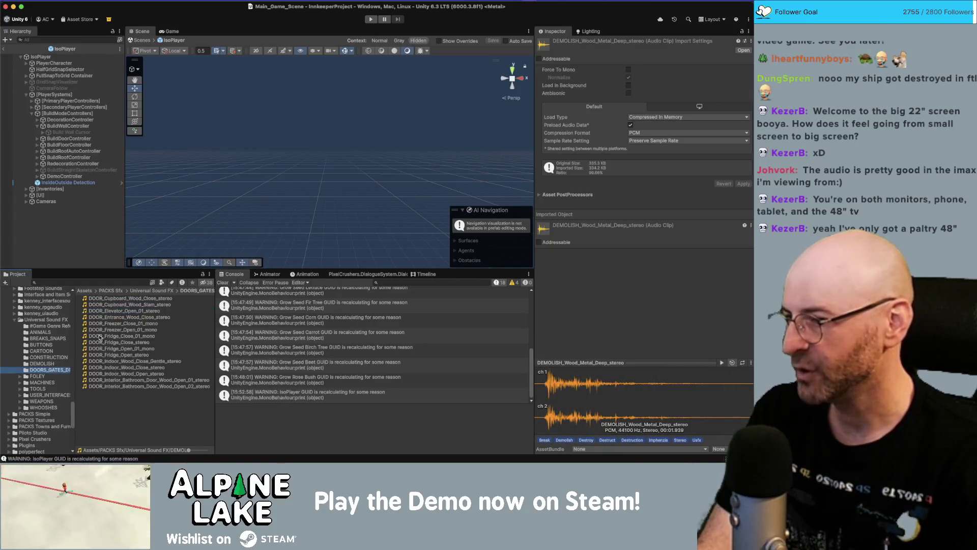
Audition the wooden cupboard, fridge, indoor wood and bathroom door clips in the DOORS folder.
{"action": "left_click", "coordinate": [133, 299]}
{"action": "left_click", "coordinate": [136, 304]}
{"action": "key", "text": "Up"}
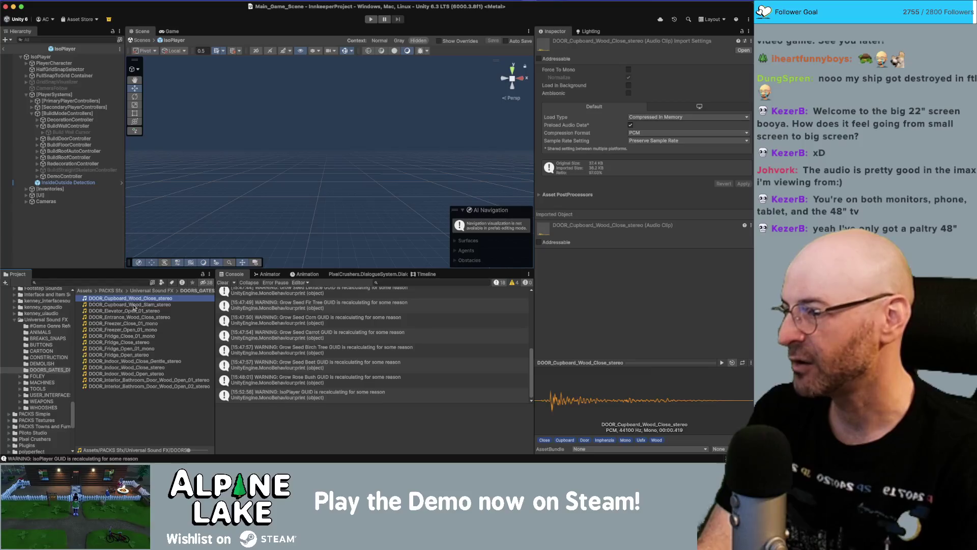
{"action": "key", "text": "Down"}
{"action": "key", "text": "Down"}
{"action": "key", "text": "Down"}
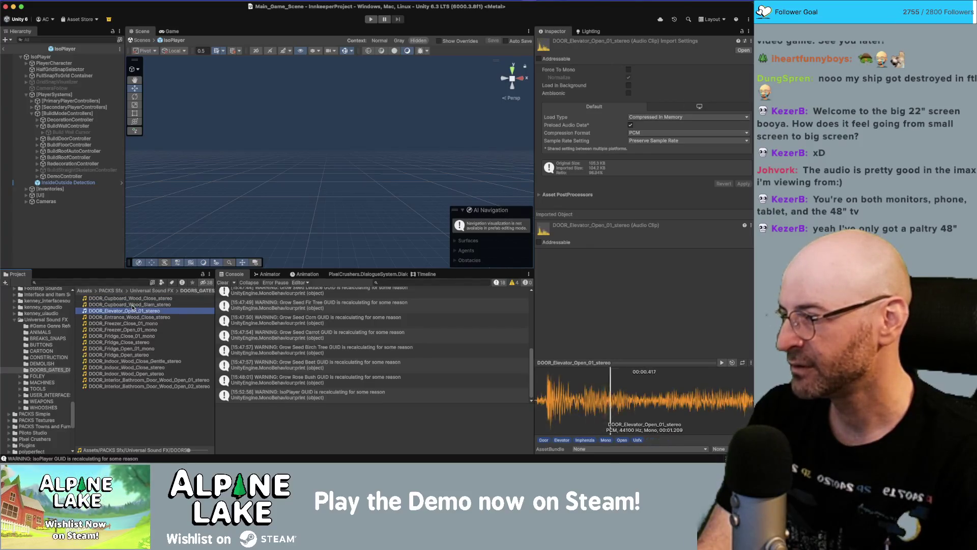
{"action": "key", "text": "Down"}
{"action": "key", "text": "Down"}
{"action": "key", "text": "Down"}
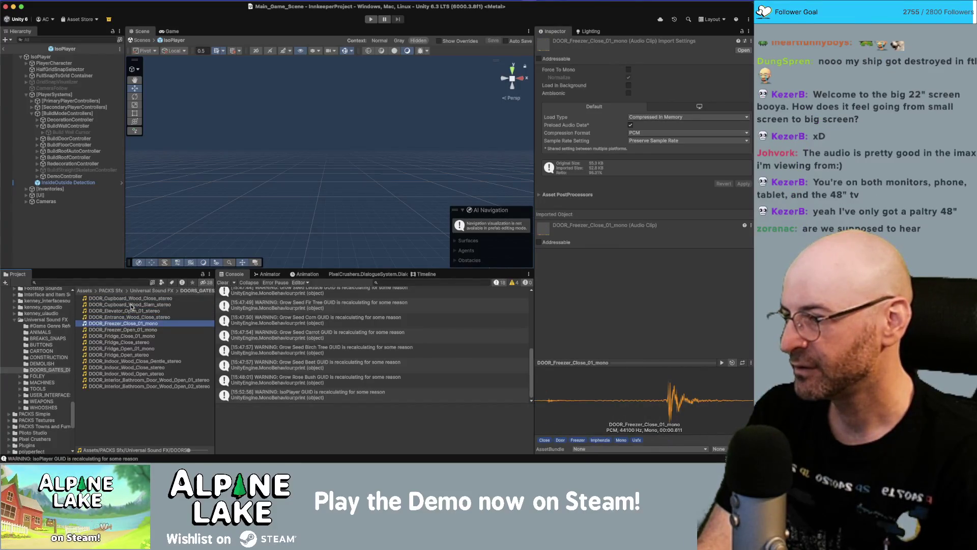
{"action": "key", "text": "Down"}
{"action": "key", "text": "Down"}
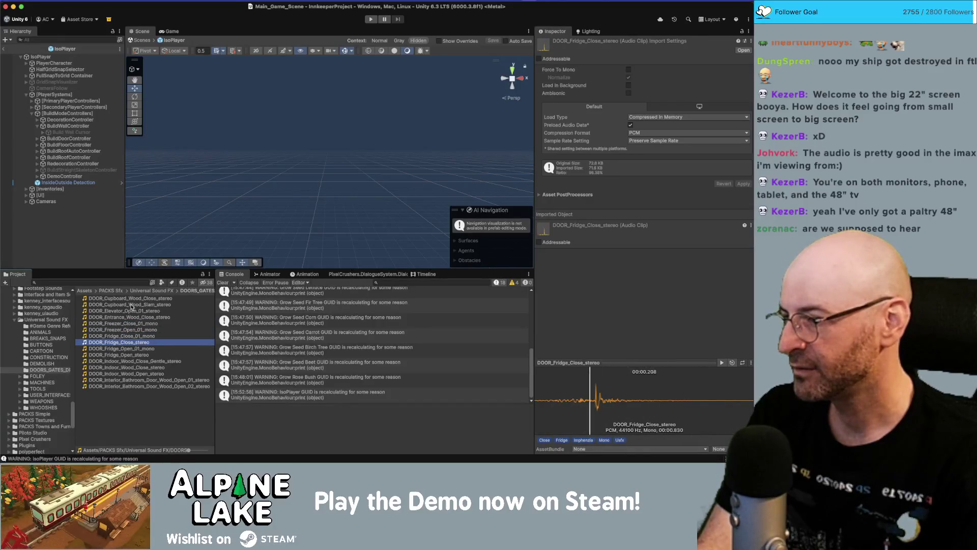
{"action": "left_click", "coordinate": [134, 300]}
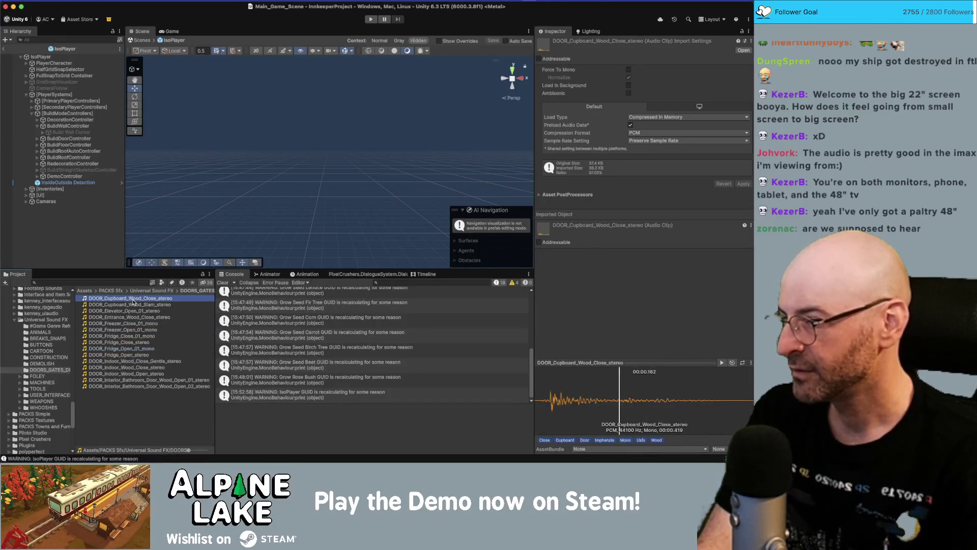
{"action": "left_click", "coordinate": [137, 382]}
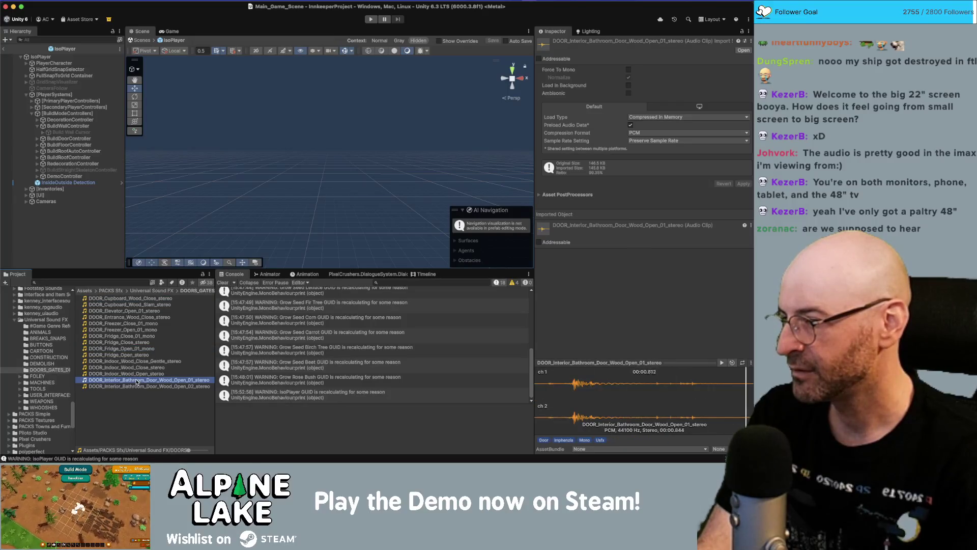
{"action": "key", "text": "Up"}
{"action": "key", "text": "Down"}
{"action": "key", "text": "Down"}
{"action": "key", "text": "Up"}
{"action": "key", "text": "Up"}
{"action": "key", "text": "Up"}
{"action": "key", "text": "Up"}
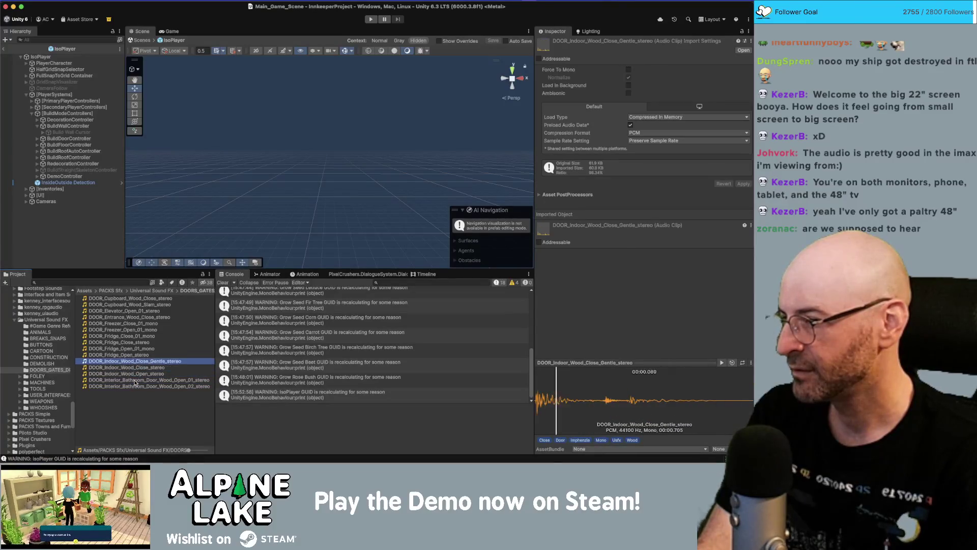
{"action": "key", "text": "Down"}
{"action": "left_click", "coordinate": [133, 355]}
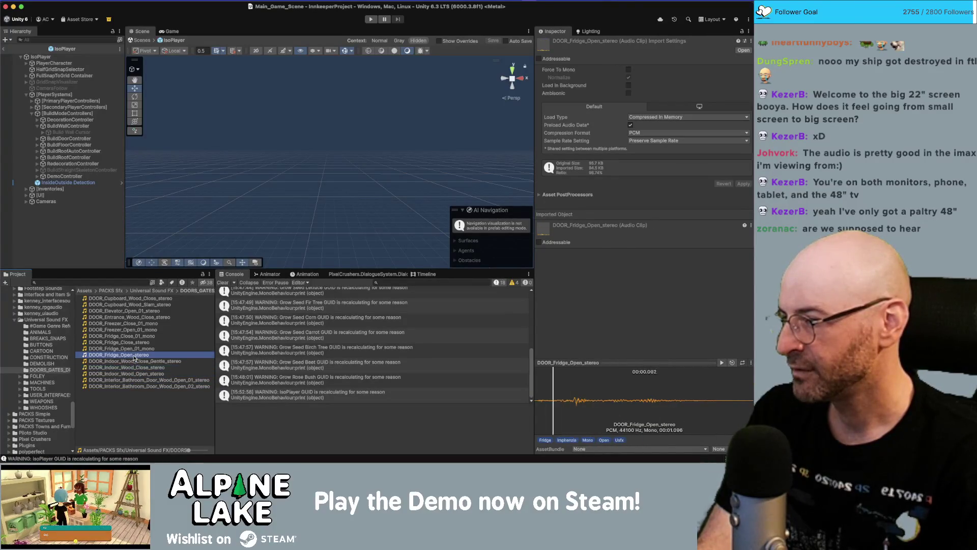
{"action": "key", "text": "Up"}
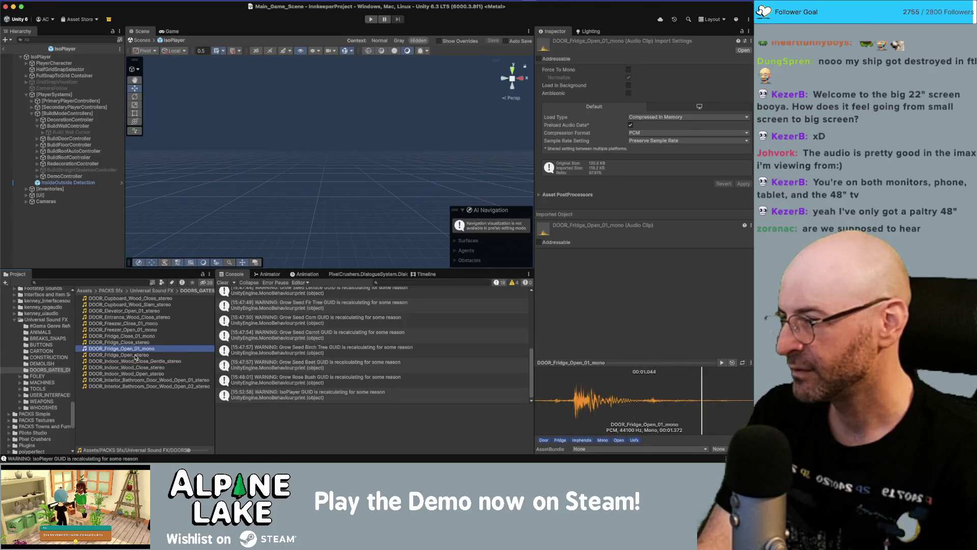
{"action": "key", "text": "Up"}
Replay DOOR_Cupboard_Wood_Close_stereo several times to confirm the sound.
{"action": "left_click", "coordinate": [144, 299]}
{"action": "key", "text": "Down"}
{"action": "key", "text": "Up"}
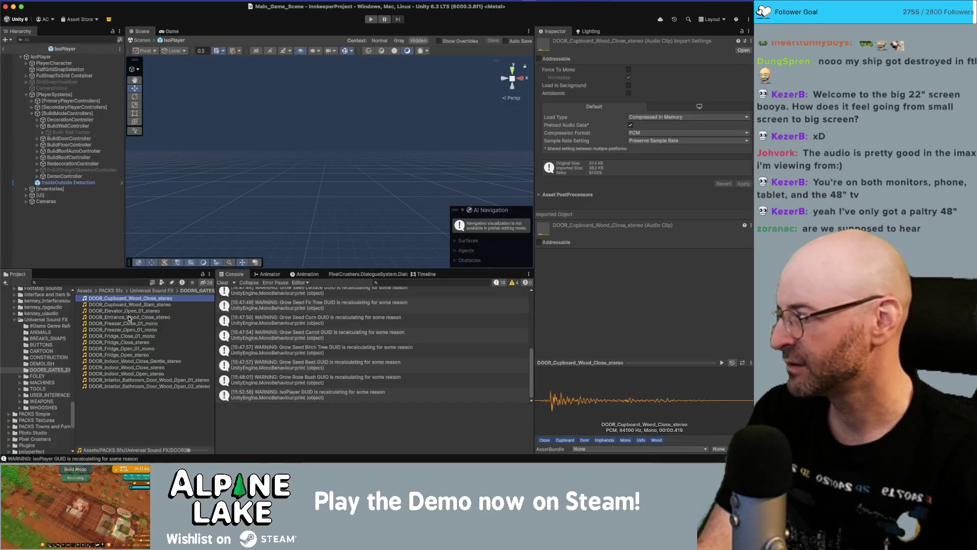
{"action": "key", "text": "Down"}
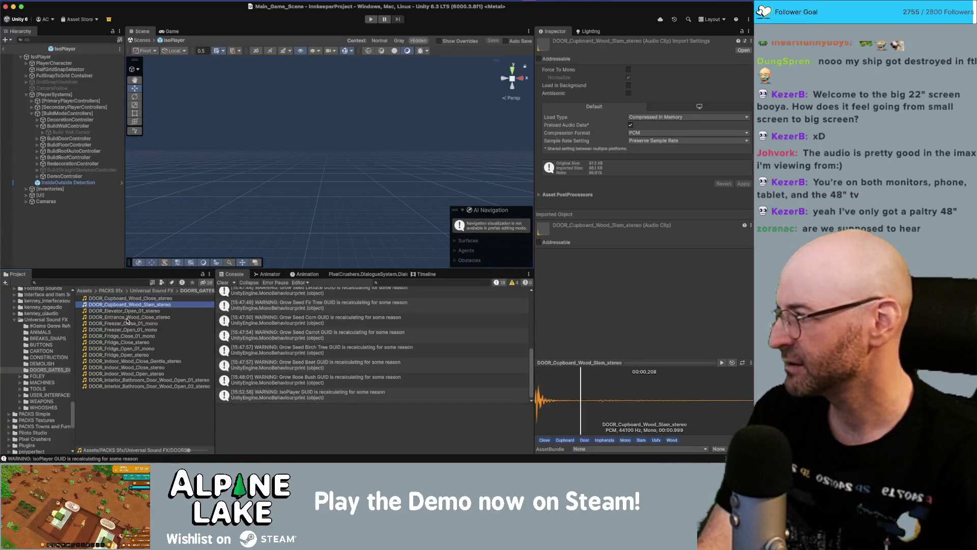
{"action": "key", "text": "Up"}
{"action": "key", "text": "Down"}
{"action": "key", "text": "Up"}
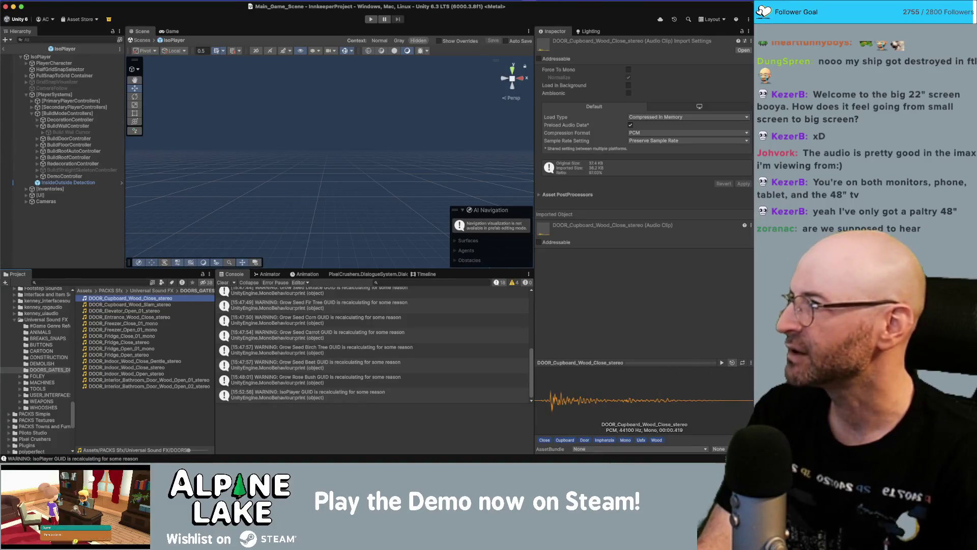
{"action": "key", "text": "super+Tab"}
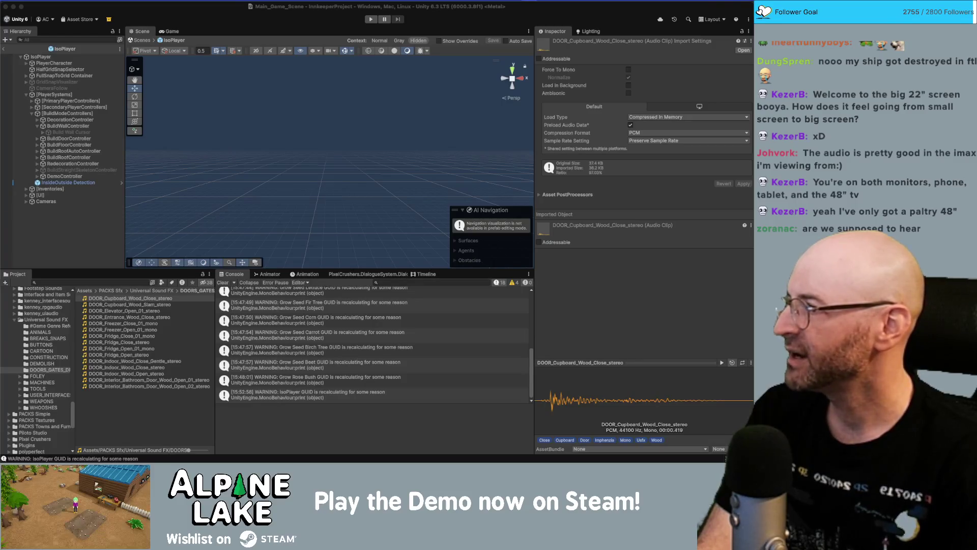
Compare the elevator door open clip, then settle back on DOOR_Cupboard_Wood_Close_stereo.
{"action": "left_click", "coordinate": [116, 311]}
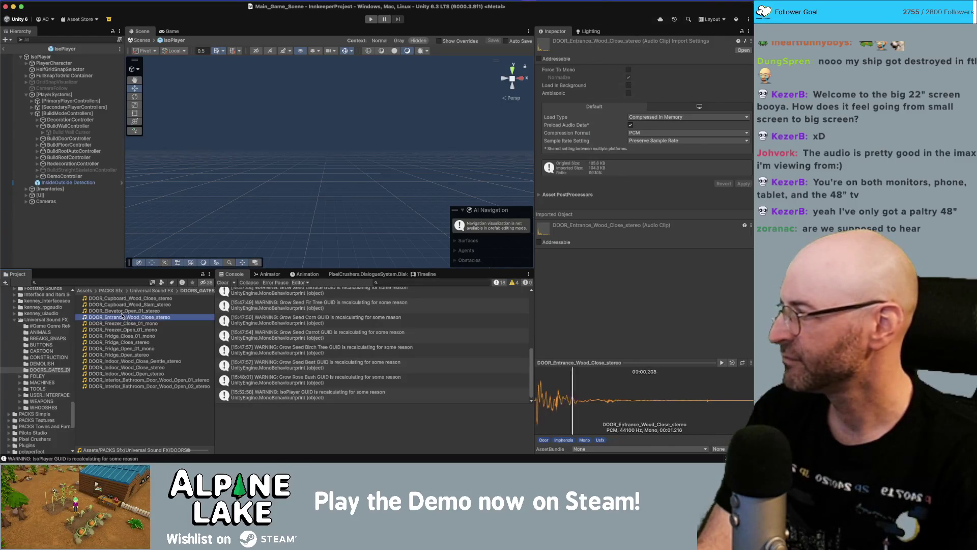
{"action": "key", "text": "Down"}
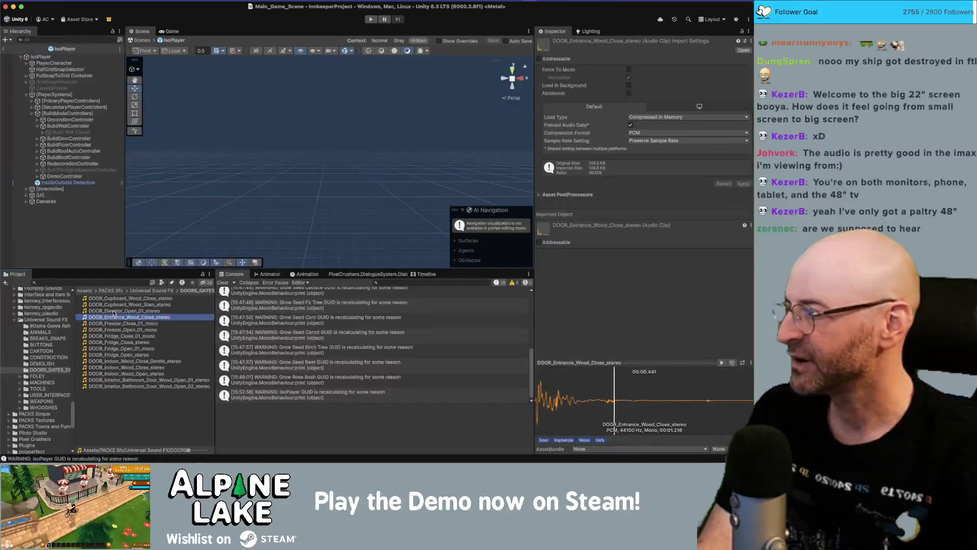
{"action": "left_click", "coordinate": [109, 309]}
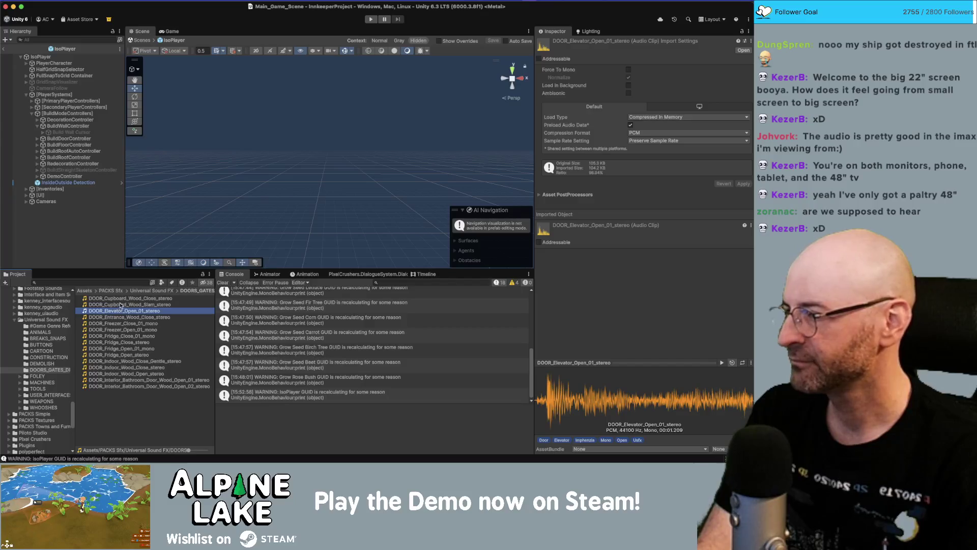
{"action": "key", "text": "Up"}
{"action": "key", "text": "Up"}
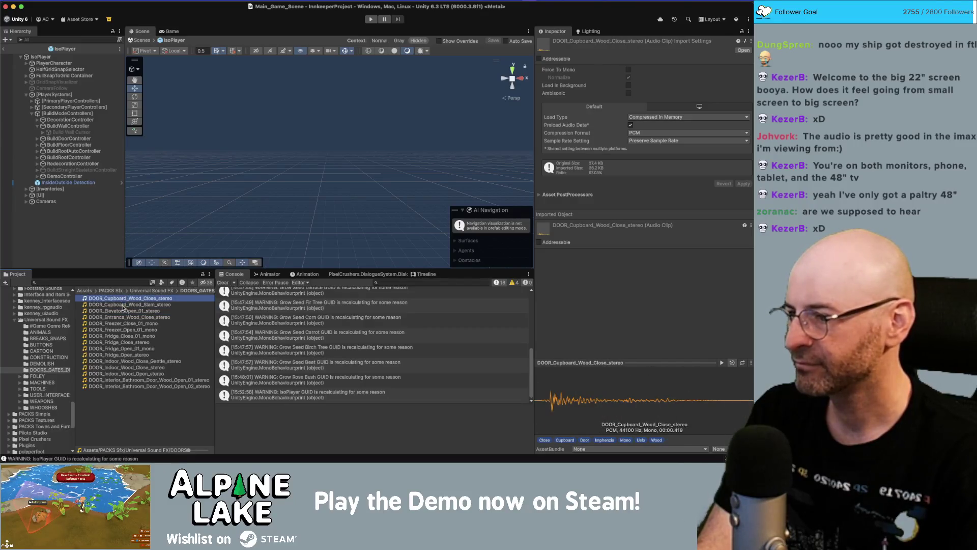
{"action": "left_click", "coordinate": [125, 299]}
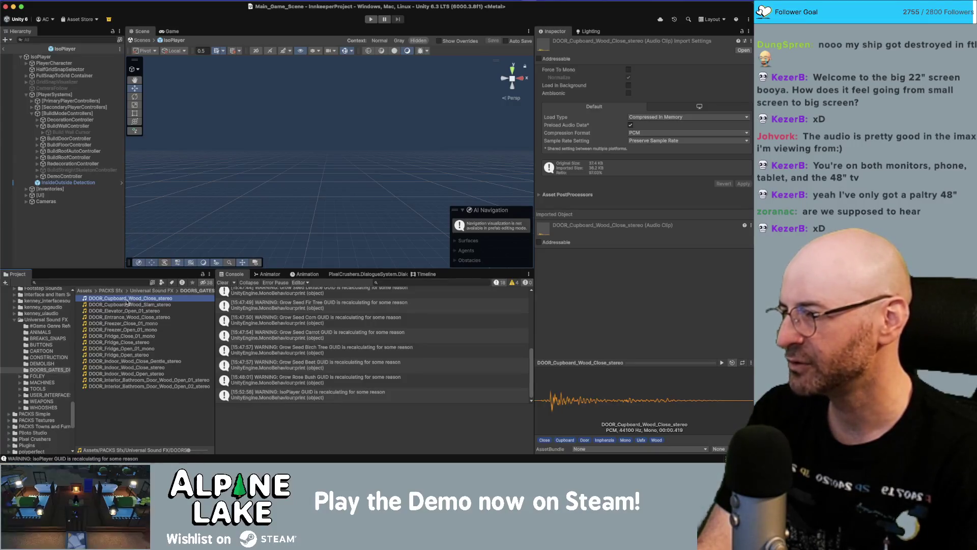
{"action": "left_click", "coordinate": [68, 126]}
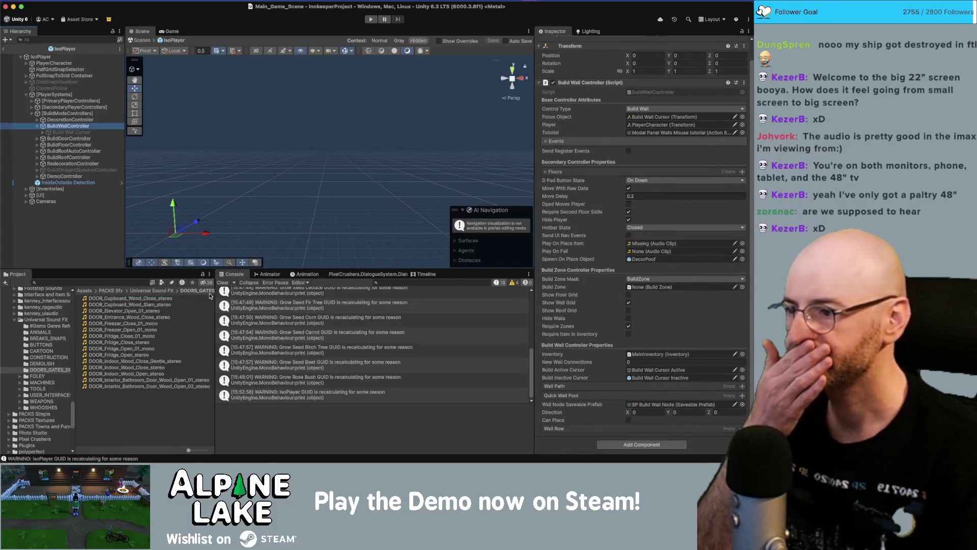
Assign DOOR_Cupboard_Wood_Close_stereo as the place sound on the wall, door and floor controllers.
{"action": "mouse_move", "coordinate": [159, 299]}
{"action": "left_mouse_down"}
{"action": "mouse_move", "coordinate": [377, 354]}
{"action": "mouse_move", "coordinate": [664, 244]}
{"action": "left_mouse_up"}
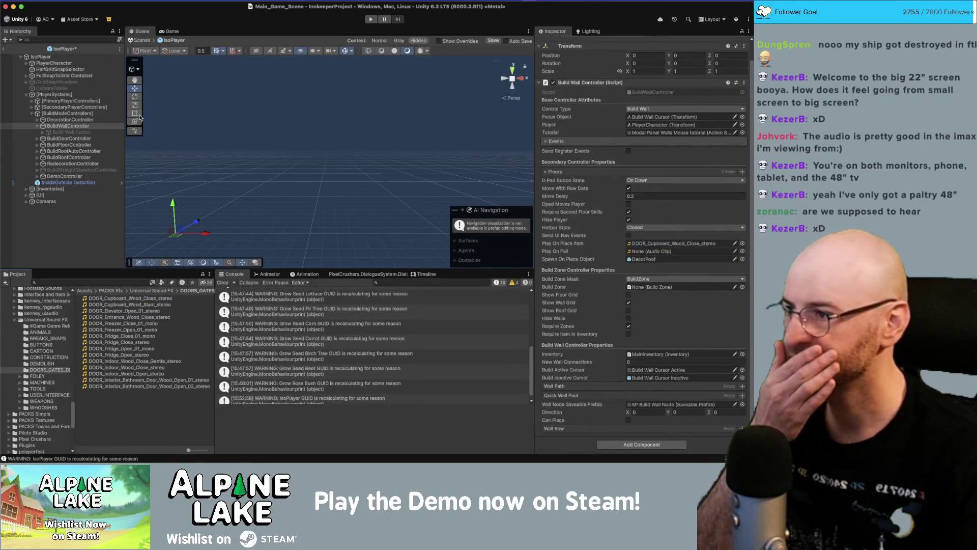
{"action": "left_click", "coordinate": [37, 125]}
{"action": "left_click", "coordinate": [69, 132]}
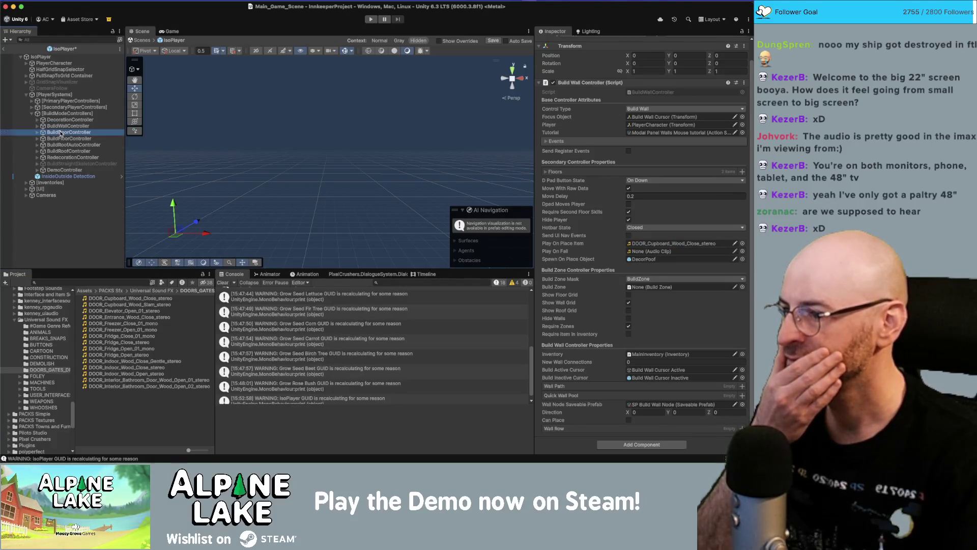
{"action": "mouse_move", "coordinate": [158, 303]}
{"action": "left_mouse_down"}
{"action": "mouse_move", "coordinate": [652, 279]}
{"action": "mouse_move", "coordinate": [672, 262]}
{"action": "left_mouse_up"}
{"action": "left_click", "coordinate": [70, 138]}
{"action": "mouse_move", "coordinate": [149, 299]}
{"action": "left_mouse_down"}
{"action": "mouse_move", "coordinate": [688, 260]}
{"action": "mouse_move", "coordinate": [670, 263]}
{"action": "left_mouse_up"}
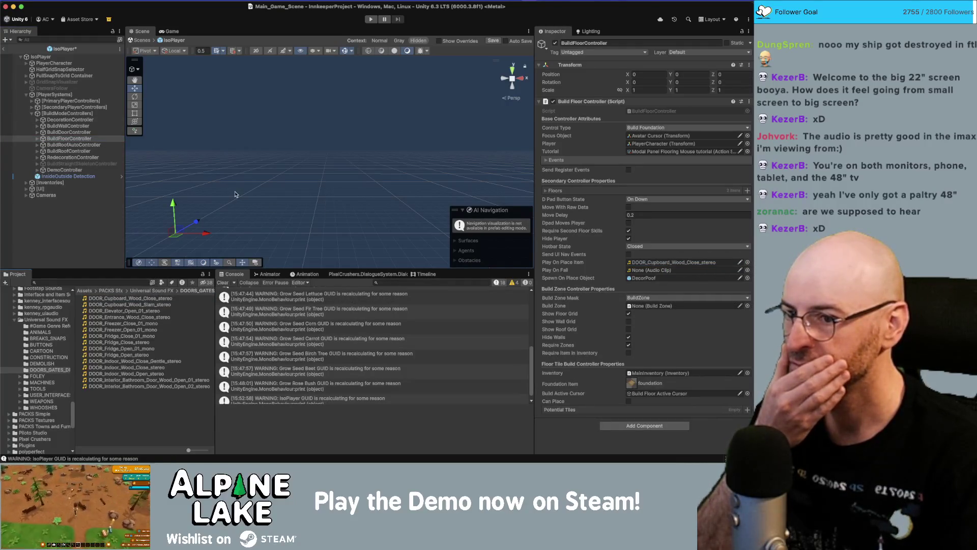
Assign the same clip to the BuildRoofAuto, BuildRoof and Redecoration controllers.
{"action": "left_click", "coordinate": [77, 145]}
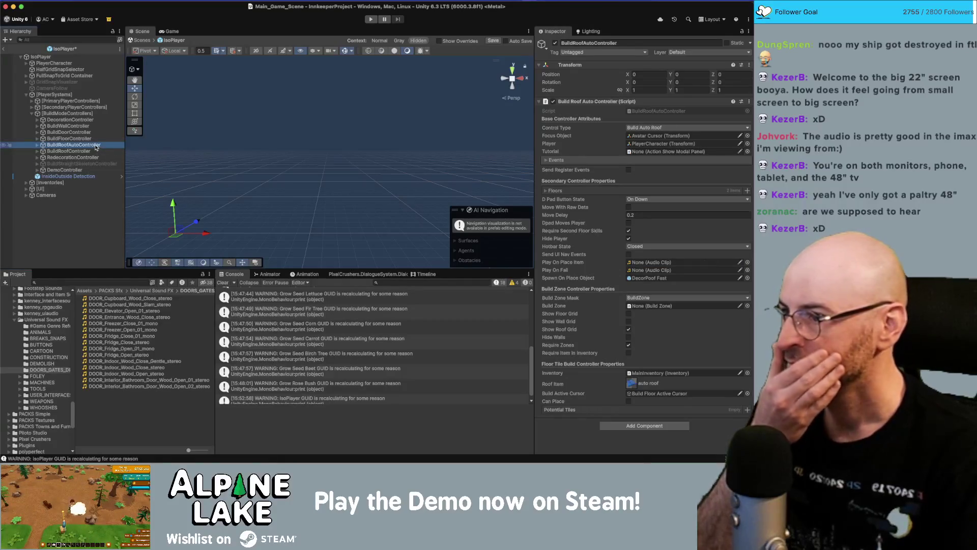
{"action": "left_click_drag", "start_coordinate": [156, 298], "coordinate": [650, 265]}
{"action": "left_click", "coordinate": [69, 151]}
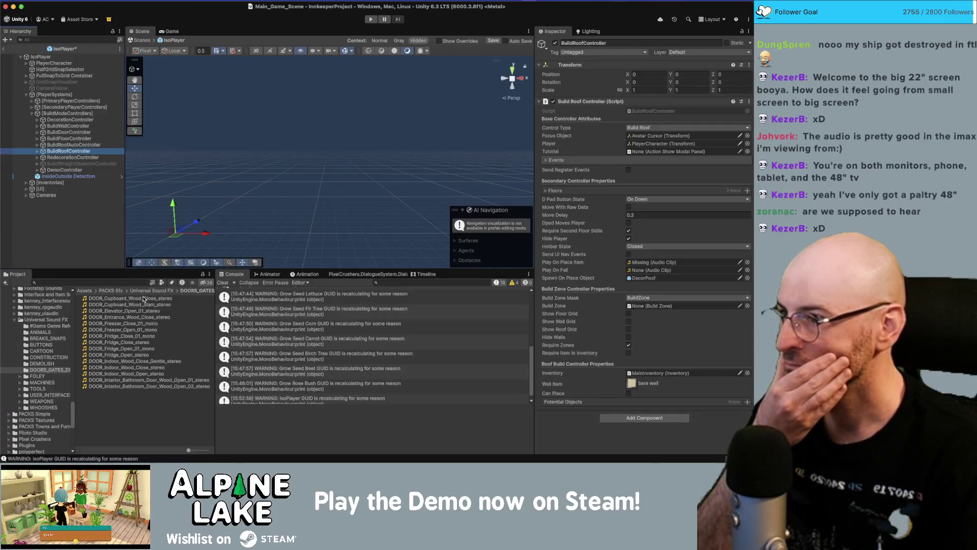
{"action": "mouse_move", "coordinate": [144, 300]}
{"action": "left_mouse_down"}
{"action": "mouse_move", "coordinate": [547, 297]}
{"action": "mouse_move", "coordinate": [636, 277]}
{"action": "mouse_move", "coordinate": [652, 264]}
{"action": "left_mouse_up"}
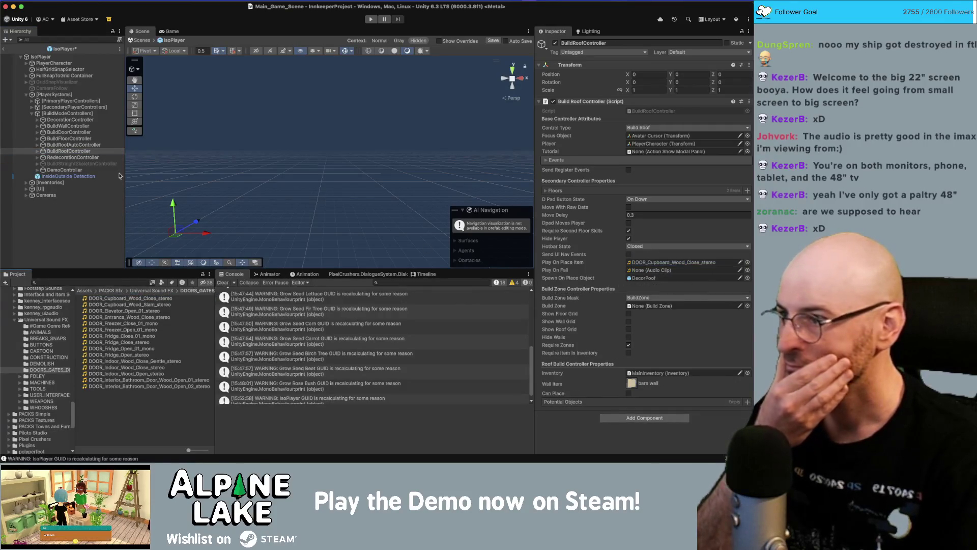
{"action": "left_click", "coordinate": [76, 158]}
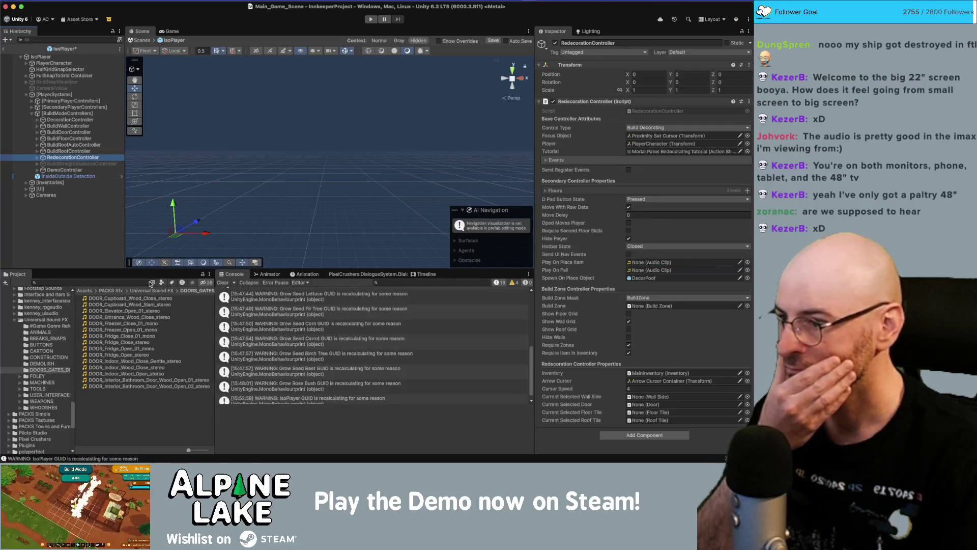
{"action": "mouse_move", "coordinate": [146, 300]}
{"action": "left_mouse_down"}
{"action": "mouse_move", "coordinate": [560, 289]}
{"action": "mouse_move", "coordinate": [652, 262]}
{"action": "left_mouse_up"}
{"action": "left_click", "coordinate": [83, 170]}
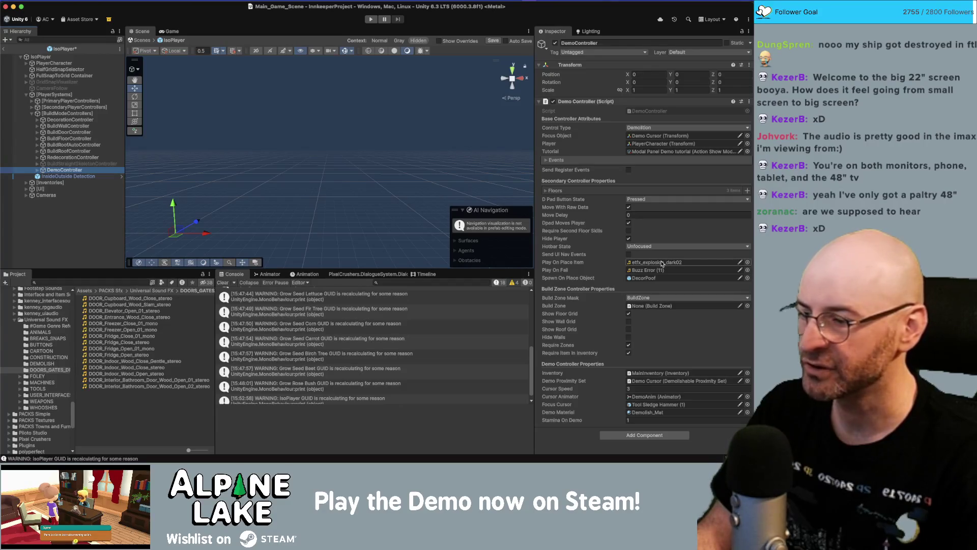
Locate the current sound asset and preview the etfx_explosion_dark02 clip several times.
{"action": "left_click", "coordinate": [660, 262]}
{"action": "left_click", "coordinate": [131, 317]}
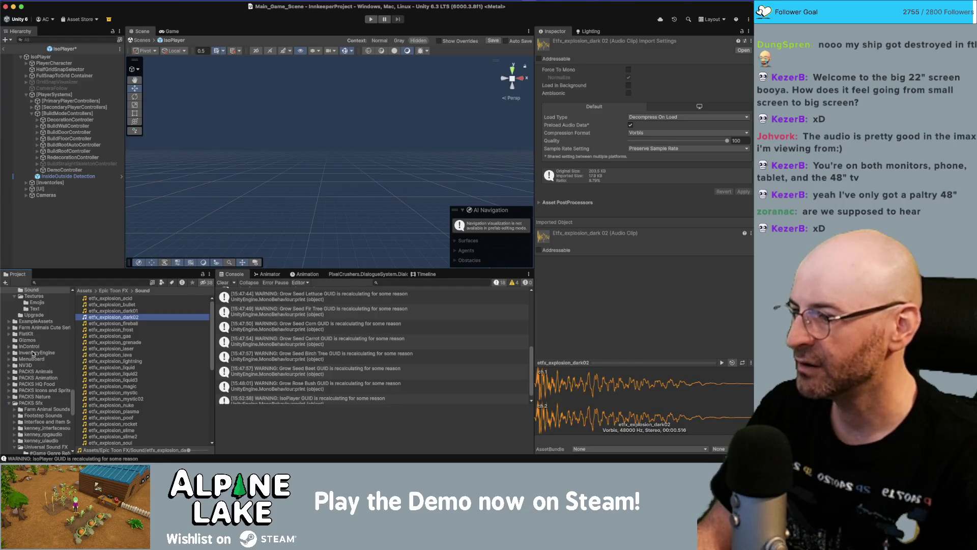
{"action": "scroll", "coordinate": [32, 353], "scroll_direction": "up", "scroll_amount": 2}
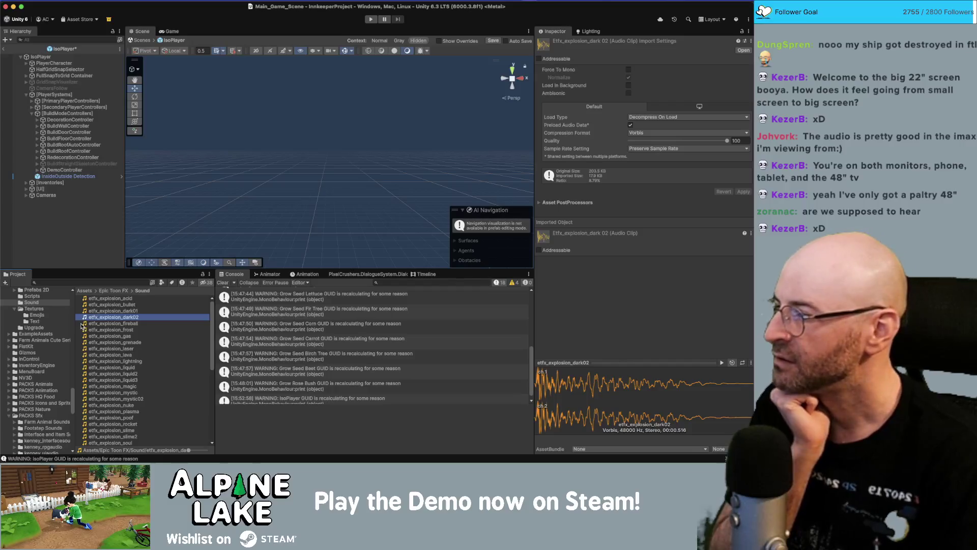
{"action": "scroll", "coordinate": [60, 328], "scroll_direction": "up", "scroll_amount": 4}
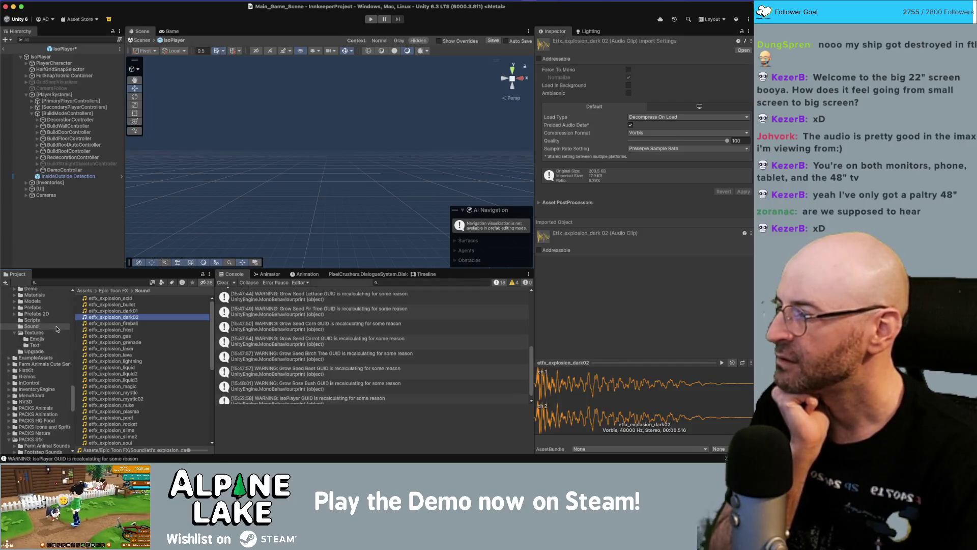
{"action": "left_click", "coordinate": [113, 318]}
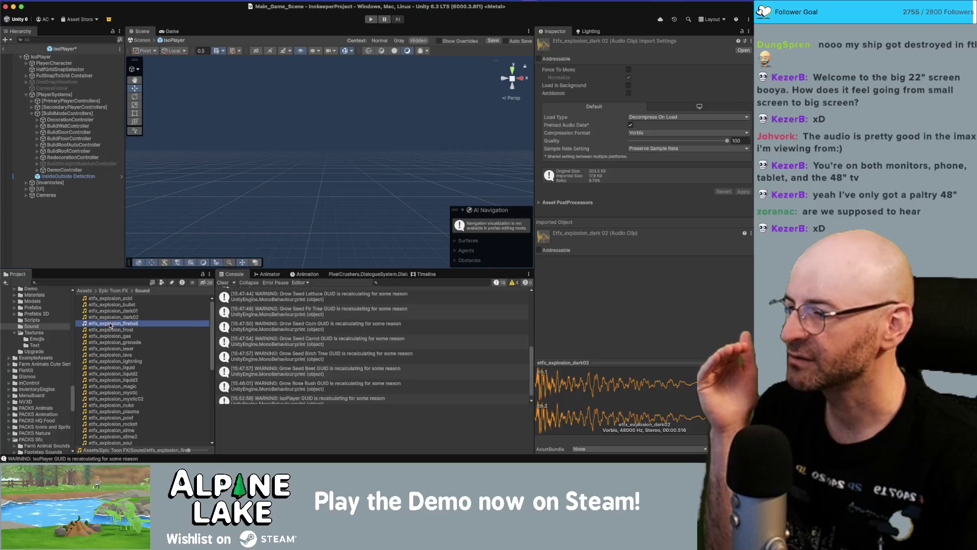
{"action": "left_click", "coordinate": [114, 319]}
{"action": "left_click", "coordinate": [116, 319]}
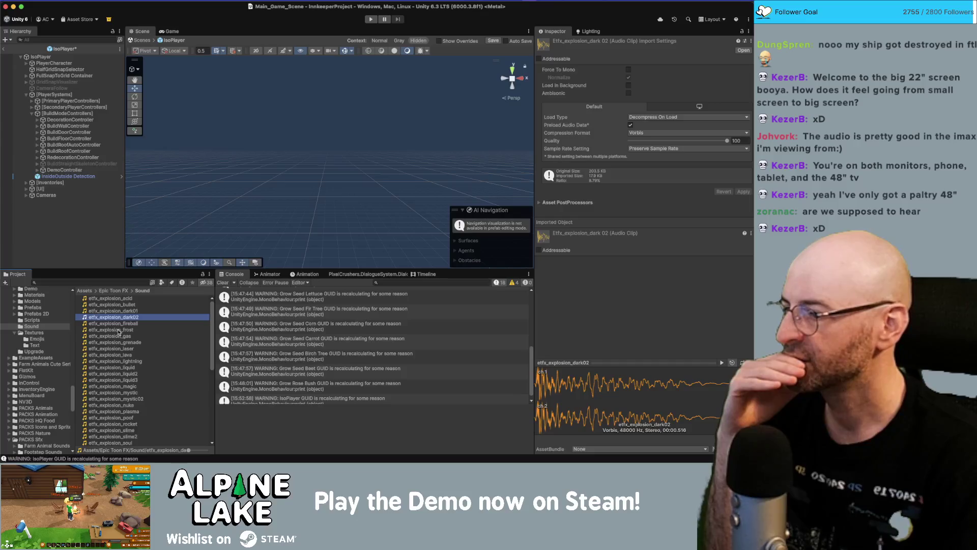
Preview the laser, lightning, liquid, magic and plasma explosion clips in turn.
{"action": "left_click", "coordinate": [120, 349]}
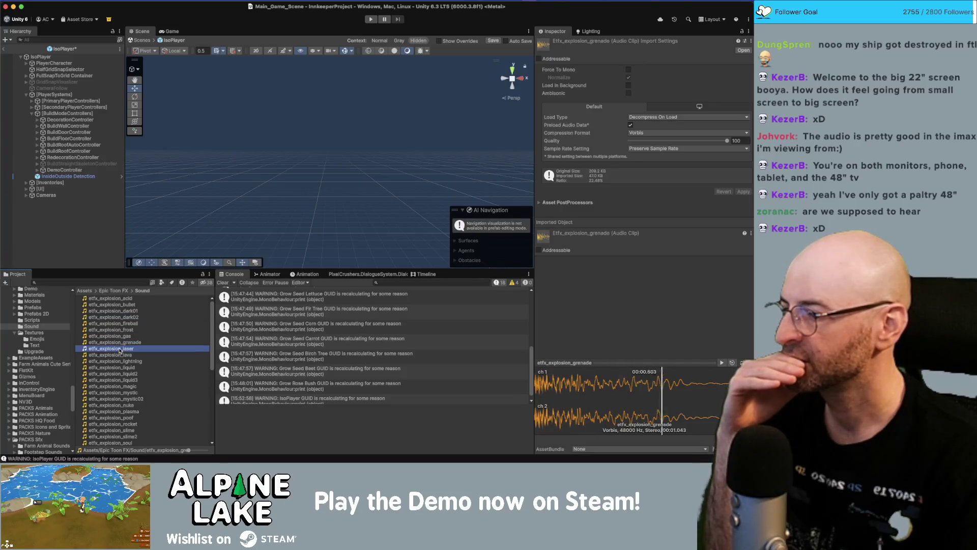
{"action": "left_click", "coordinate": [121, 355]}
{"action": "left_click", "coordinate": [122, 361]}
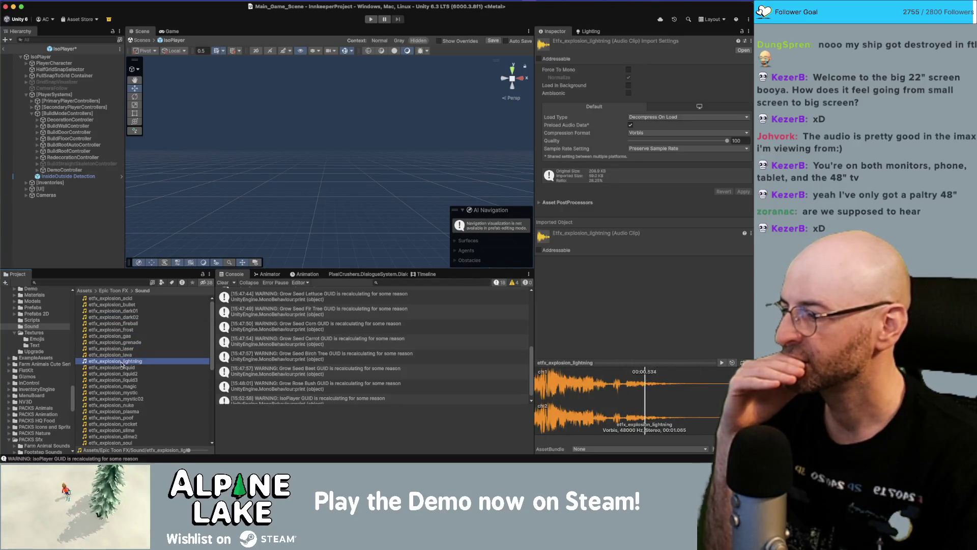
{"action": "left_click", "coordinate": [122, 369]}
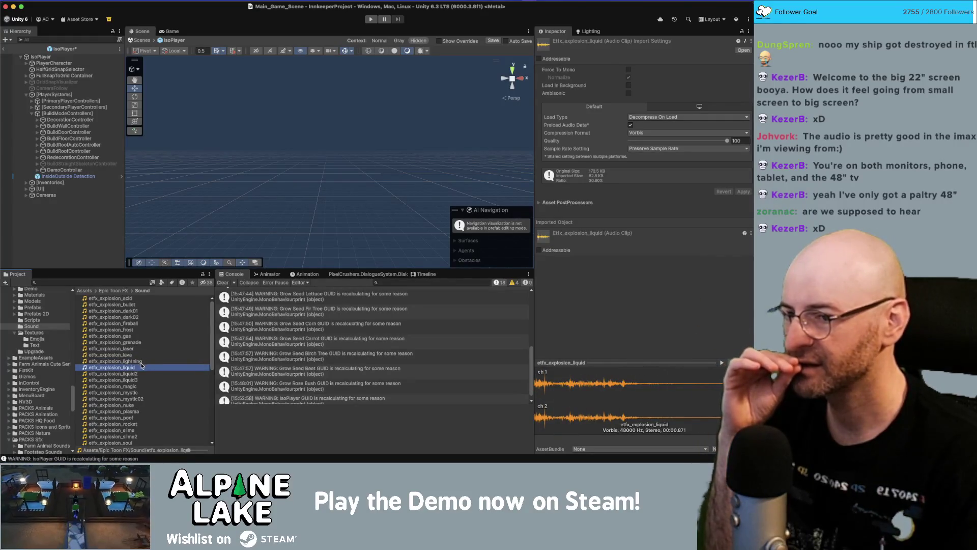
{"action": "left_click", "coordinate": [123, 374]}
{"action": "left_click", "coordinate": [122, 380]}
{"action": "left_click", "coordinate": [123, 386]}
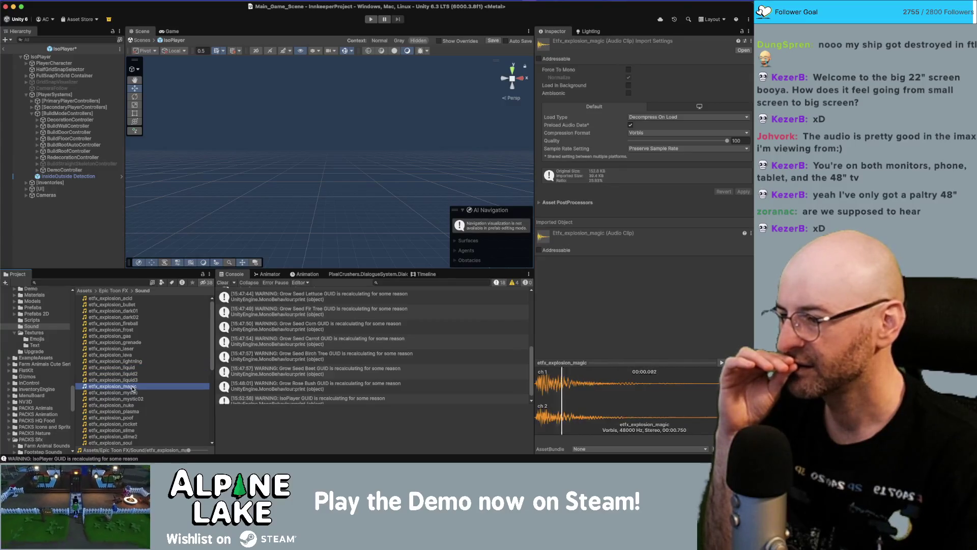
{"action": "left_click", "coordinate": [133, 393]}
{"action": "left_click", "coordinate": [134, 406]}
{"action": "left_click", "coordinate": [134, 412]}
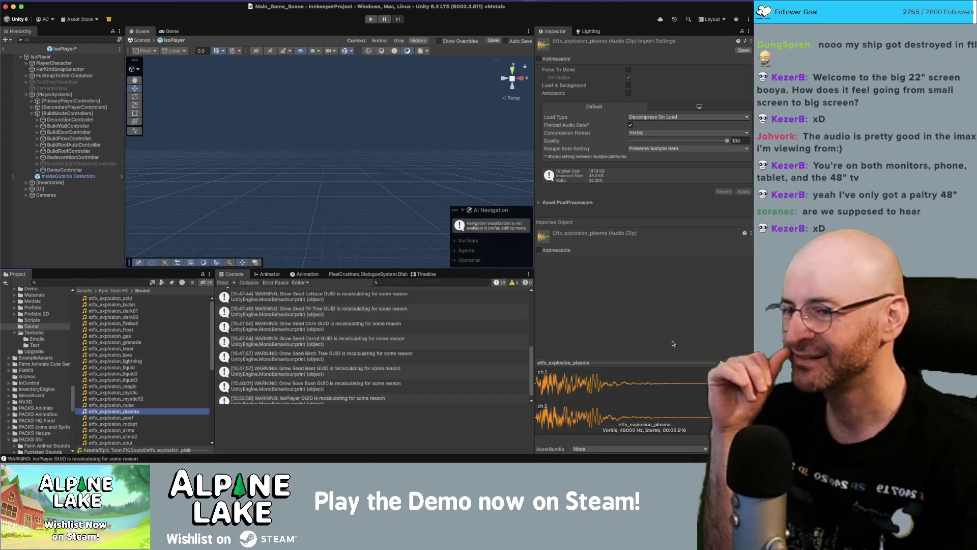
{"action": "left_click", "coordinate": [721, 362]}
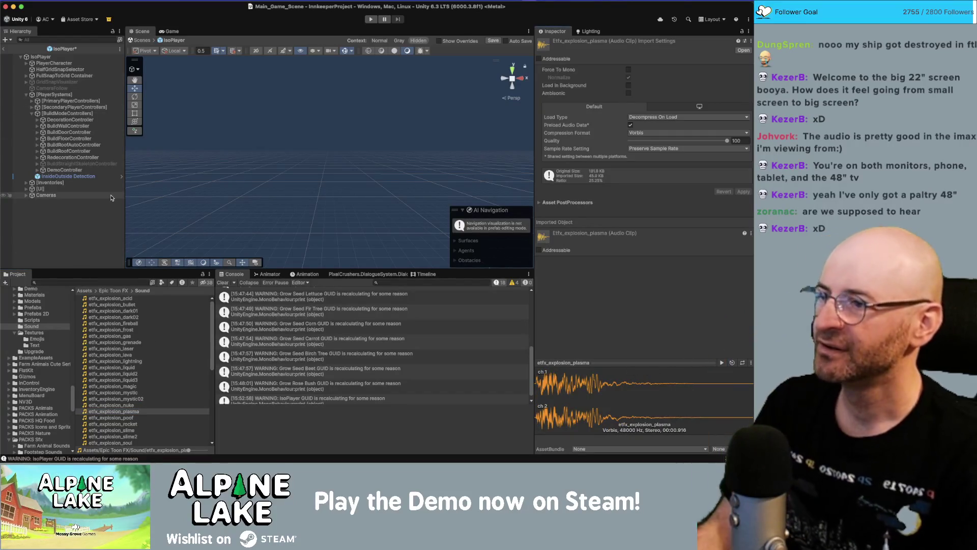
{"action": "left_click", "coordinate": [3, 51]}
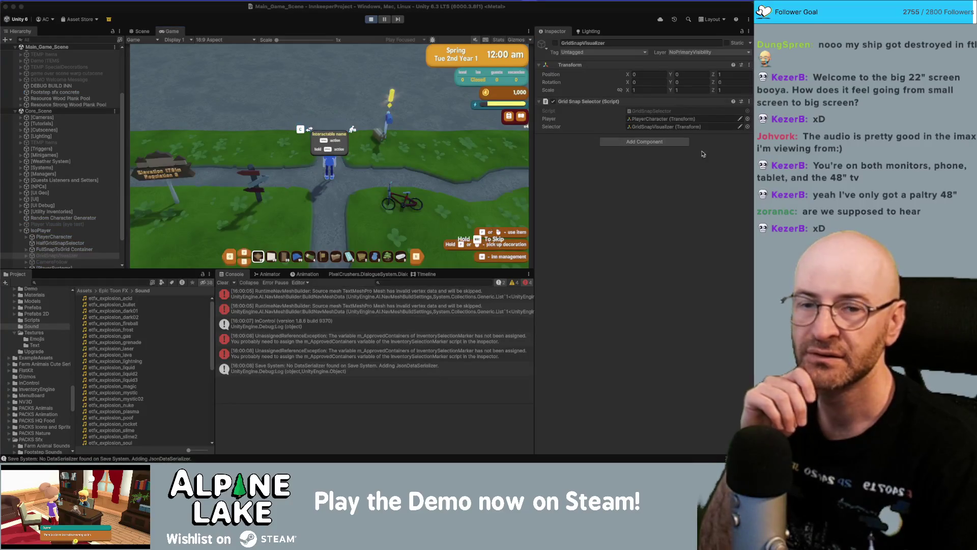
In the running game, lay out foundation rectangles in building mode.
{"action": "scroll", "coordinate": [369, 115], "scroll_direction": "down", "scroll_amount": 1}
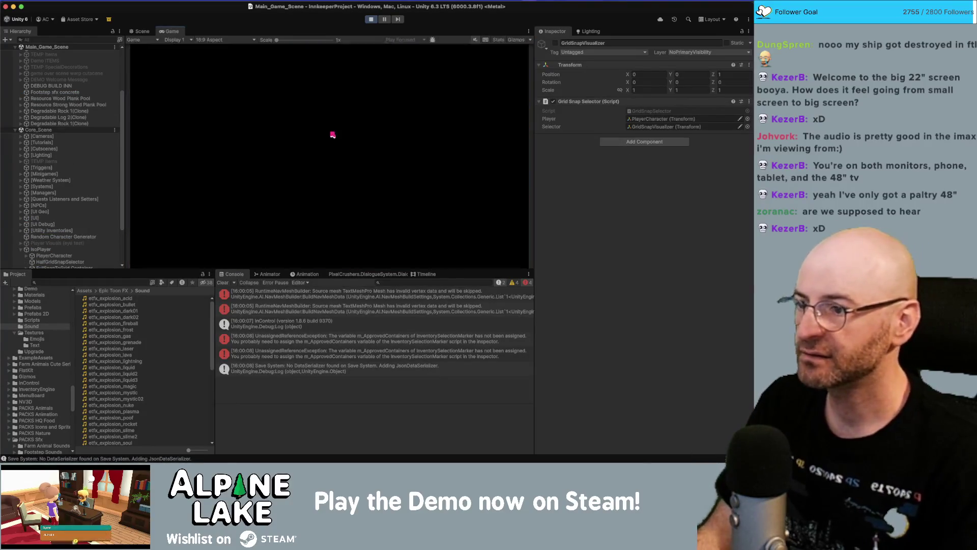
{"action": "left_click_drag", "start_coordinate": [295, 151], "coordinate": [301, 122]}
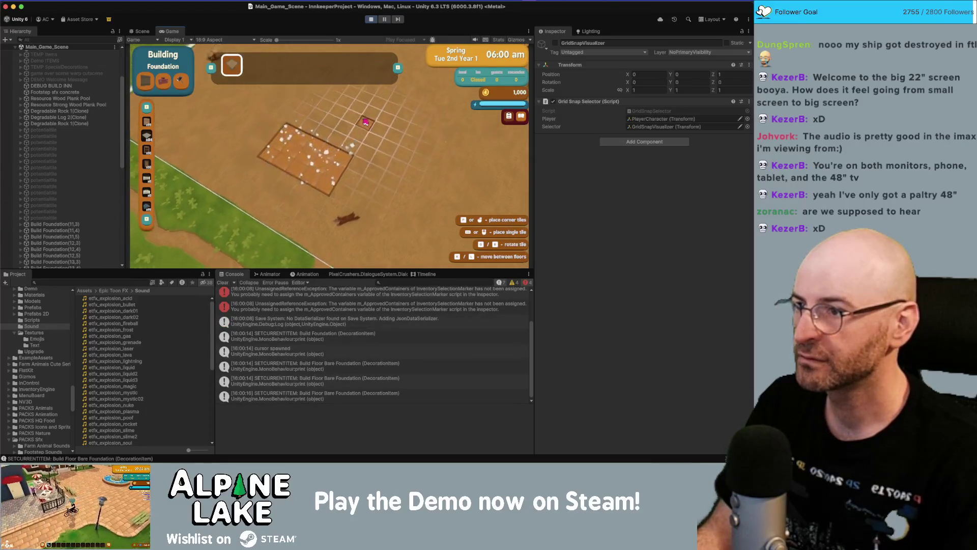
{"action": "key", "text": "Escape"}
{"action": "key", "text": "Escape"}
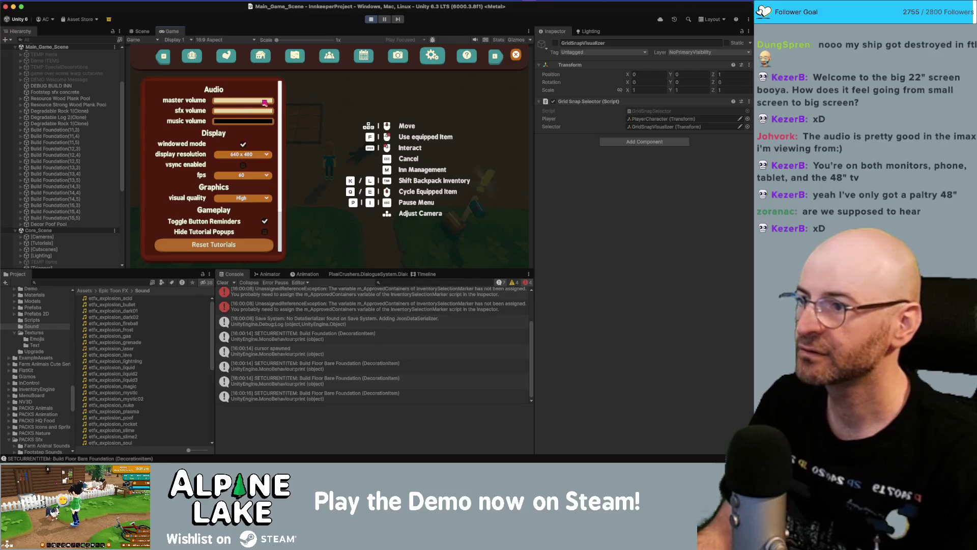
{"action": "key", "text": "Escape"}
{"action": "scroll", "coordinate": [348, 95], "scroll_direction": "up", "scroll_amount": 2}
{"action": "key", "text": "w"}
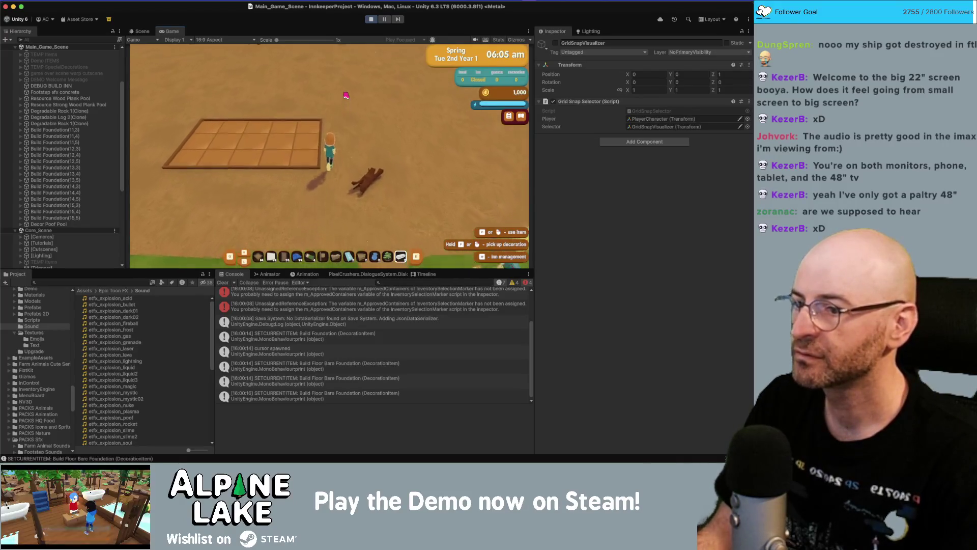
{"action": "left_click", "coordinate": [358, 97]}
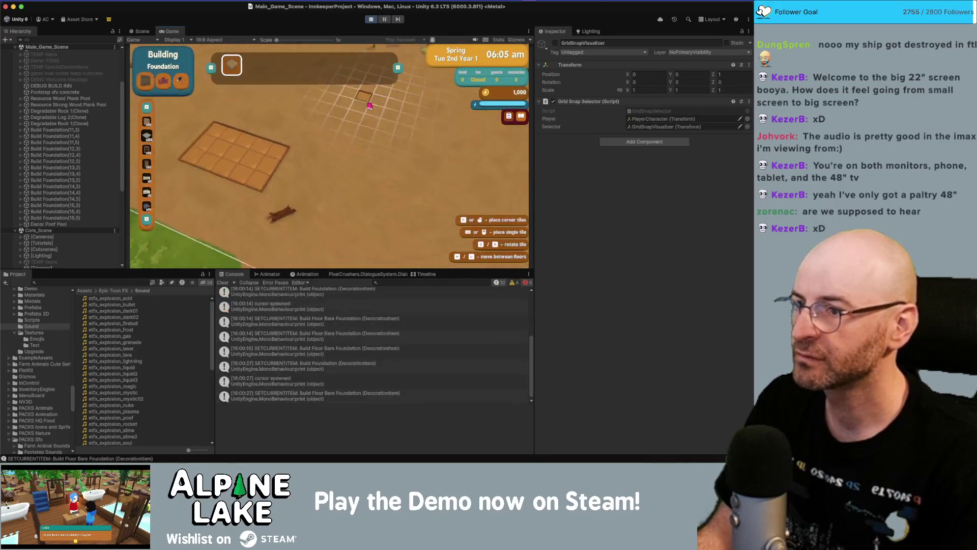
{"action": "mouse_move", "coordinate": [332, 148]}
{"action": "left_mouse_down"}
{"action": "mouse_move", "coordinate": [374, 194]}
{"action": "mouse_move", "coordinate": [380, 224]}
{"action": "left_mouse_up"}
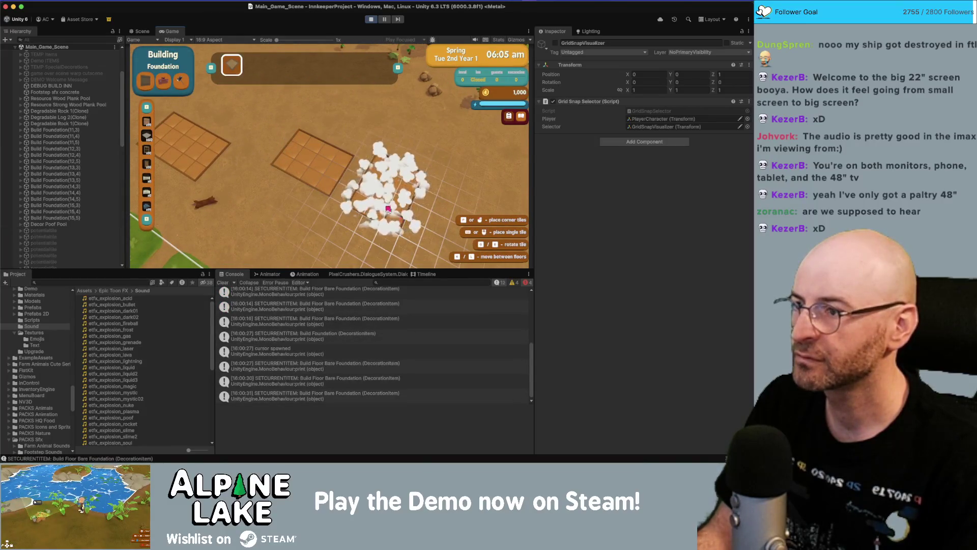
Wall in one foundation with barn walls plus a divider across its middle, then exit building.
{"action": "left_click", "coordinate": [147, 124]}
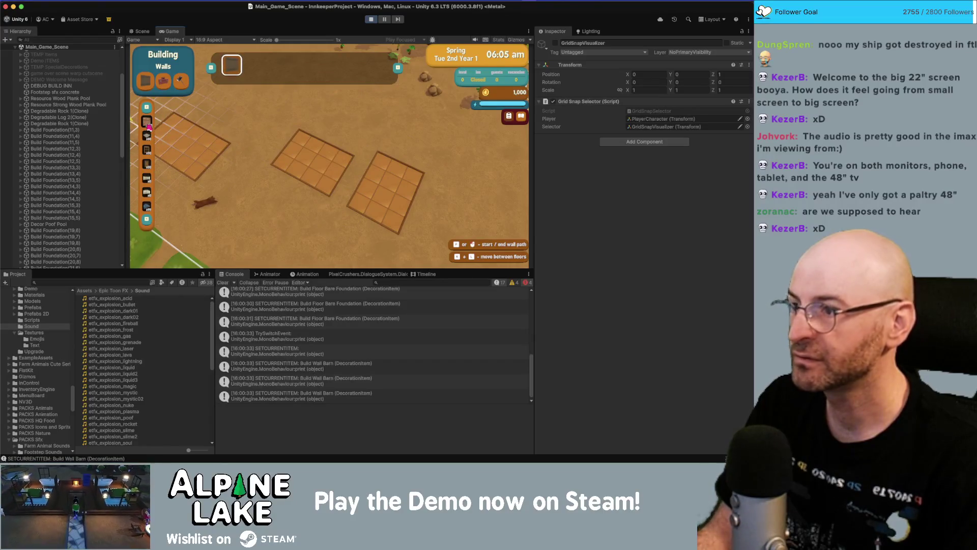
{"action": "left_click", "coordinate": [307, 116]}
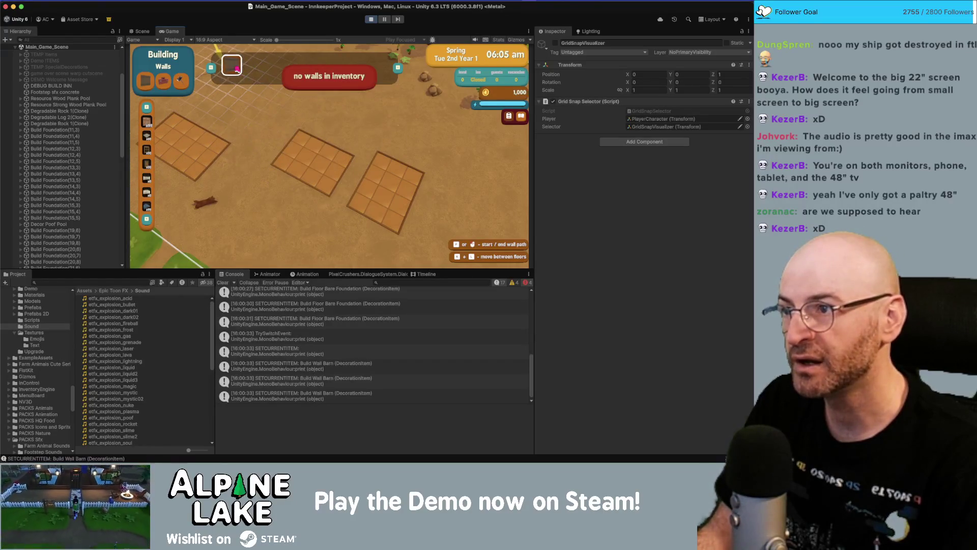
{"action": "key", "text": "a"}
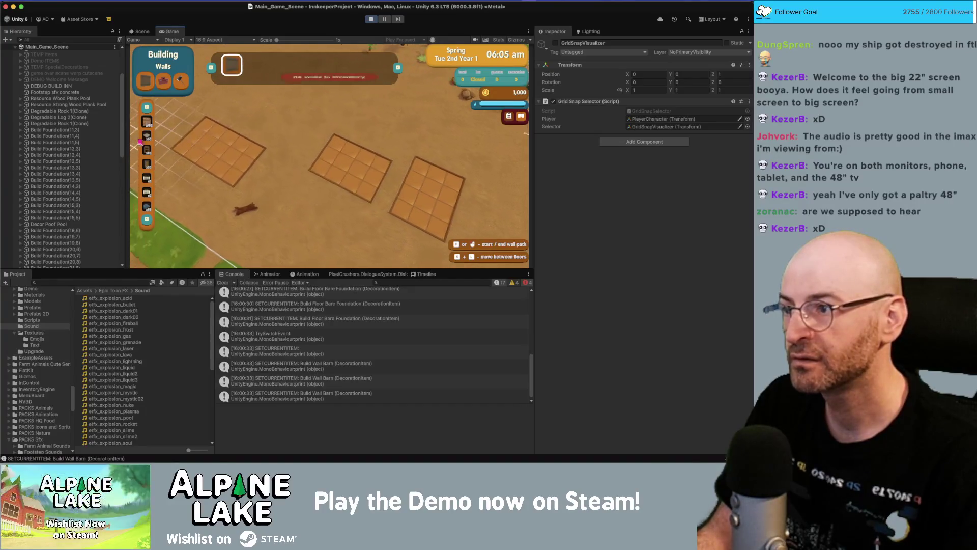
{"action": "left_click", "coordinate": [399, 175]}
{"action": "left_click", "coordinate": [316, 138]}
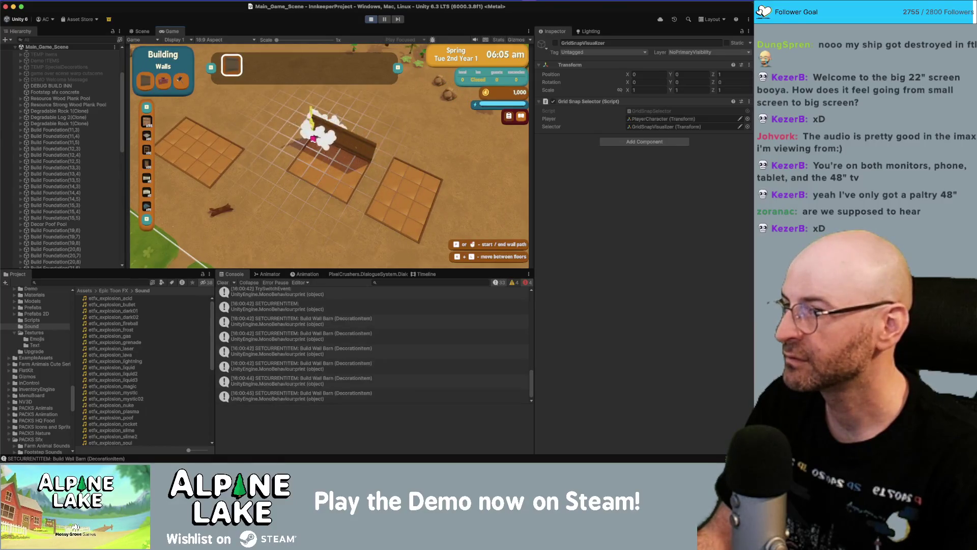
{"action": "left_click", "coordinate": [288, 174]}
{"action": "left_click", "coordinate": [347, 206]}
{"action": "left_click", "coordinate": [376, 161]}
{"action": "left_click", "coordinate": [344, 145]}
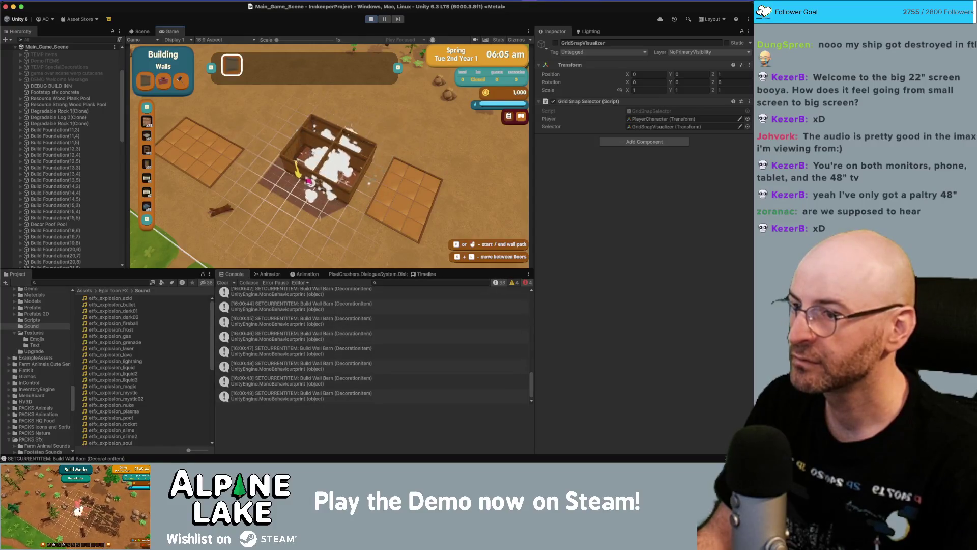
{"action": "key", "text": "Escape"}
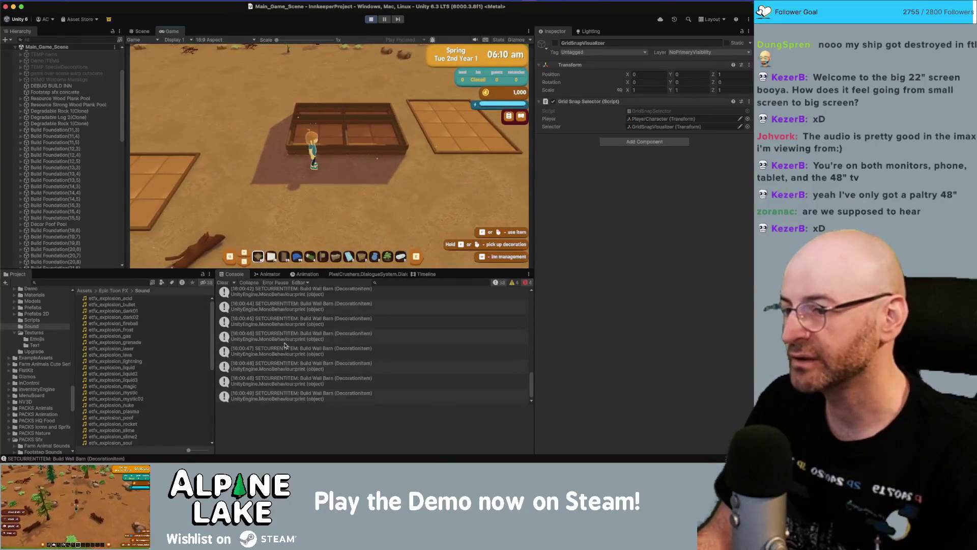
Clear the console and place a wall segment from the Walls build tab.
{"action": "left_click", "coordinate": [222, 282]}
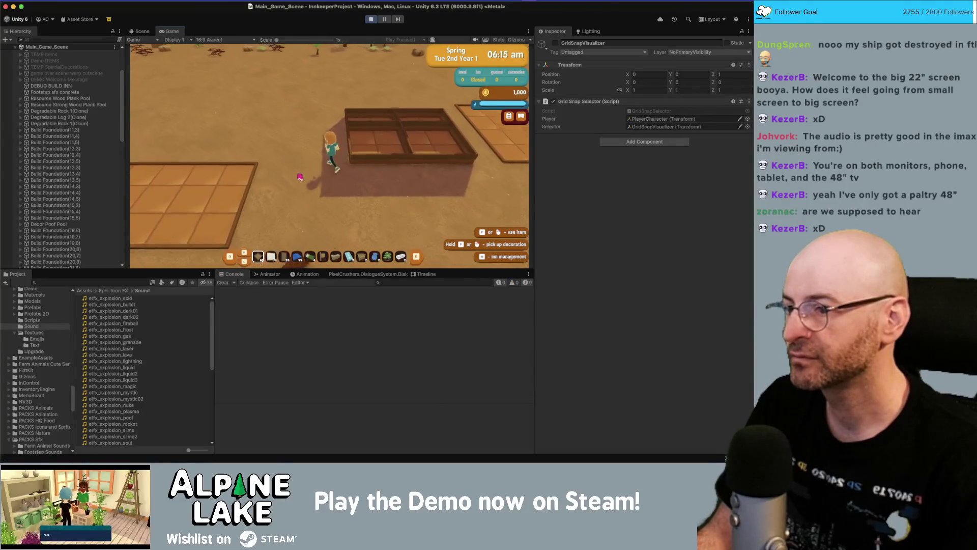
{"action": "key", "text": "b"}
{"action": "left_click", "coordinate": [325, 195]}
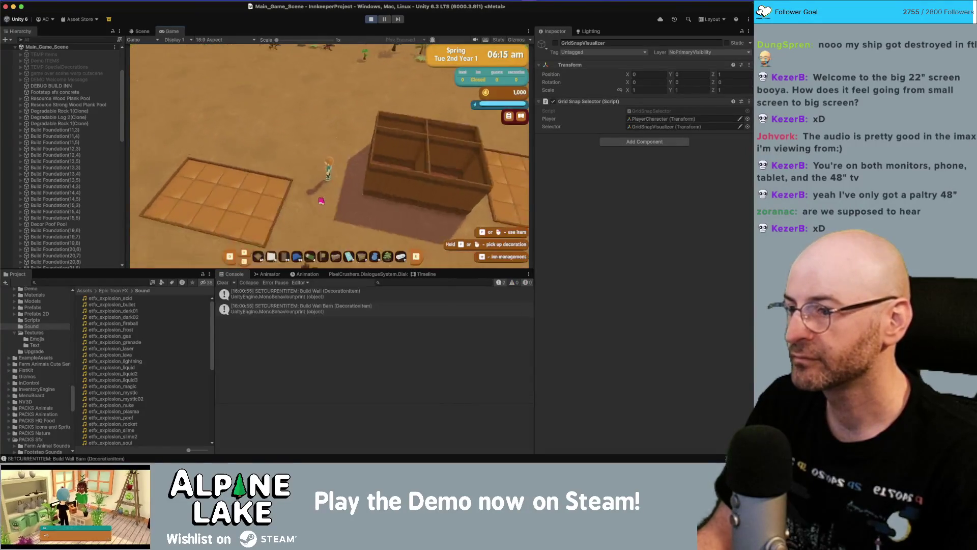
{"action": "key", "text": "b"}
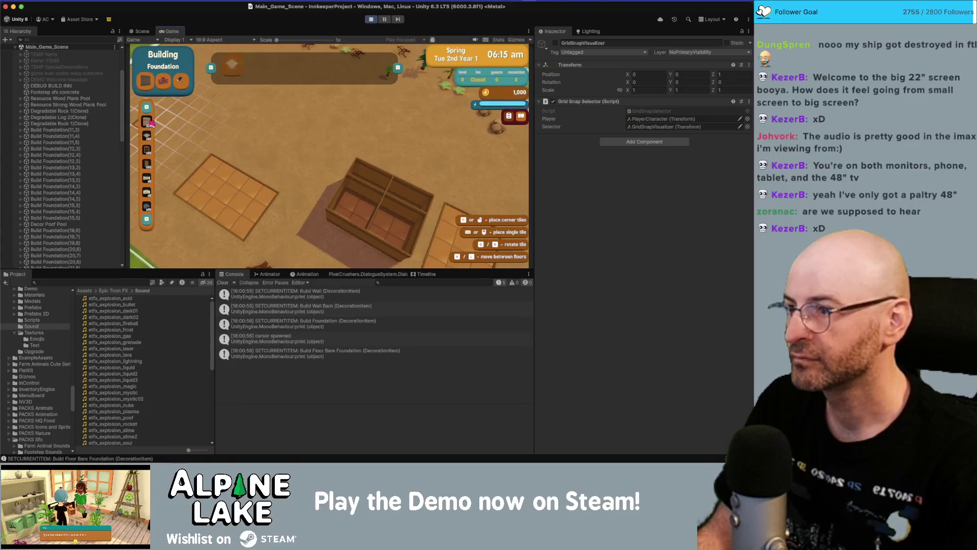
{"action": "left_click", "coordinate": [147, 122]}
{"action": "left_click", "coordinate": [230, 167]}
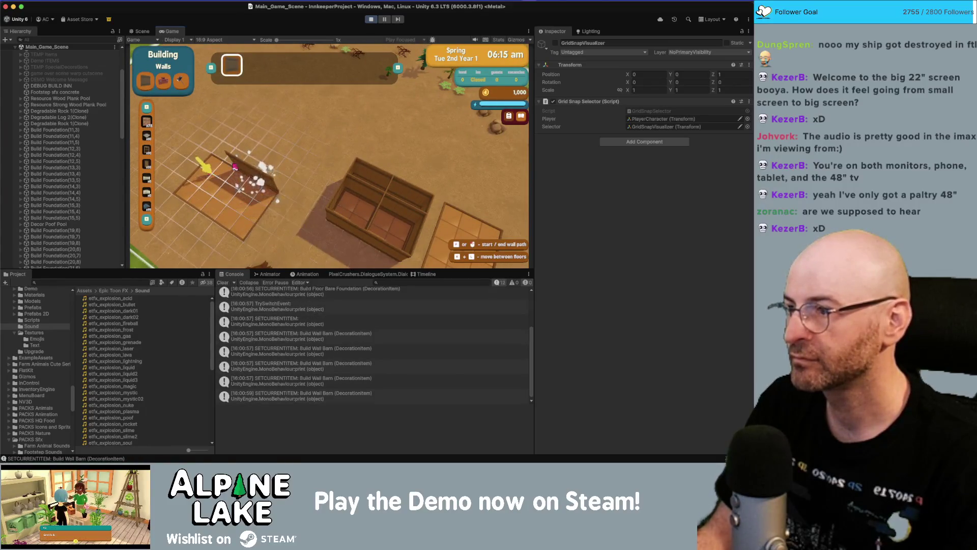
Place another wall on the left foundation and leave building mode.
{"action": "key", "text": "b"}
{"action": "key", "text": "b"}
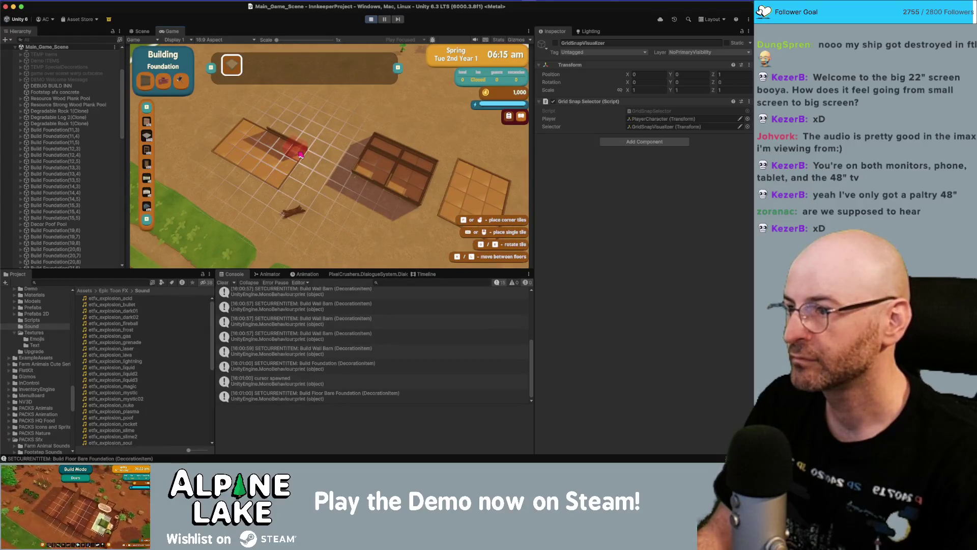
{"action": "scroll", "coordinate": [300, 155], "scroll_direction": "up", "scroll_amount": 1}
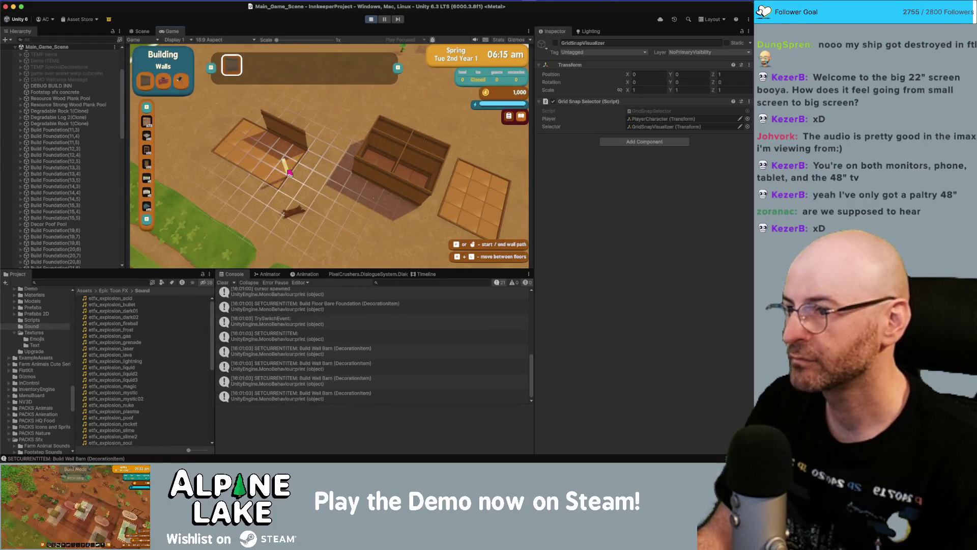
{"action": "left_click", "coordinate": [251, 134]}
{"action": "key", "text": "b"}
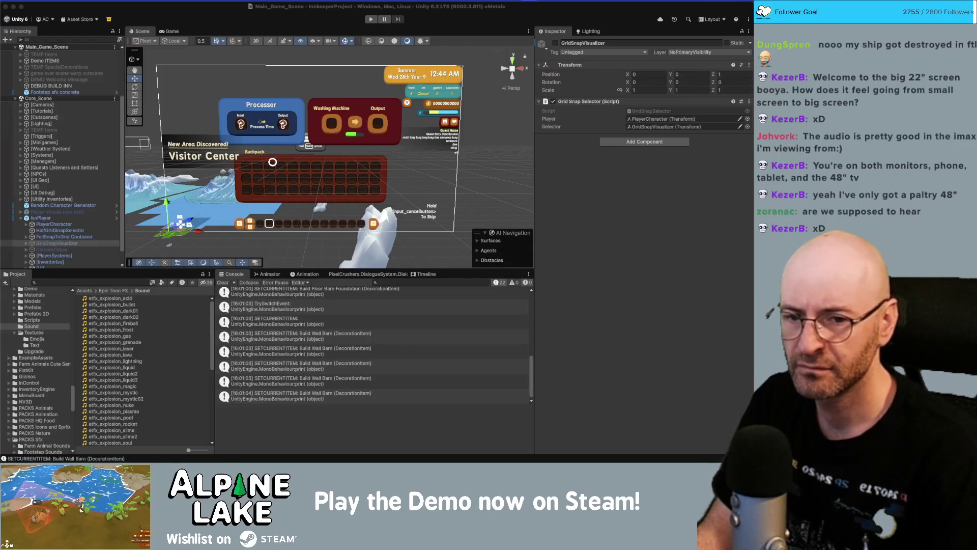
Tick off the missing floor, wall and door placing SFX bug in Current Bugs, then return to Unity.
{"action": "key", "text": "super+Tab"}
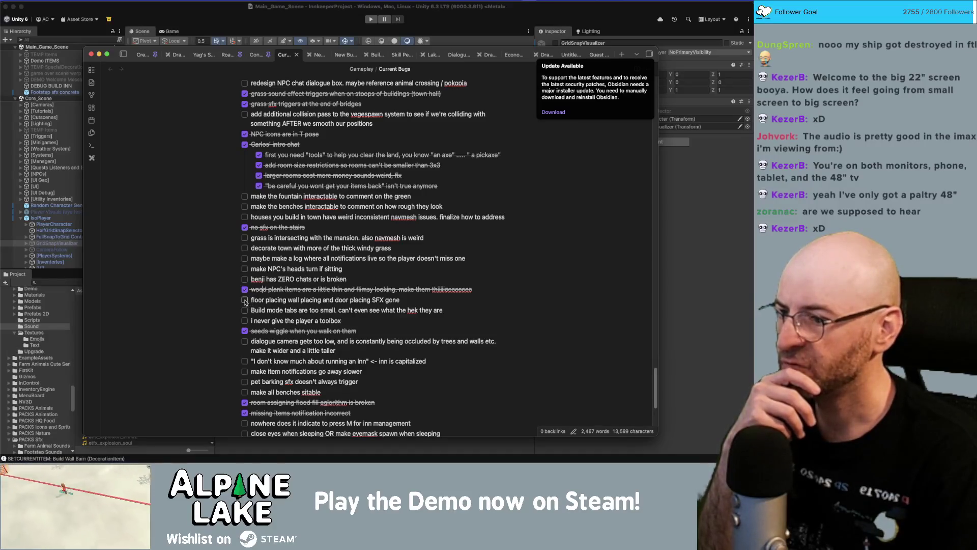
{"action": "left_click", "coordinate": [245, 300]}
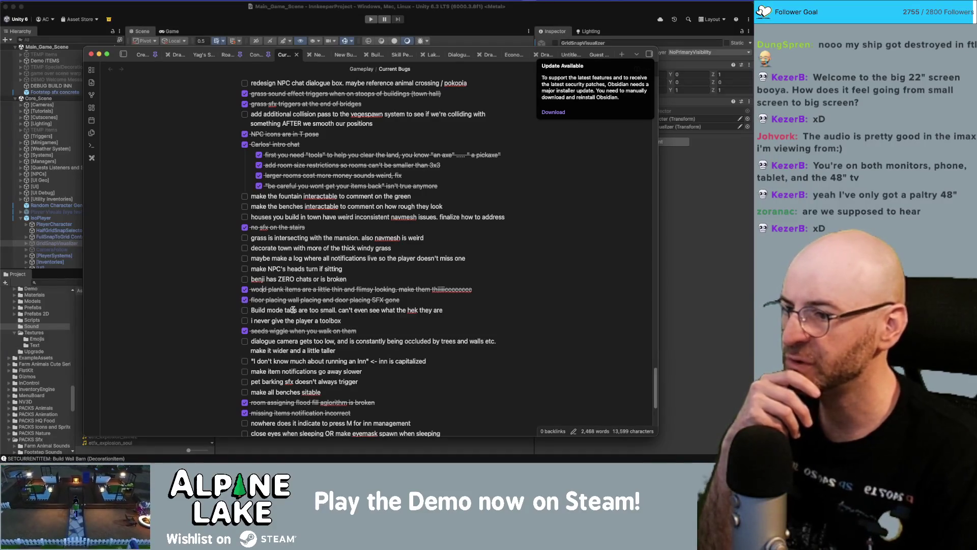
{"action": "key", "text": "super+Tab"}
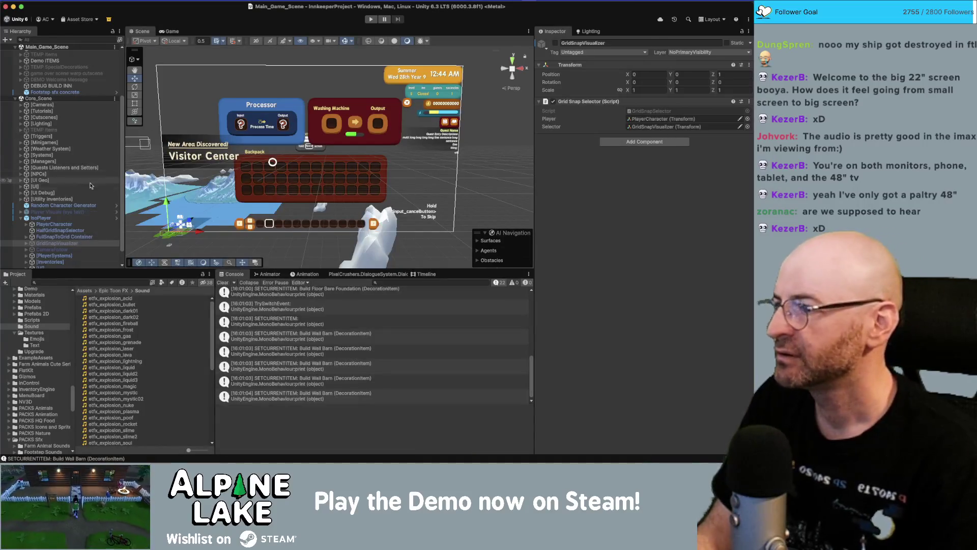
Set TransferInventoryCanvasGroup's Canvas Group Alpha to 0.
{"action": "key", "text": "Left"}
{"action": "key", "text": "Left"}
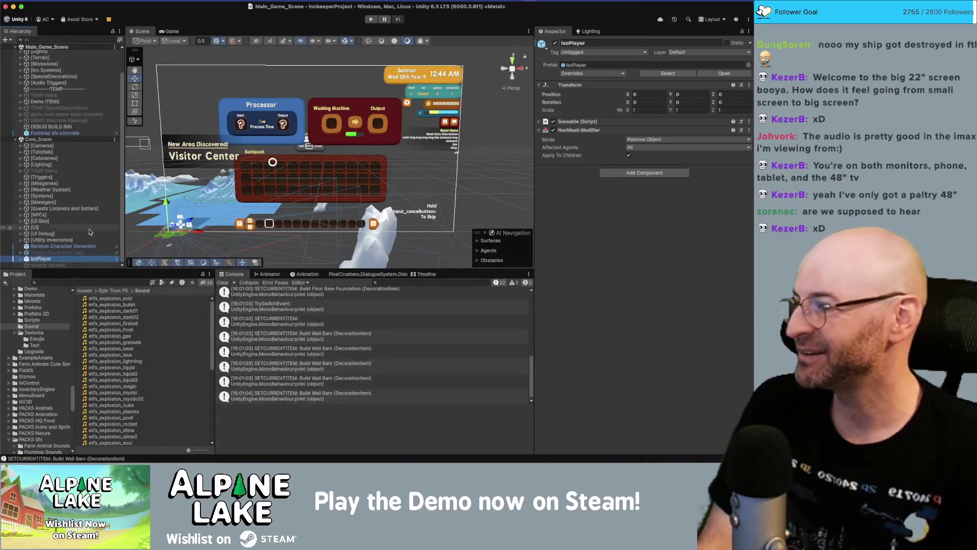
{"action": "left_click", "coordinate": [91, 227]}
{"action": "key", "text": "Right"}
{"action": "scroll", "coordinate": [84, 194], "scroll_direction": "down", "scroll_amount": 5}
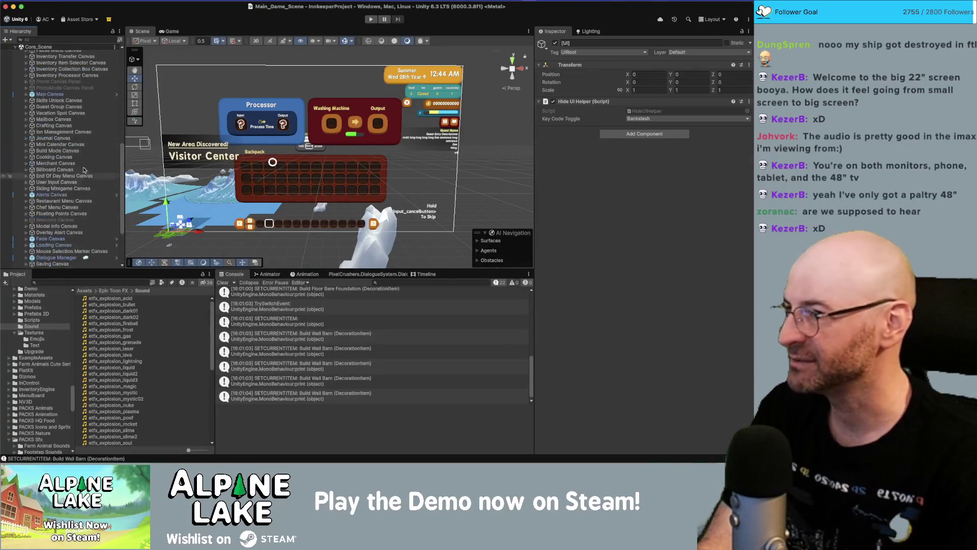
{"action": "scroll", "coordinate": [76, 86], "scroll_direction": "up", "scroll_amount": 1}
{"action": "left_click", "coordinate": [299, 148]}
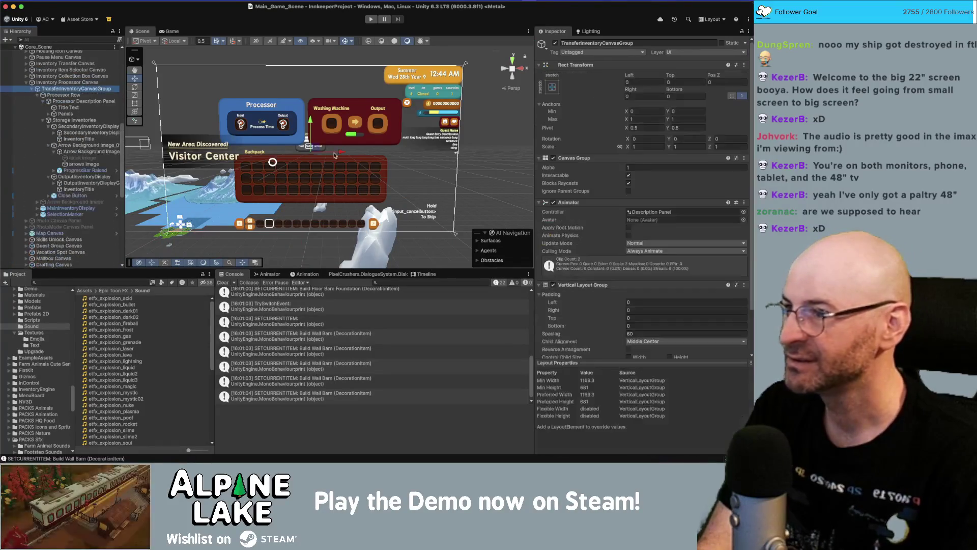
{"action": "left_click", "coordinate": [642, 167]}
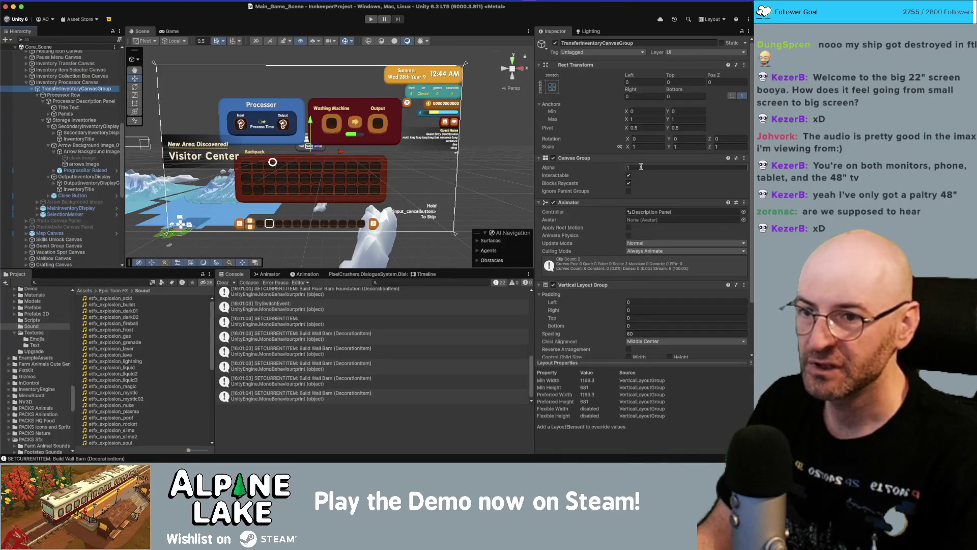
{"action": "type", "text": "0"}
{"action": "key", "text": "Return"}
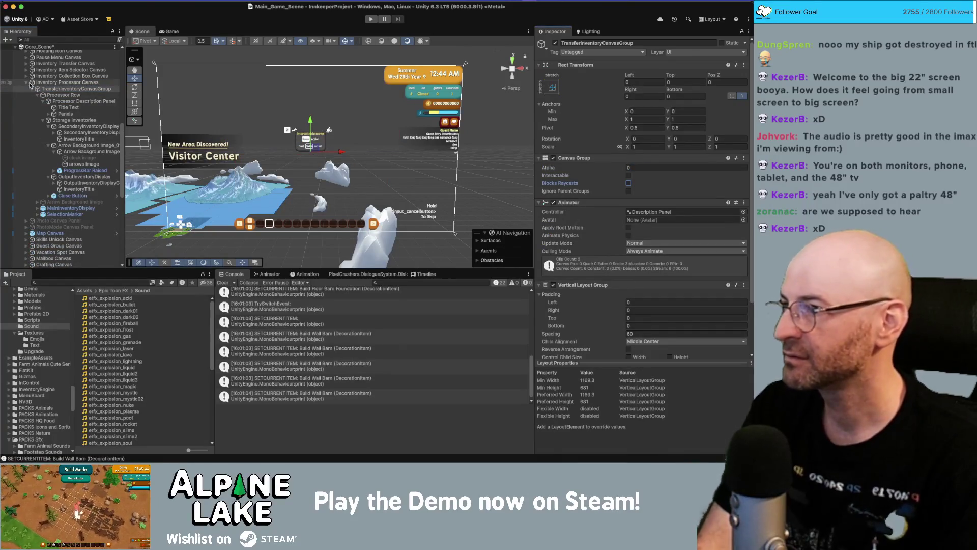
Set the Build Mode Canvas alpha to 1 with Interactable and Blocks Raycasts enabled.
{"action": "left_click", "coordinate": [27, 82]}
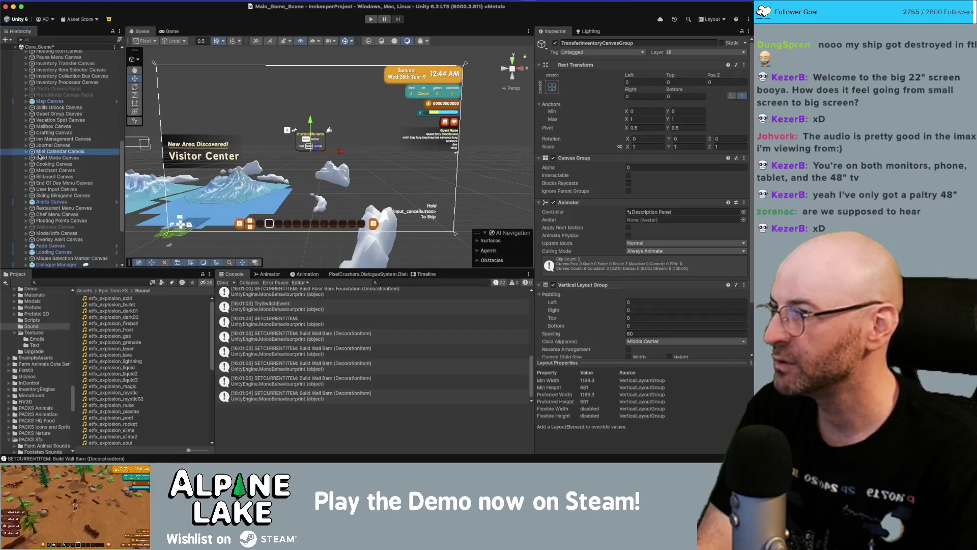
{"action": "left_click", "coordinate": [41, 158]}
{"action": "key", "text": "Right"}
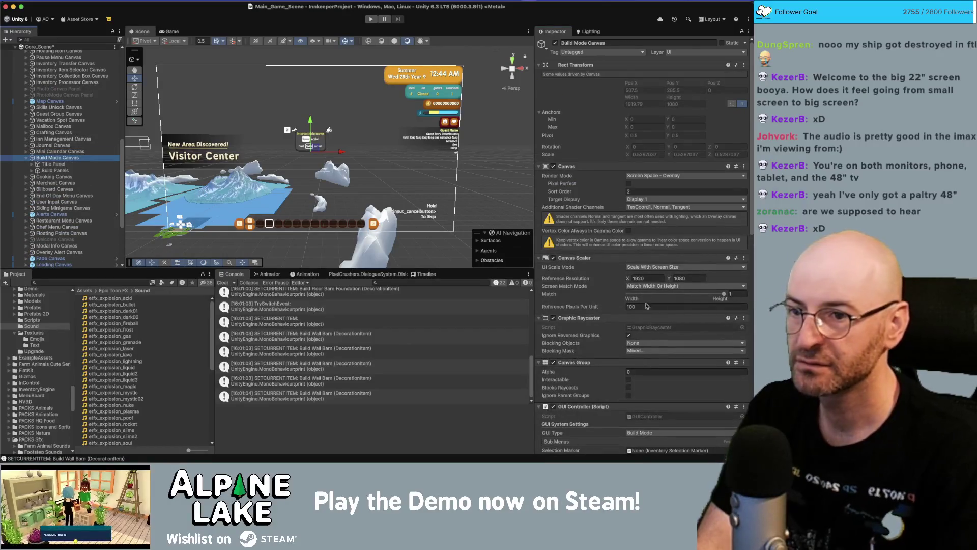
{"action": "scroll", "coordinate": [643, 298], "scroll_direction": "down", "scroll_amount": 10}
{"action": "left_click", "coordinate": [643, 137]}
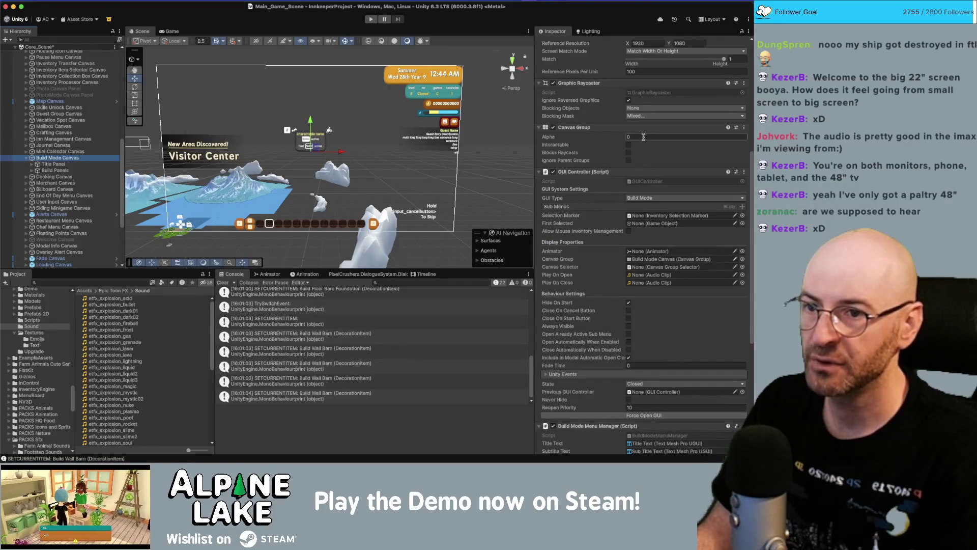
{"action": "type", "text": "1"}
{"action": "key", "text": "space"}
{"action": "key", "text": "Tab"}
{"action": "key", "text": "space"}
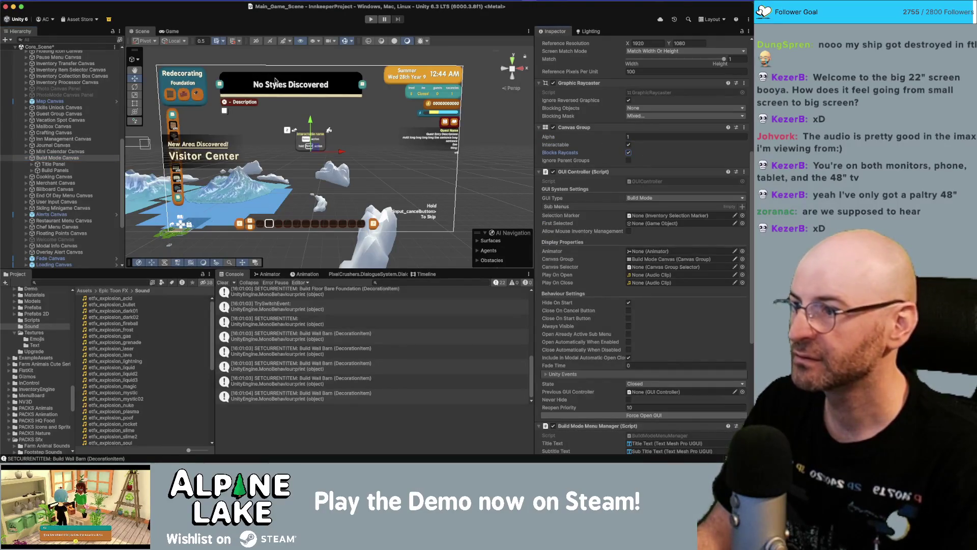
Select Button_Walls through Button_Roofs under Build Panels > Tabs and frame them in the scene.
{"action": "left_click", "coordinate": [163, 31]}
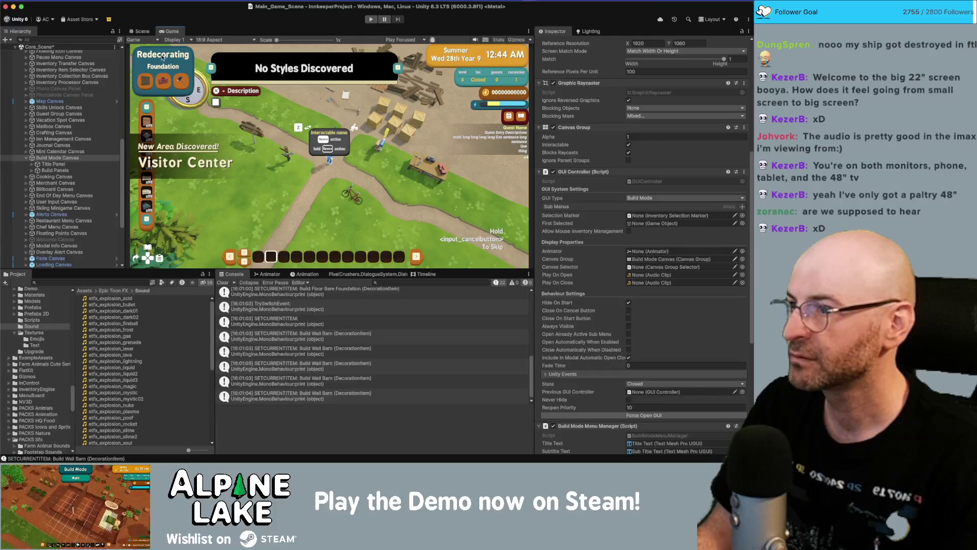
{"action": "left_click", "coordinate": [140, 31]}
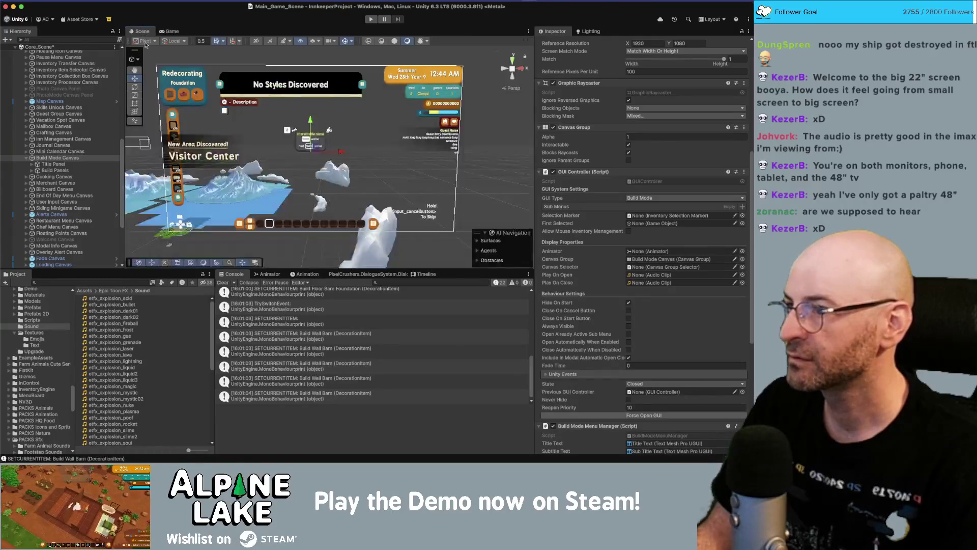
{"action": "left_click", "coordinate": [44, 164]}
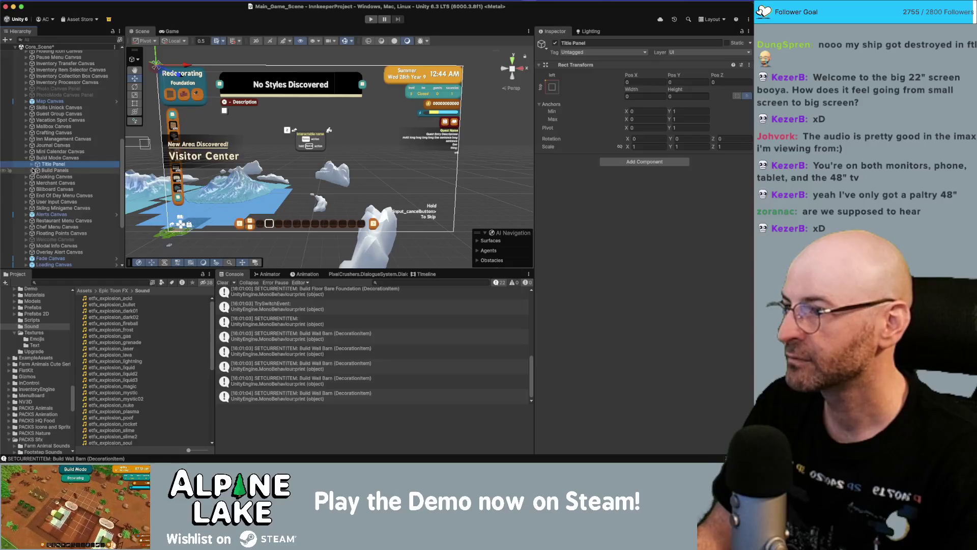
{"action": "left_click", "coordinate": [32, 170]}
{"action": "left_click", "coordinate": [43, 177]}
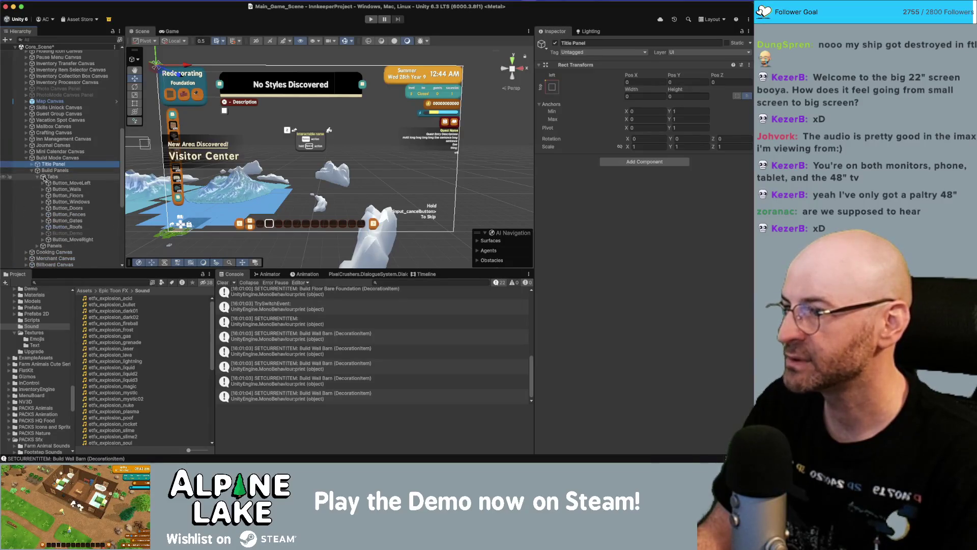
{"action": "left_click", "coordinate": [53, 177]}
{"action": "left_click", "coordinate": [66, 189]}
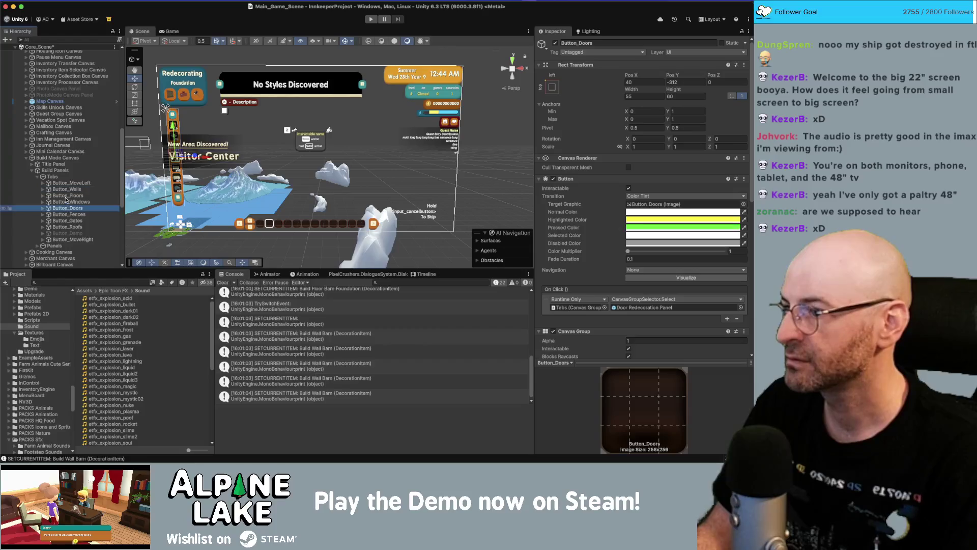
{"action": "left_click", "coordinate": [68, 227], "text": "shift"}
{"action": "key", "text": "f"}
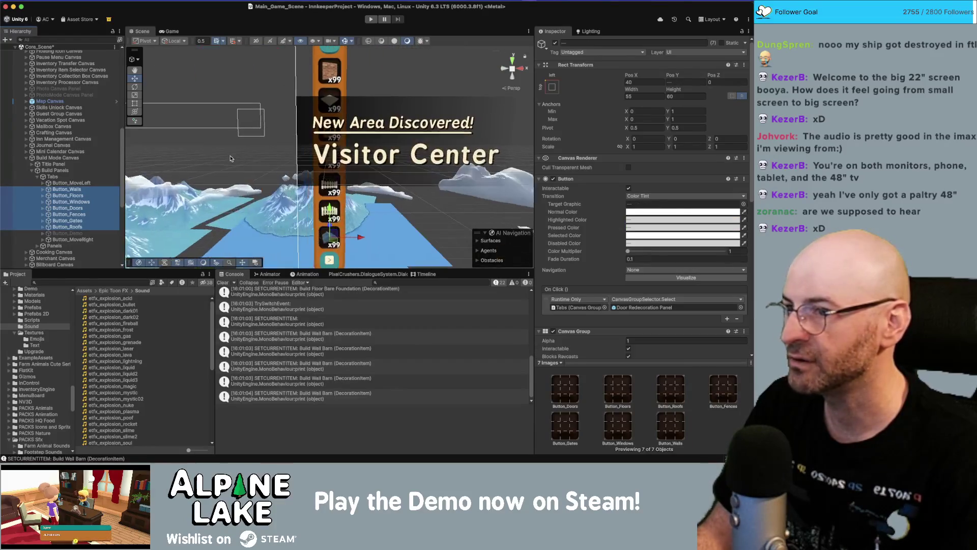
{"action": "scroll", "coordinate": [152, 193], "scroll_direction": "down", "scroll_amount": 3}
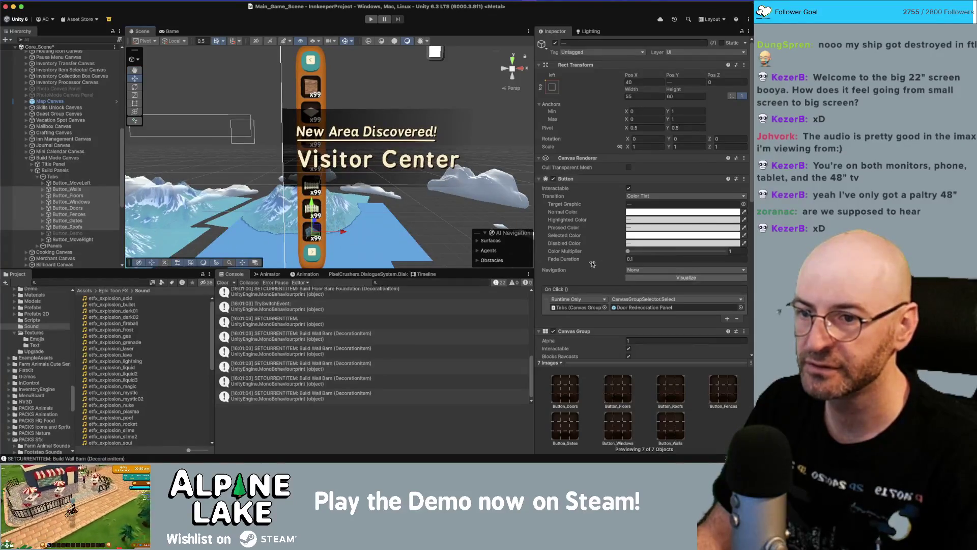
Inspect Button_Walls' Icon child, then reselect all seven tab buttons.
{"action": "left_click", "coordinate": [68, 190]}
{"action": "key", "text": "Right"}
{"action": "left_click", "coordinate": [63, 196]}
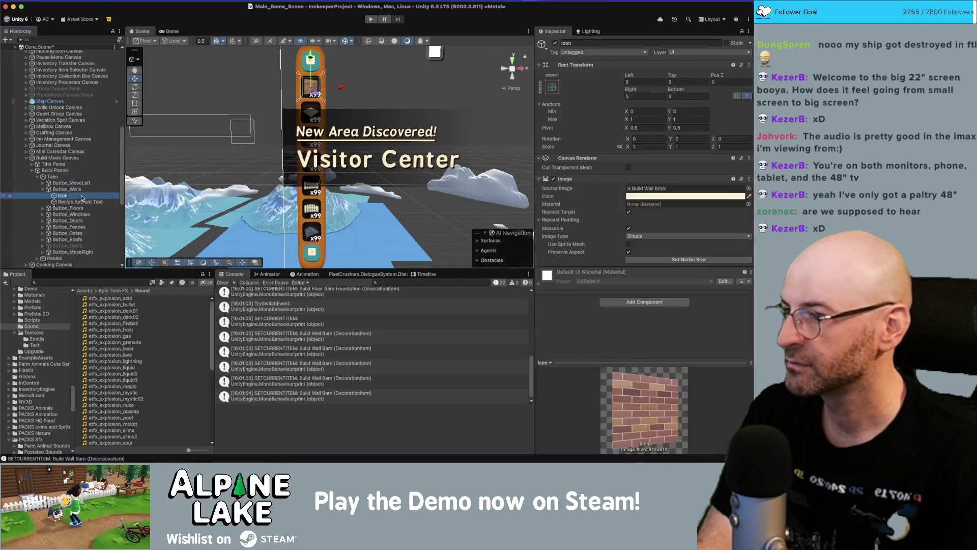
{"action": "key", "text": "Left"}
{"action": "key", "text": "Left"}
{"action": "left_click", "coordinate": [73, 230], "text": "shift"}
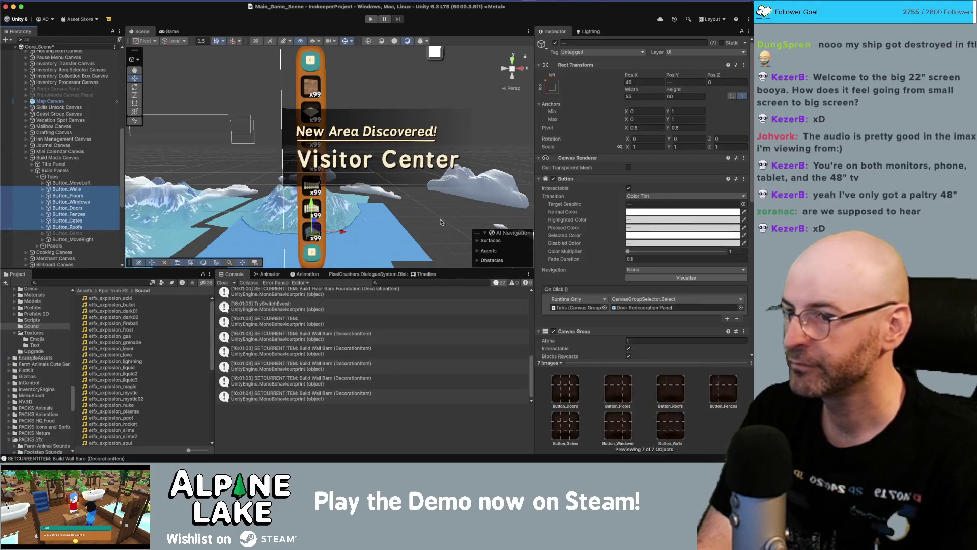
{"action": "scroll", "coordinate": [669, 248], "scroll_direction": "down", "scroll_amount": 5}
{"action": "scroll", "coordinate": [704, 205], "scroll_direction": "up", "scroll_amount": 2}
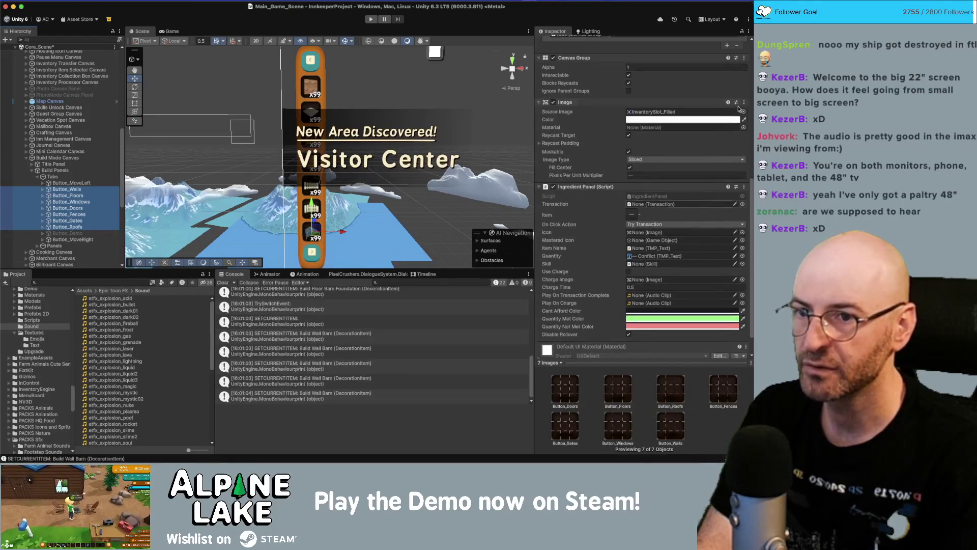
Set the tab buttons' Source Image to InventorySlot_Squircle_Standard.
{"action": "left_click", "coordinate": [743, 112]}
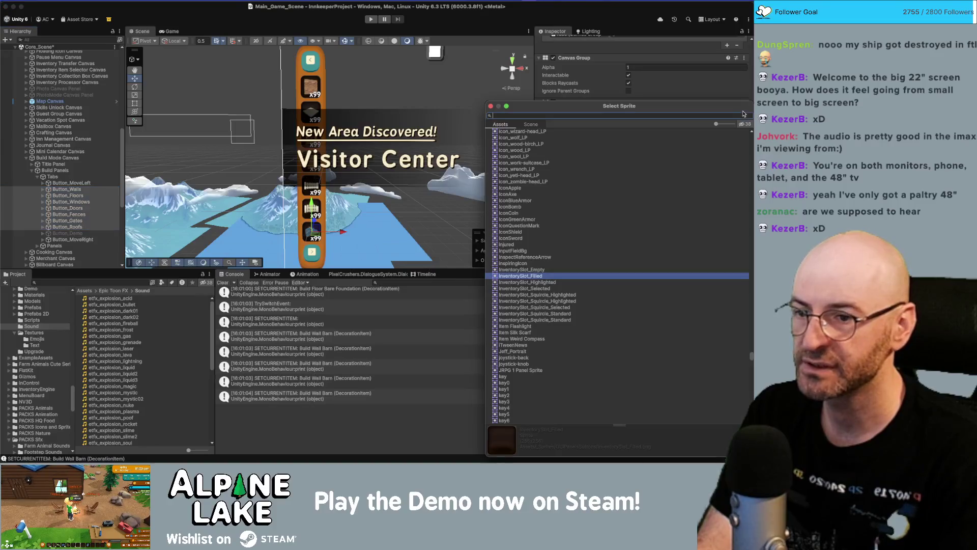
{"action": "left_click", "coordinate": [563, 316]}
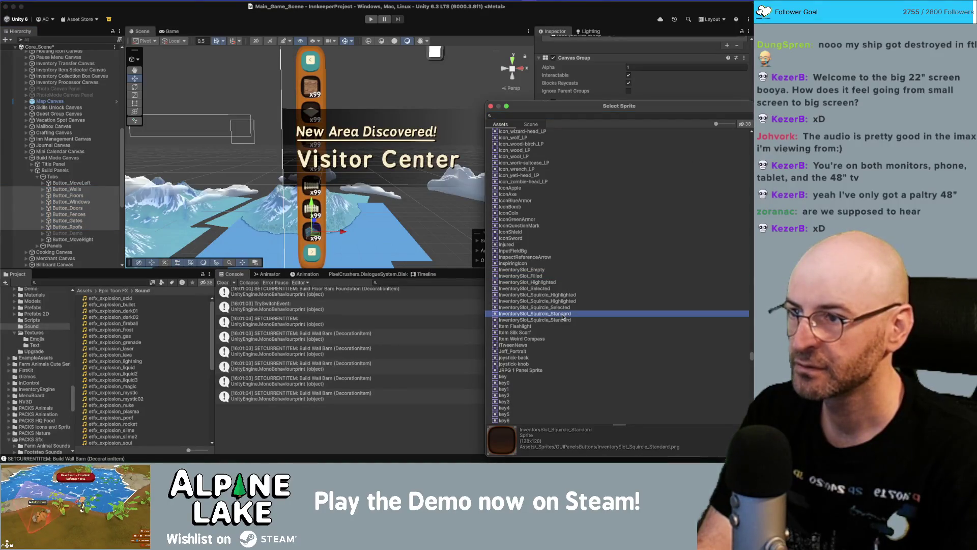
{"action": "double_click", "coordinate": [563, 315]}
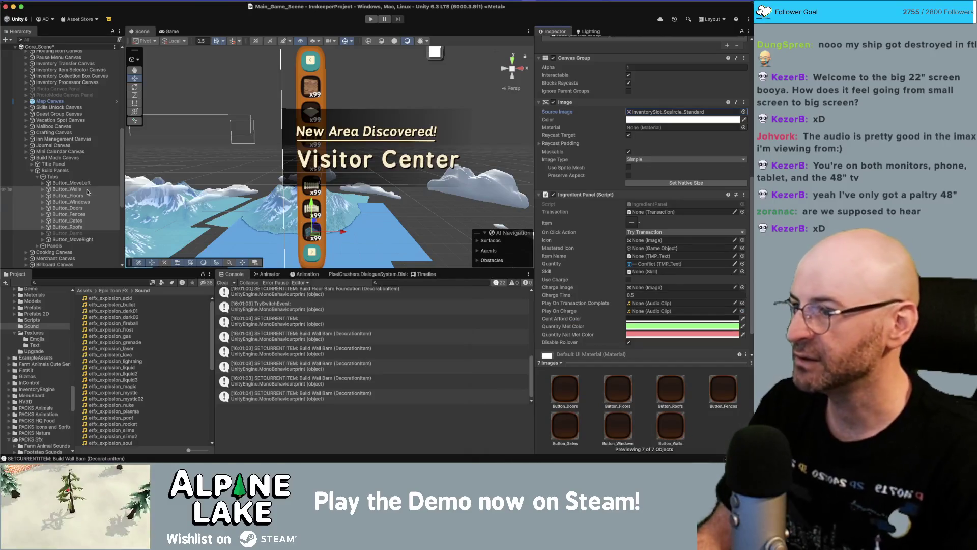
Set the seven tab buttons' Rect Transform width to 60 and begin entering a new height.
{"action": "left_click", "coordinate": [67, 189]}
{"action": "left_click", "coordinate": [76, 227], "text": "shift"}
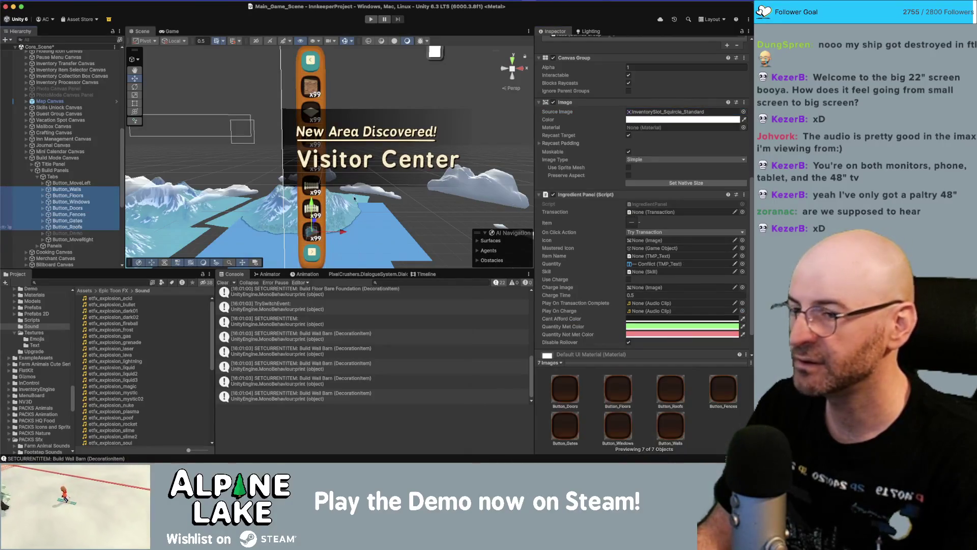
{"action": "left_click", "coordinate": [646, 97]}
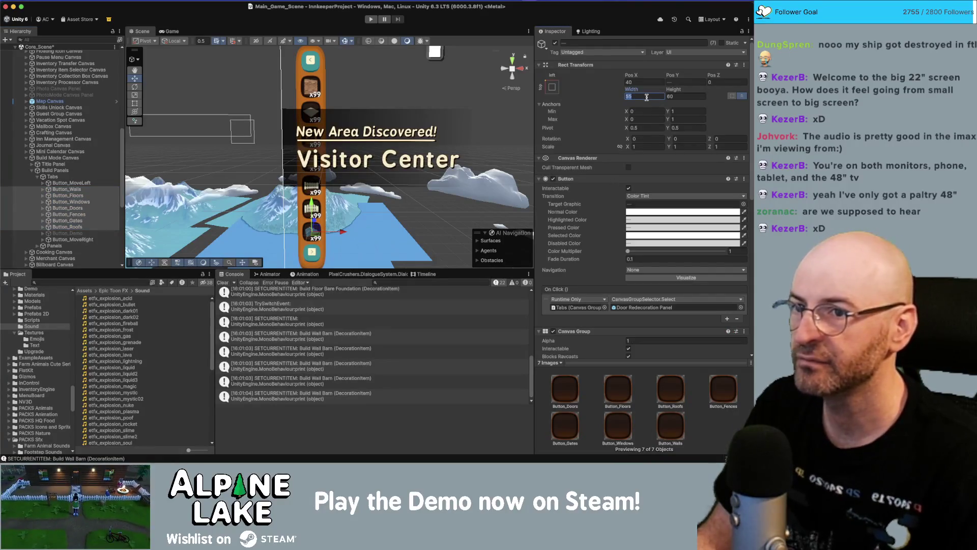
{"action": "type", "text": "60"}
{"action": "key", "text": "Tab"}
{"action": "type", "text": "68"}
{"action": "type", "text": "65"}
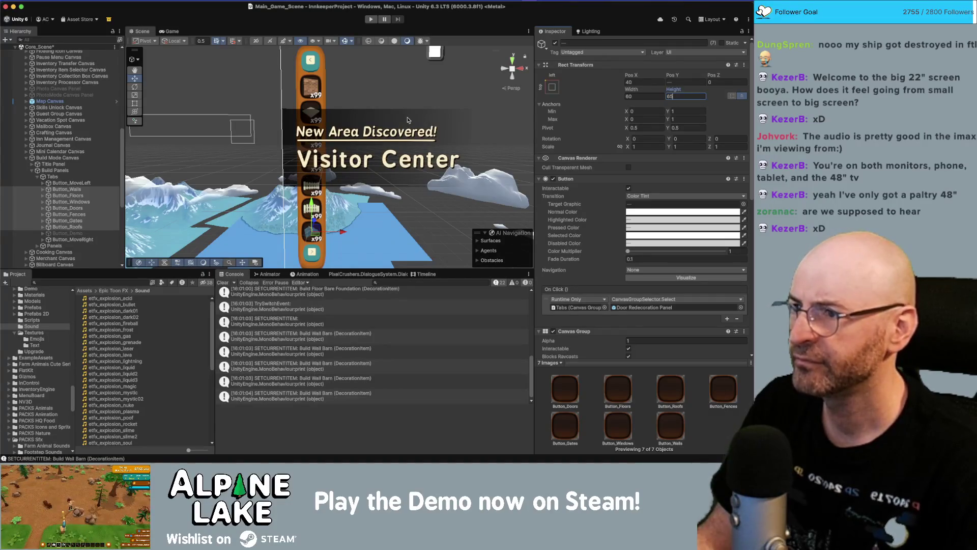
{"action": "scroll", "coordinate": [410, 121], "scroll_direction": "down", "scroll_amount": 3}
Set the Tabs panel's Image Pixels Per Unit Multiplier to 1.5, after first trying 2.
{"action": "left_click", "coordinate": [316, 153]}
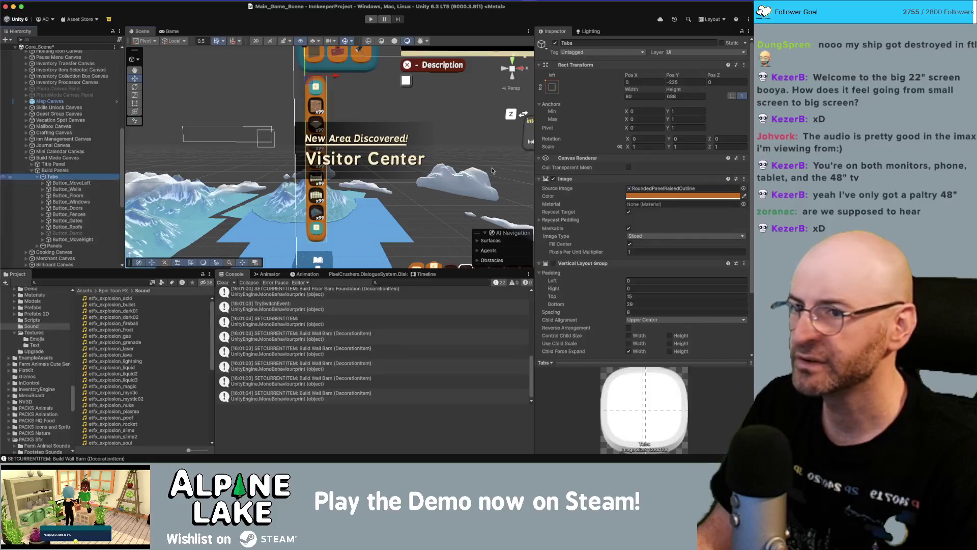
{"action": "left_click", "coordinate": [652, 252]}
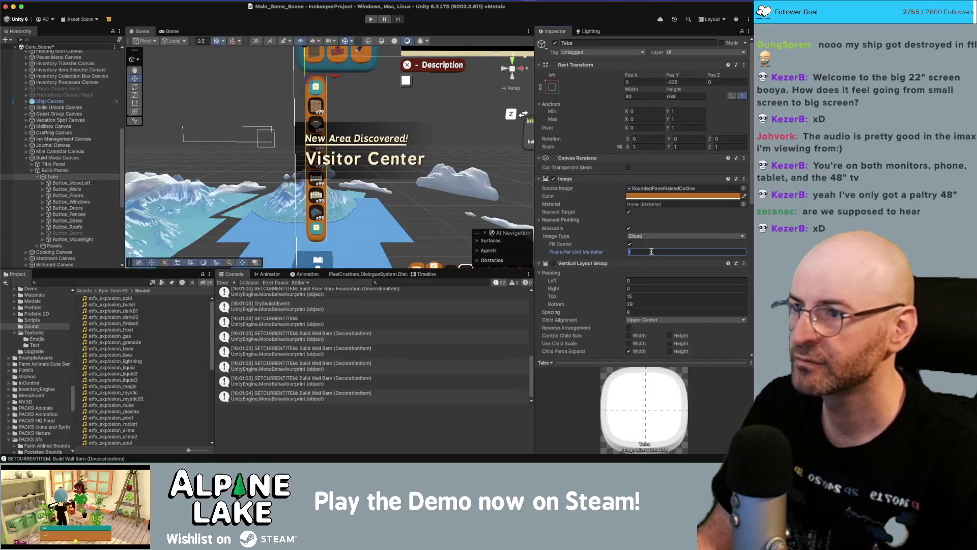
{"action": "type", "text": "2"}
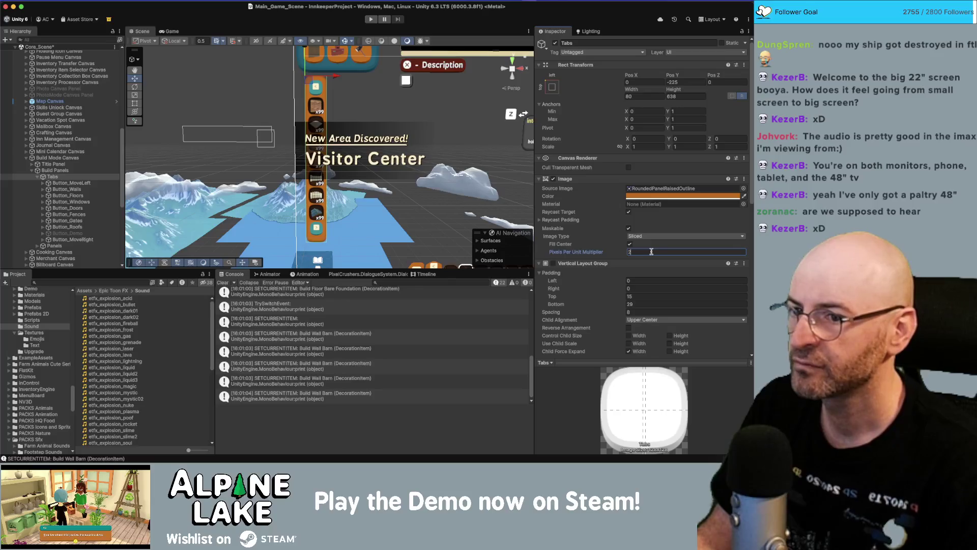
{"action": "key", "text": "Return"}
{"action": "scroll", "coordinate": [490, 157], "scroll_direction": "up", "scroll_amount": 5}
{"action": "scroll", "coordinate": [493, 157], "scroll_direction": "up", "scroll_amount": 2}
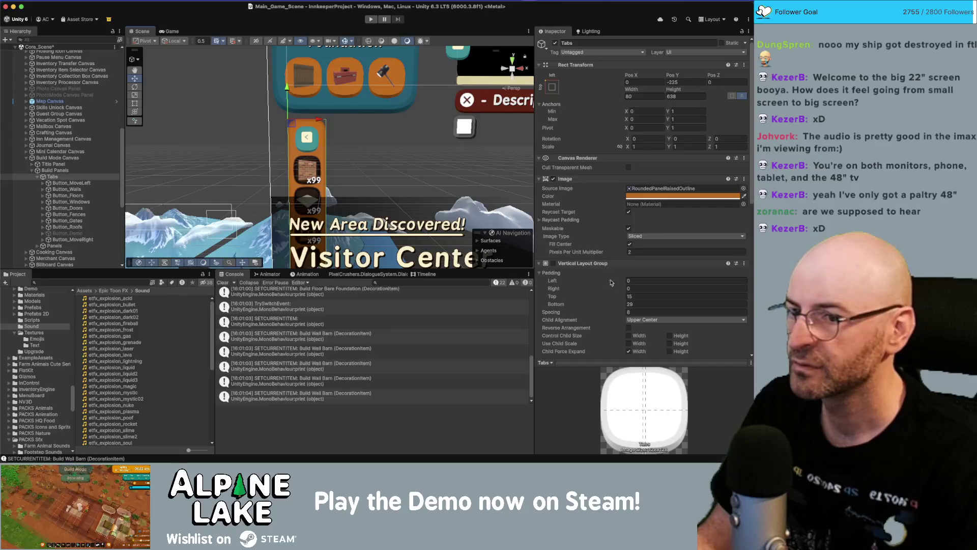
{"action": "left_click", "coordinate": [642, 252]}
{"action": "type", "text": "1.5"}
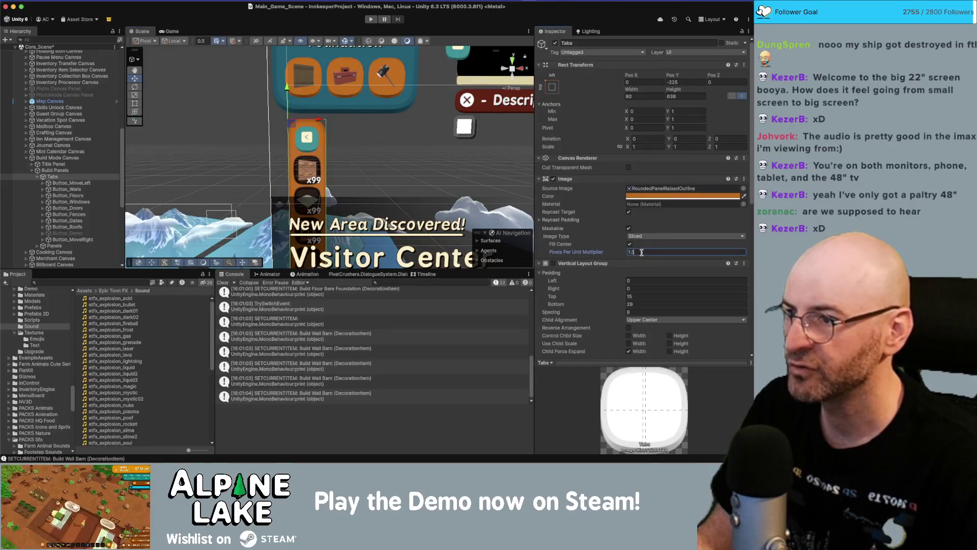
Compare with the Mailbox Panel's Invisible Close Area and view the enlarged build tabs.
{"action": "left_click", "coordinate": [258, 90]}
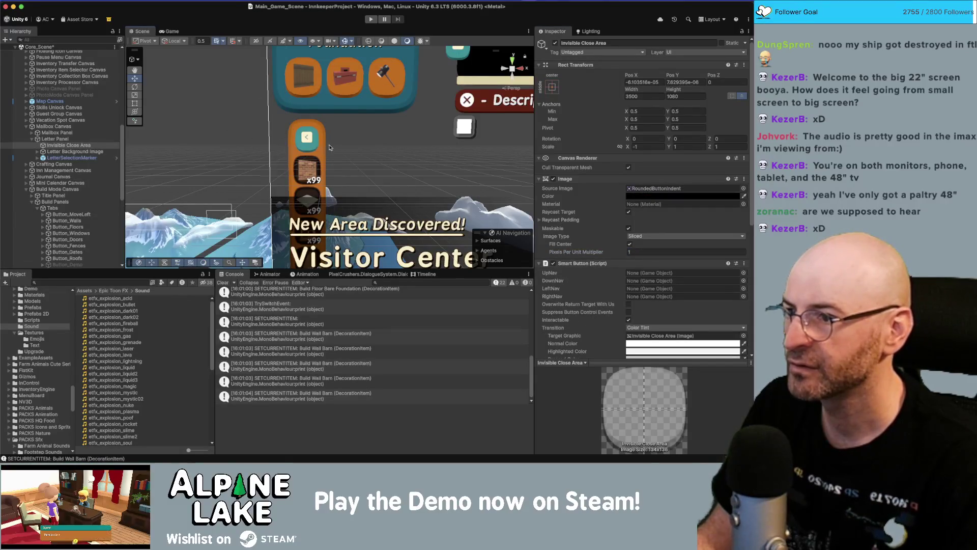
{"action": "scroll", "coordinate": [321, 145], "scroll_direction": "down", "scroll_amount": 2}
{"action": "scroll", "coordinate": [328, 134], "scroll_direction": "down", "scroll_amount": 4}
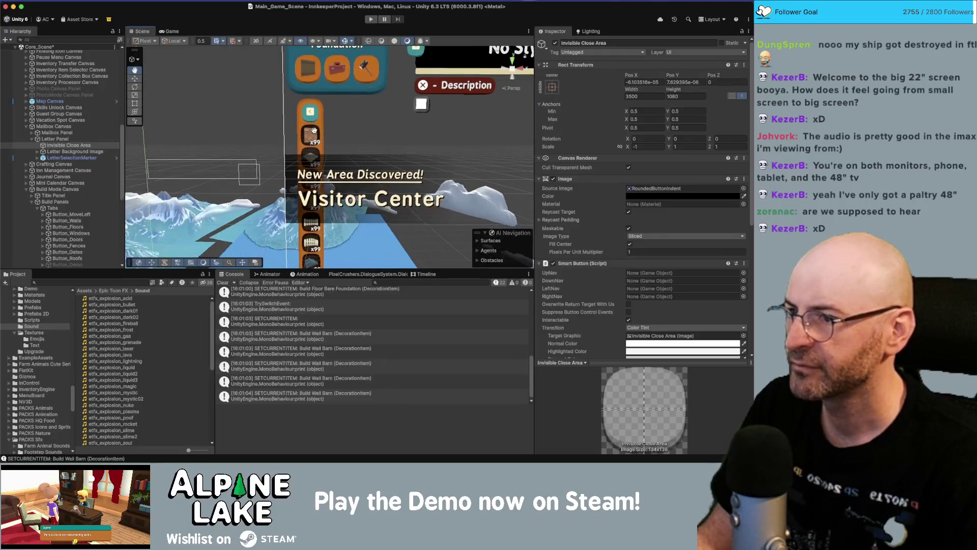
{"action": "left_click_drag", "start_coordinate": [327, 70], "coordinate": [336, 170]}
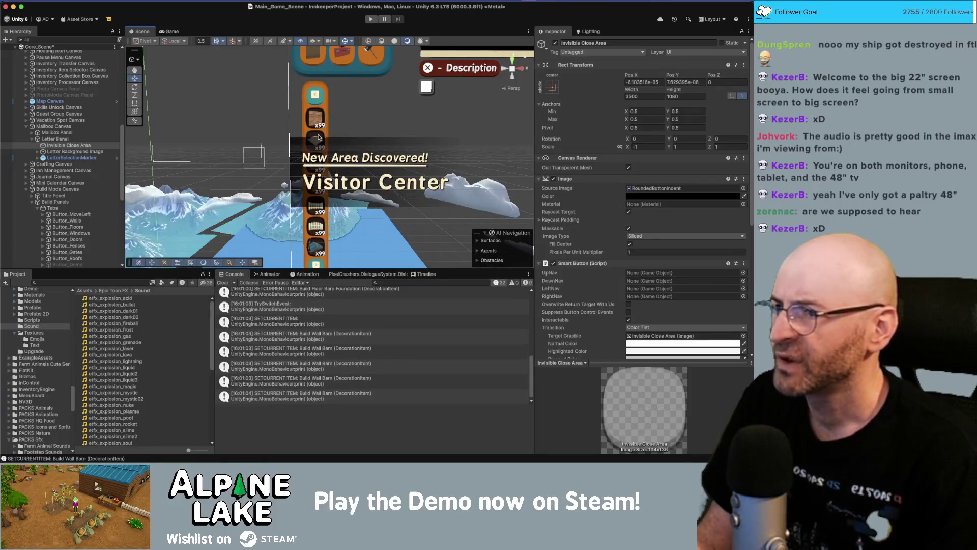
{"action": "left_click_drag", "start_coordinate": [319, 138], "coordinate": [307, 164]}
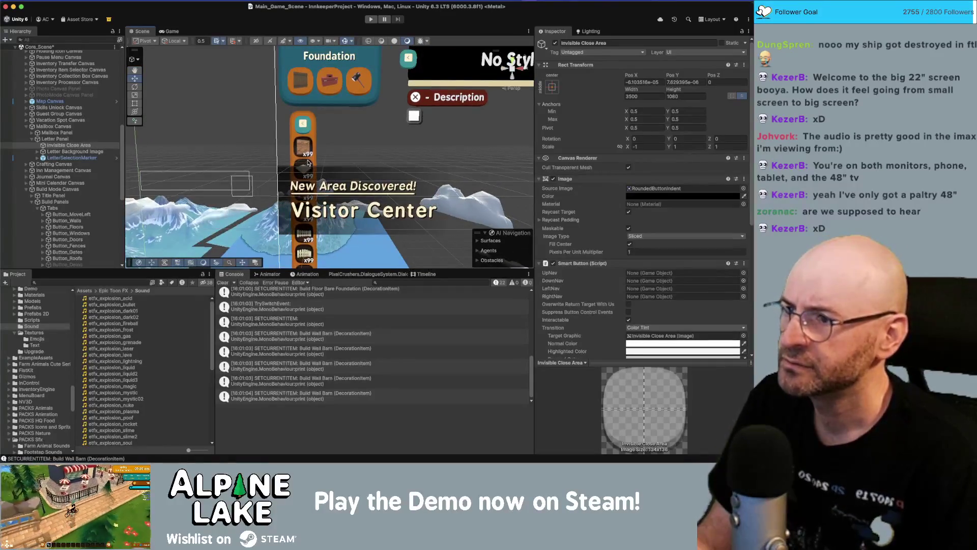
{"action": "scroll", "coordinate": [274, 116], "scroll_direction": "up", "scroll_amount": 5}
{"action": "left_click_drag", "start_coordinate": [325, 118], "coordinate": [351, 129]}
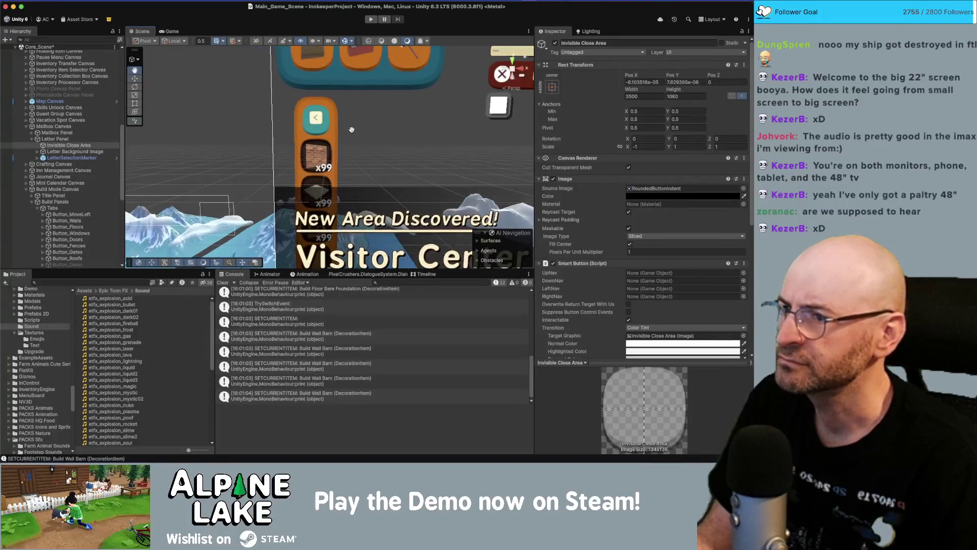
{"action": "scroll", "coordinate": [351, 129], "scroll_direction": "up", "scroll_amount": 2}
{"action": "scroll", "coordinate": [309, 108], "scroll_direction": "down", "scroll_amount": 2}
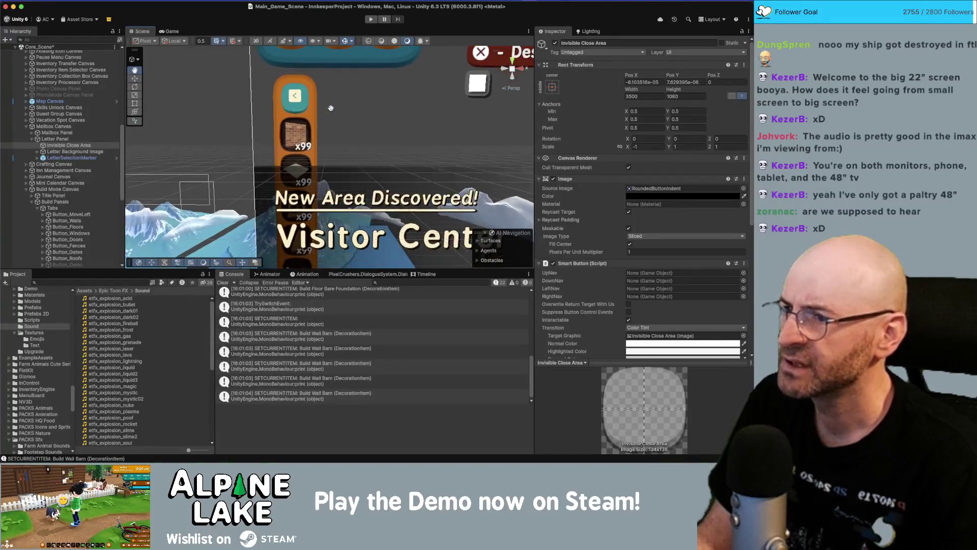
{"action": "scroll", "coordinate": [309, 108], "scroll_direction": "down", "scroll_amount": 1}
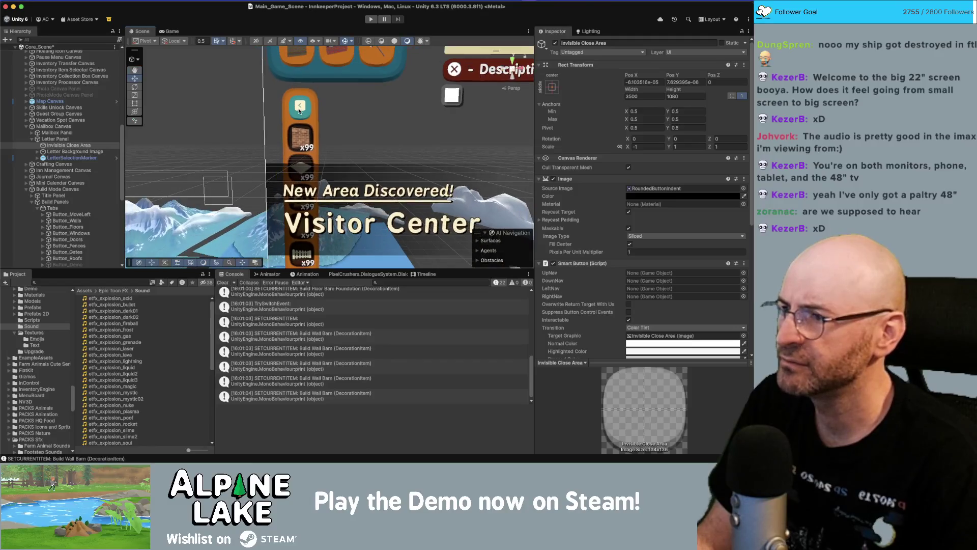
{"action": "left_click", "coordinate": [57, 133]}
{"action": "left_click", "coordinate": [73, 146]}
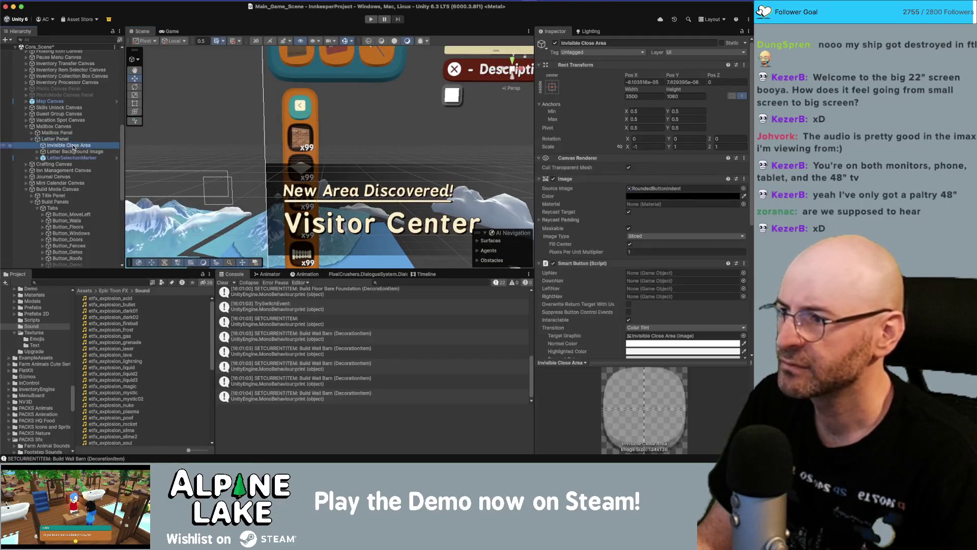
{"action": "left_click", "coordinate": [26, 126]}
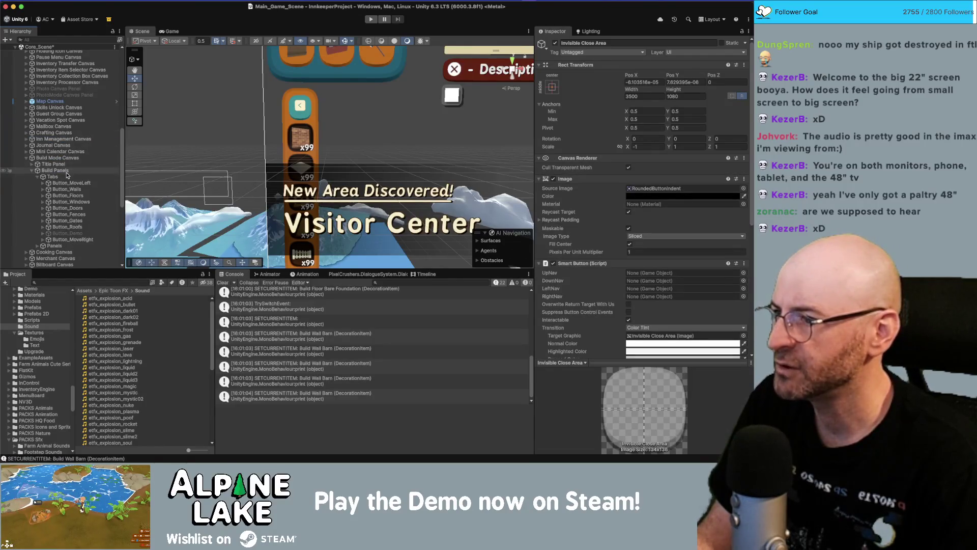
Apply RoundedPanelRaised as the Tabs panel's Source Image sprite.
{"action": "left_click", "coordinate": [52, 177]}
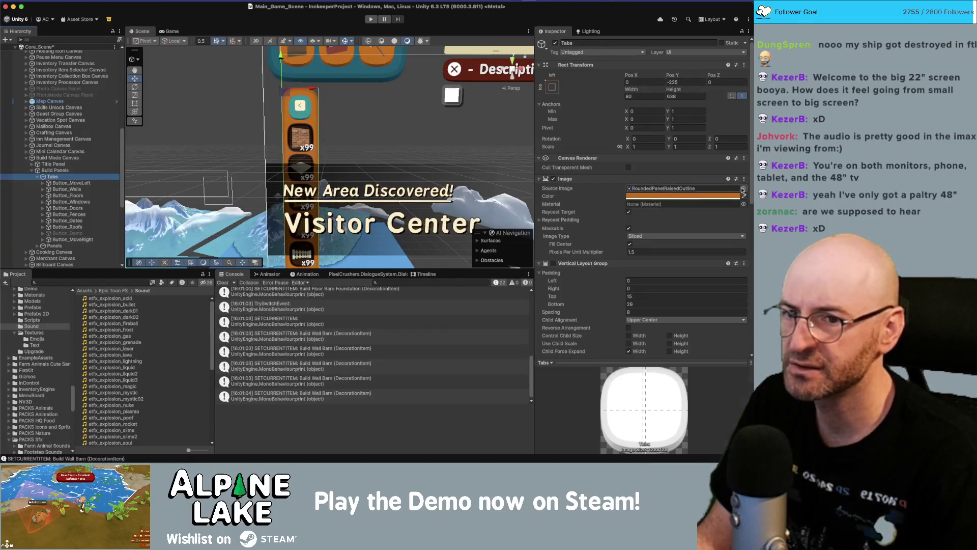
{"action": "left_click", "coordinate": [743, 189]}
{"action": "left_click", "coordinate": [549, 269]}
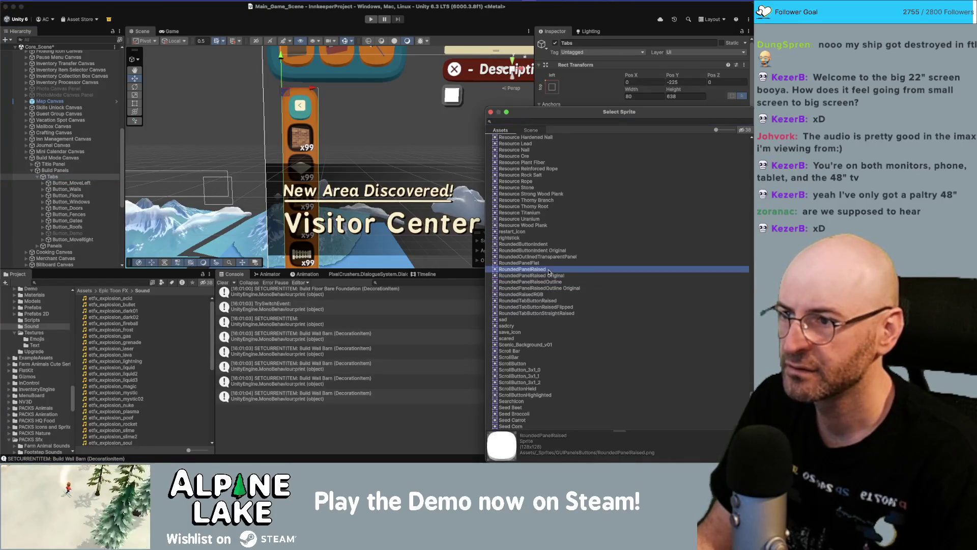
{"action": "double_click", "coordinate": [549, 269]}
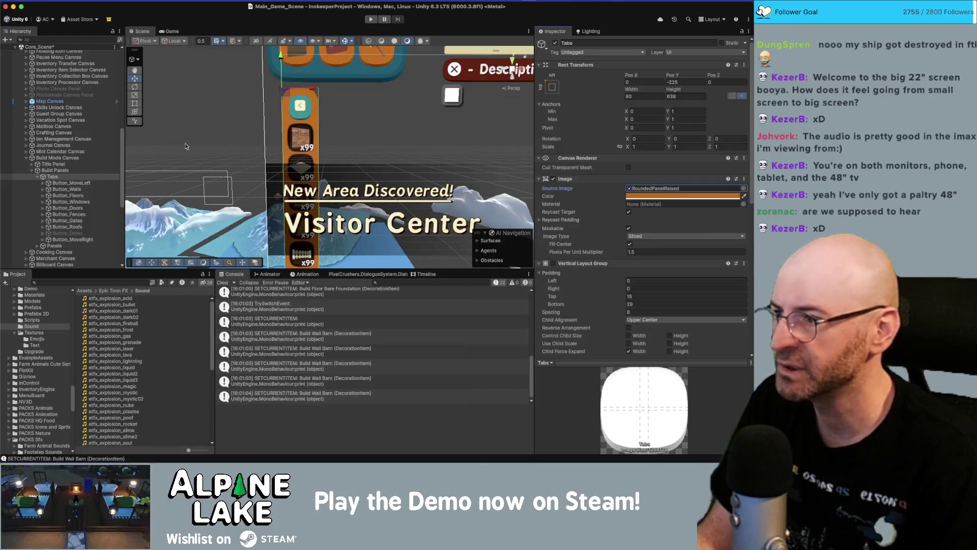
{"action": "left_click", "coordinate": [79, 189]}
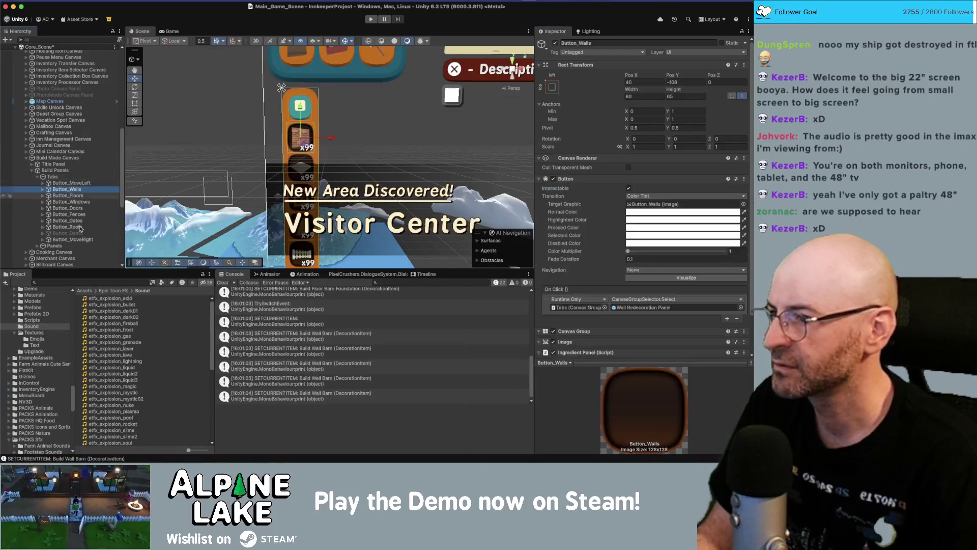
Delete the unused Button_Demo tab from the Hierarchy.
{"action": "left_click", "coordinate": [99, 226], "text": "shift"}
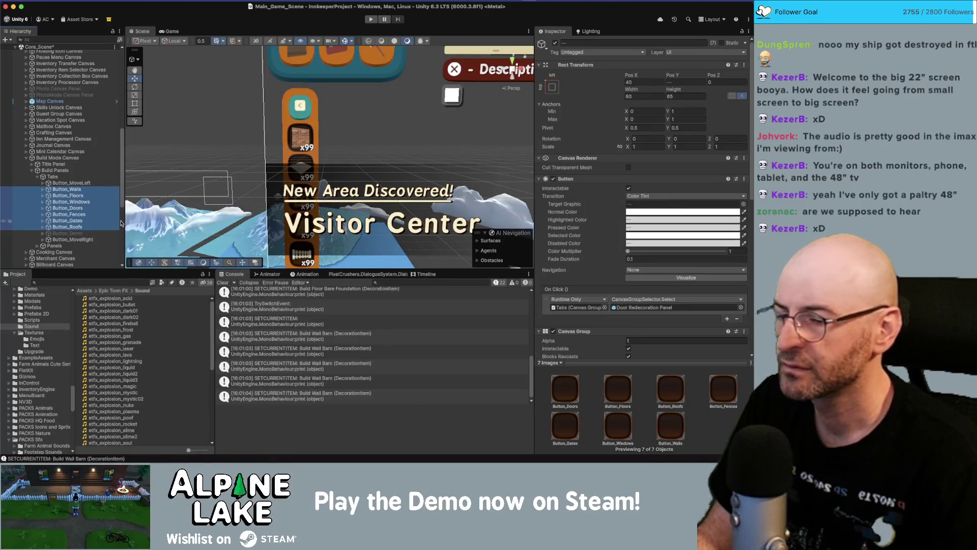
{"action": "left_click", "coordinate": [89, 233]}
{"action": "key", "text": "super+BackSpace"}
Give the seven tab buttons, Button_Walls through Button_Roofs, width 65 and height 68.
{"action": "left_click", "coordinate": [89, 227]}
{"action": "left_click", "coordinate": [71, 189], "text": "shift"}
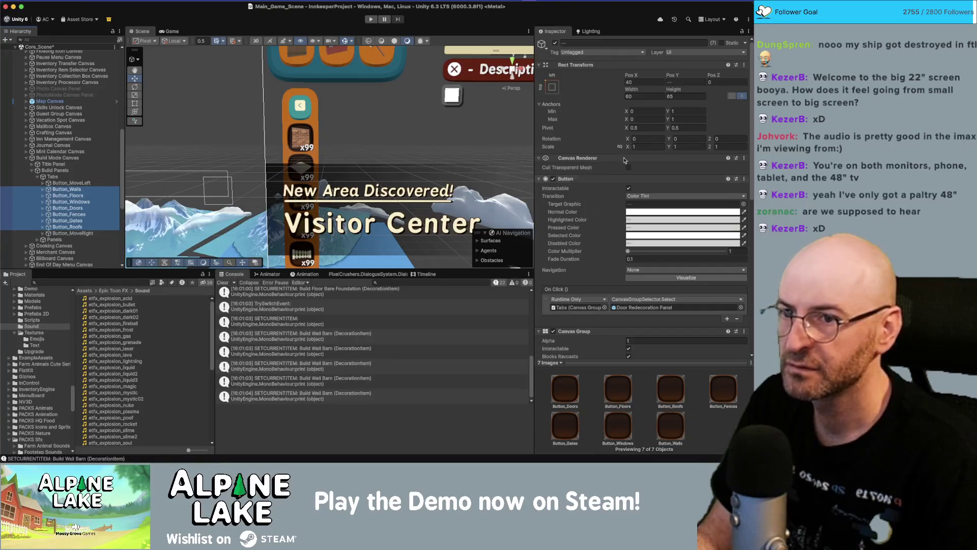
{"action": "left_click", "coordinate": [638, 97]}
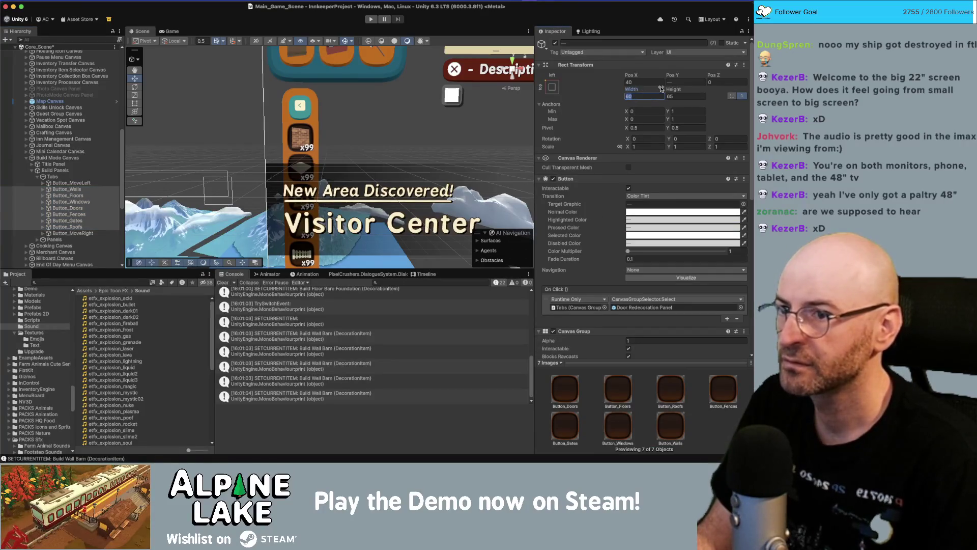
{"action": "type", "text": "65"}
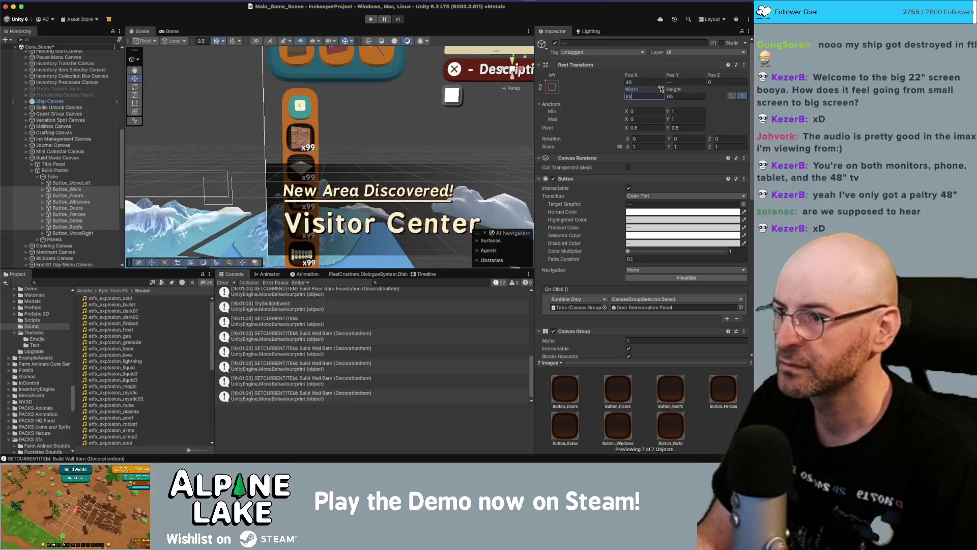
{"action": "key", "text": "Tab"}
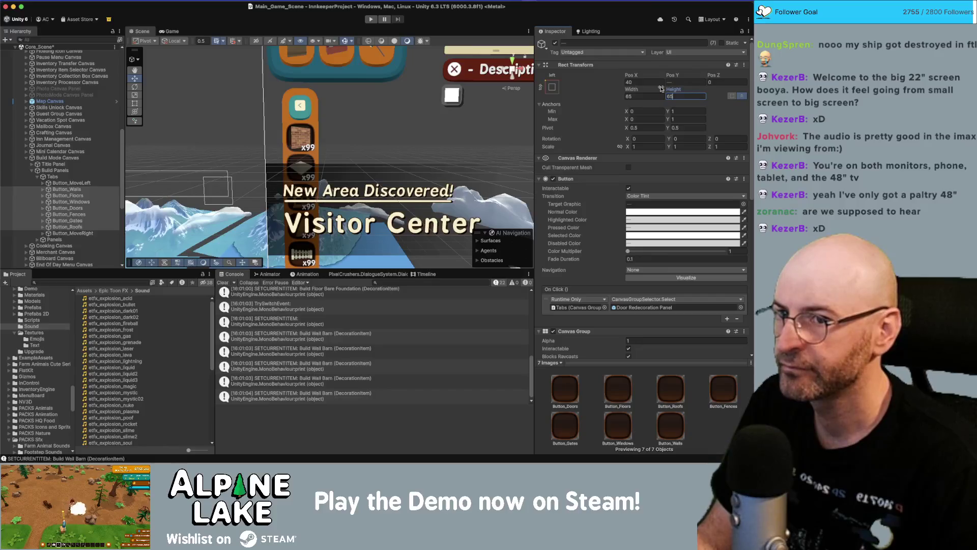
{"action": "type", "text": "68"}
{"action": "key", "text": "Return"}
Correct the seven tab buttons' height to 67.
{"action": "scroll", "coordinate": [317, 102], "scroll_direction": "down", "scroll_amount": 5}
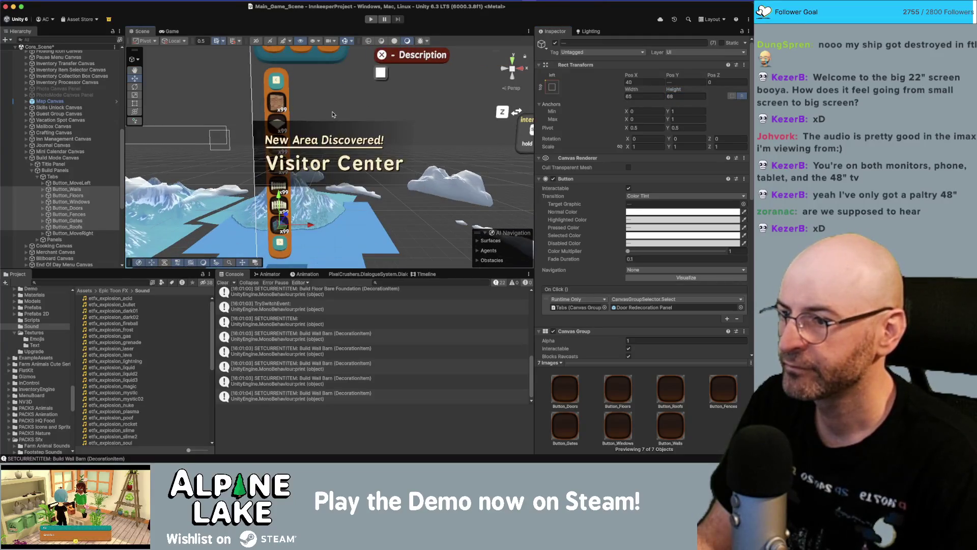
{"action": "left_click", "coordinate": [684, 97]}
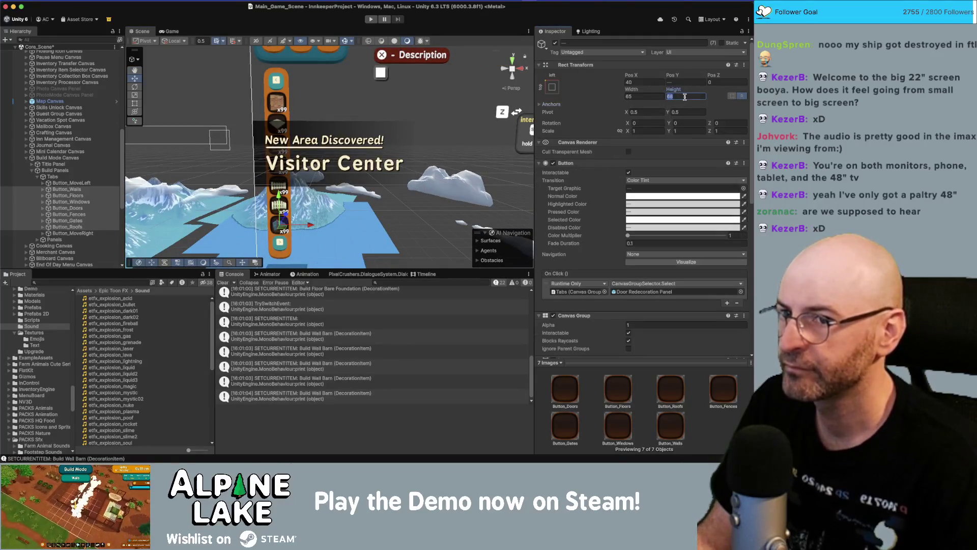
{"action": "type", "text": "67"}
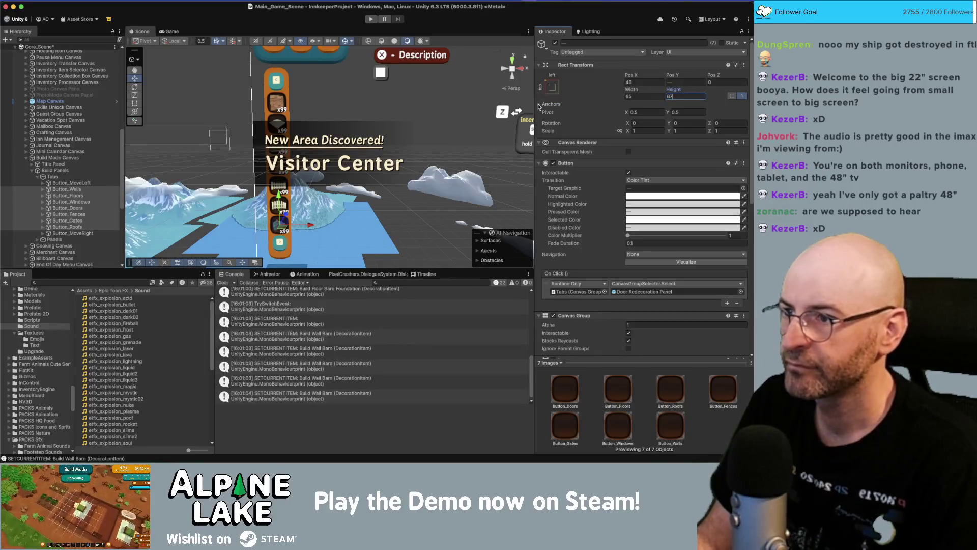
{"action": "left_click", "coordinate": [540, 104]}
{"action": "scroll", "coordinate": [326, 148], "scroll_direction": "down", "scroll_amount": 4}
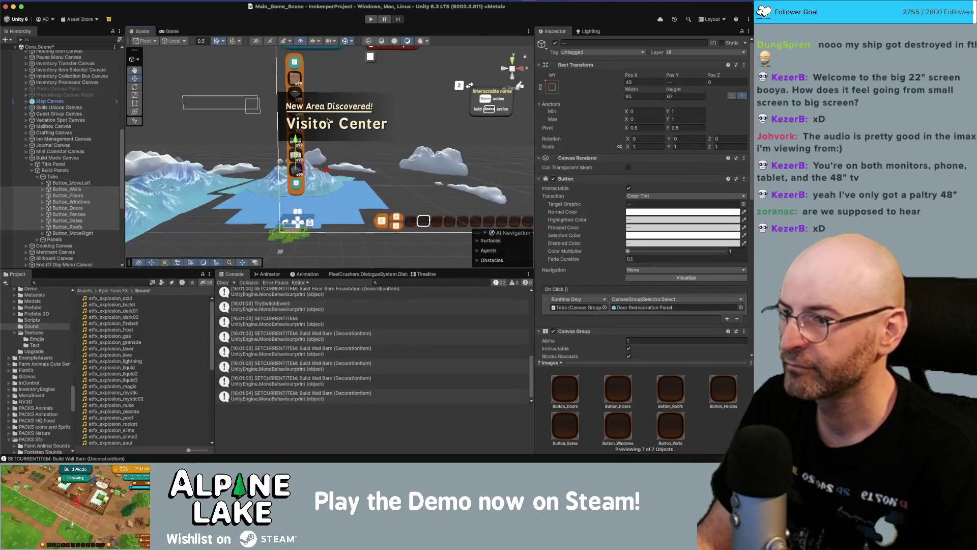
{"action": "scroll", "coordinate": [306, 142], "scroll_direction": "up", "scroll_amount": 2}
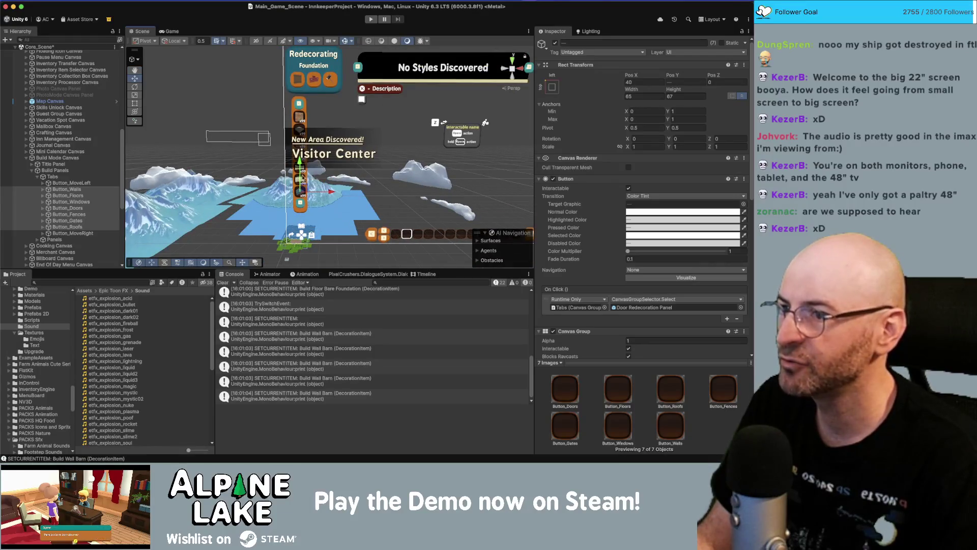
{"action": "scroll", "coordinate": [306, 117], "scroll_direction": "up", "scroll_amount": 2}
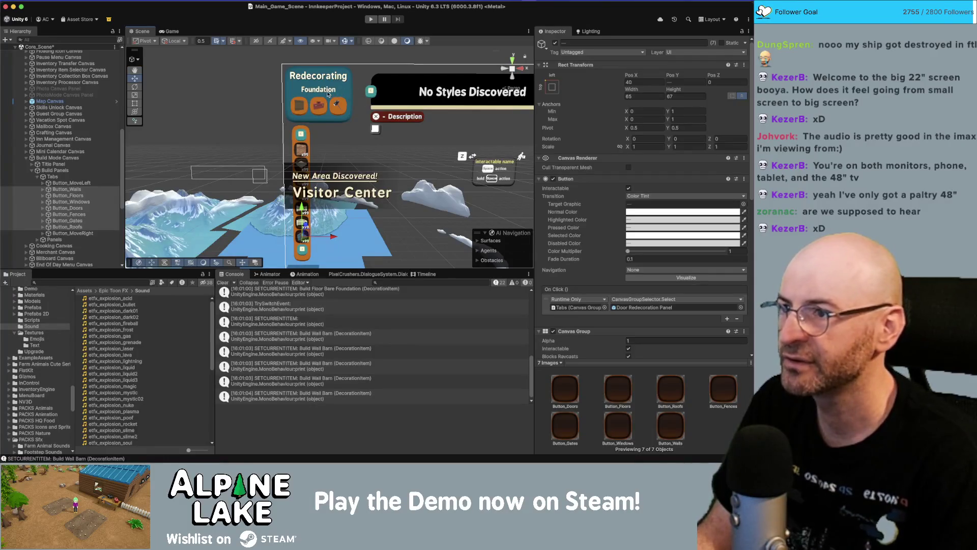
{"action": "scroll", "coordinate": [340, 69], "scroll_direction": "down", "scroll_amount": 3}
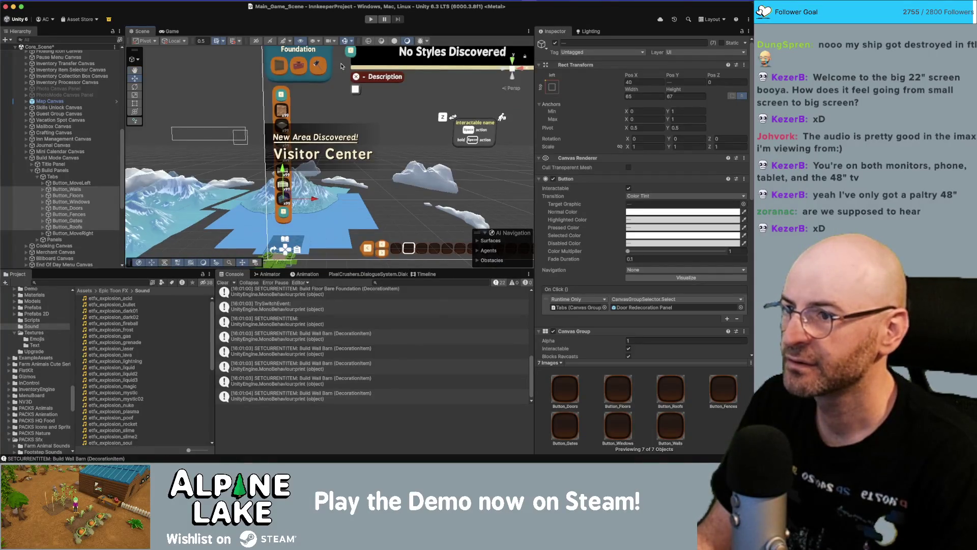
{"action": "scroll", "coordinate": [356, 76], "scroll_direction": "down", "scroll_amount": 3}
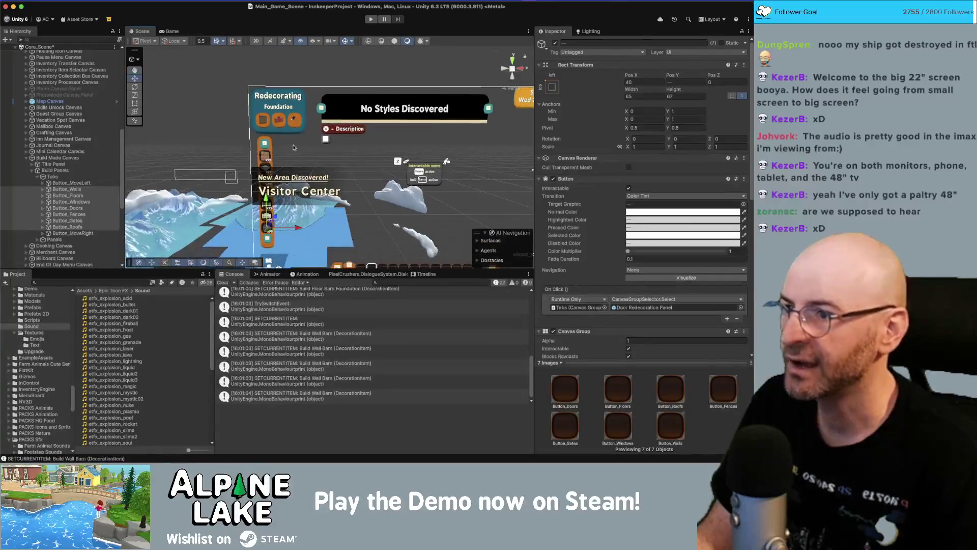
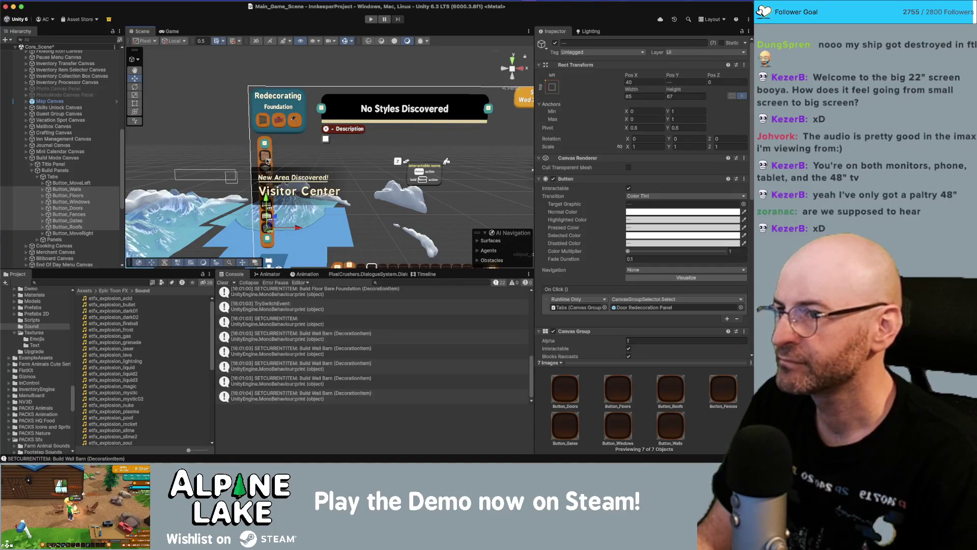
Switch to the Scale tool, expand Panels under Build Panels, and open Wall Redecoration Panel's Redecoration Panel prefab.
{"action": "left_click_drag", "start_coordinate": [337, 138], "coordinate": [311, 140]}
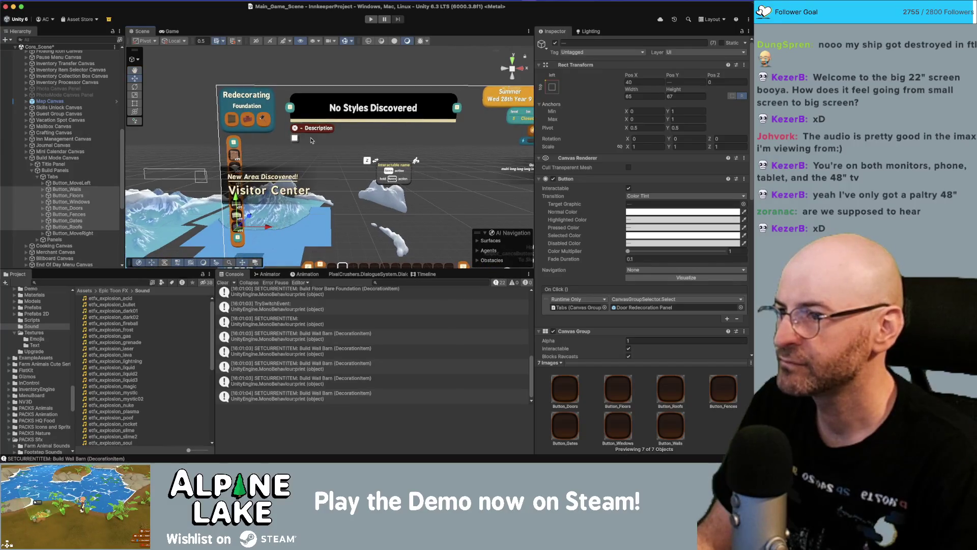
{"action": "key", "text": "r"}
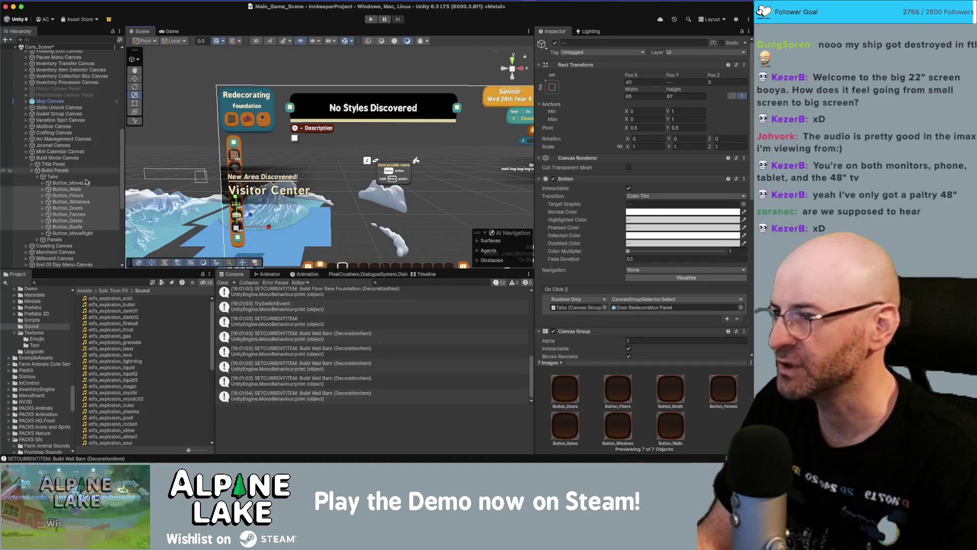
{"action": "scroll", "coordinate": [63, 221], "scroll_direction": "down", "scroll_amount": 3}
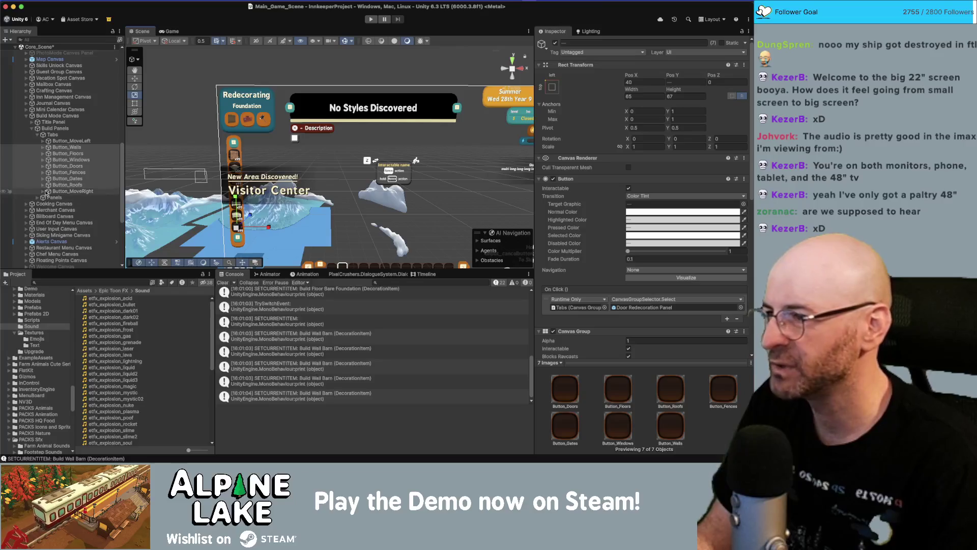
{"action": "left_click", "coordinate": [38, 197]}
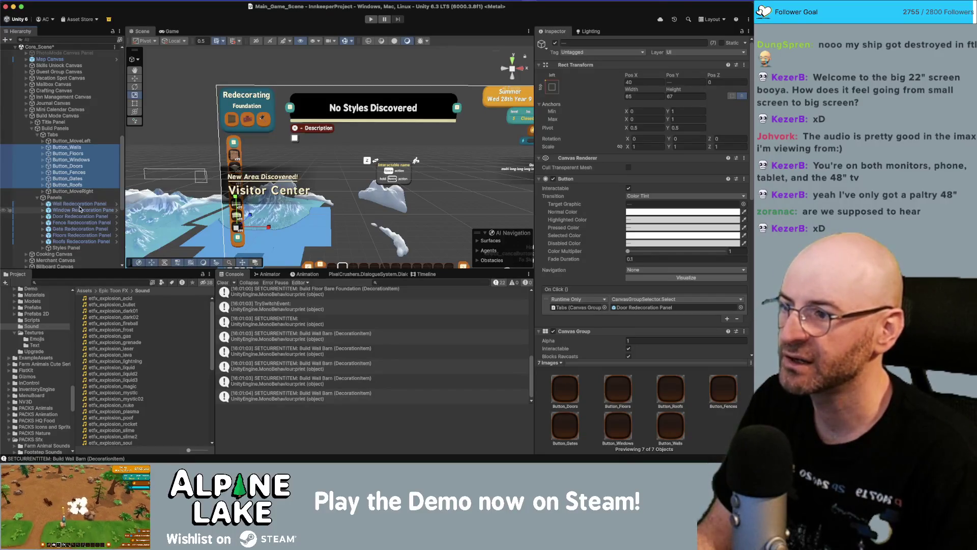
{"action": "left_click", "coordinate": [82, 204]}
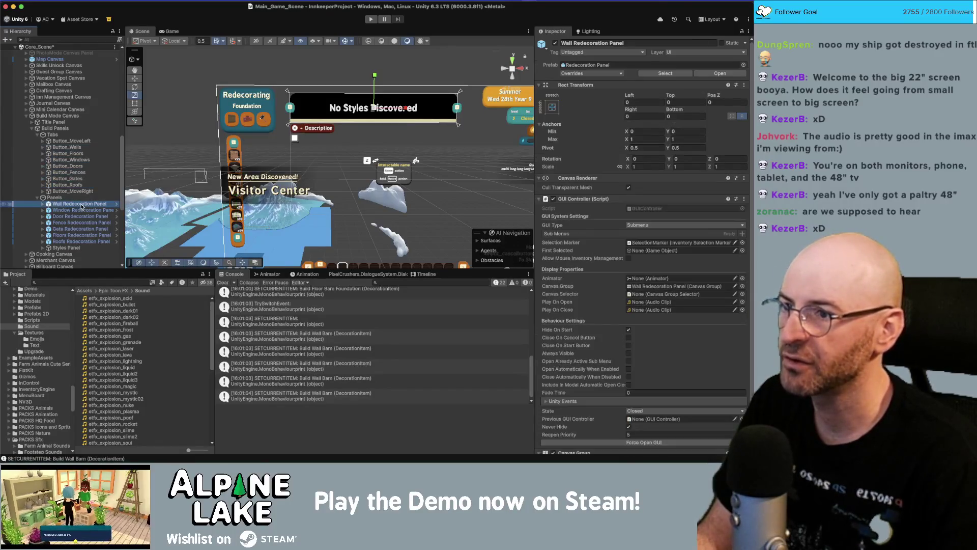
{"action": "left_click", "coordinate": [117, 205]}
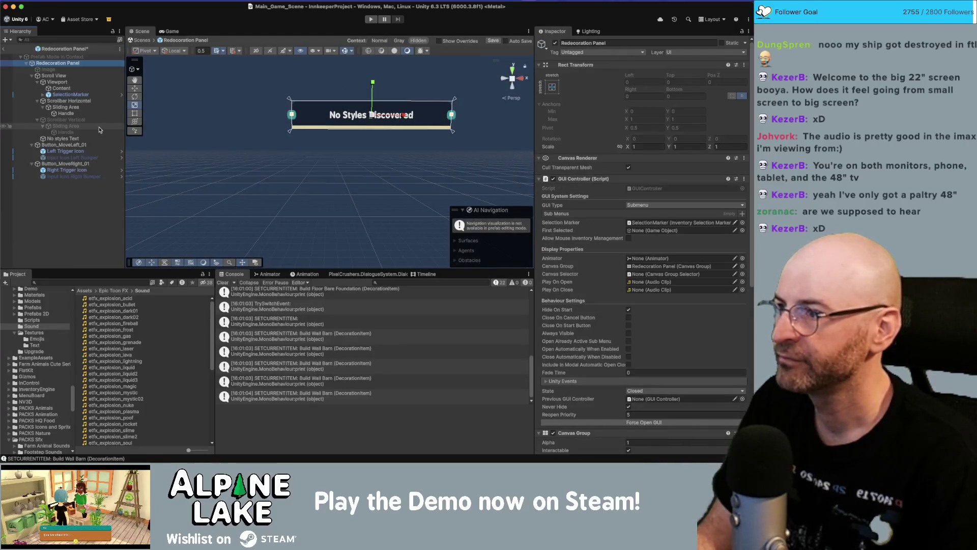
Check Content's grid layout, then drag RedecoratingRecipe Display from the Project window under Content.
{"action": "left_click", "coordinate": [80, 88]}
{"action": "left_click", "coordinate": [76, 64]}
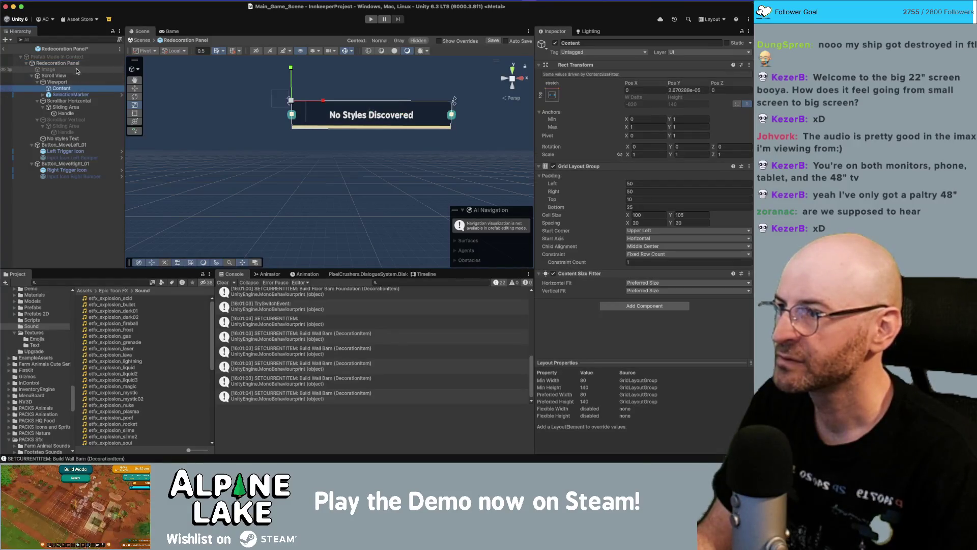
{"action": "scroll", "coordinate": [643, 277], "scroll_direction": "down", "scroll_amount": 10}
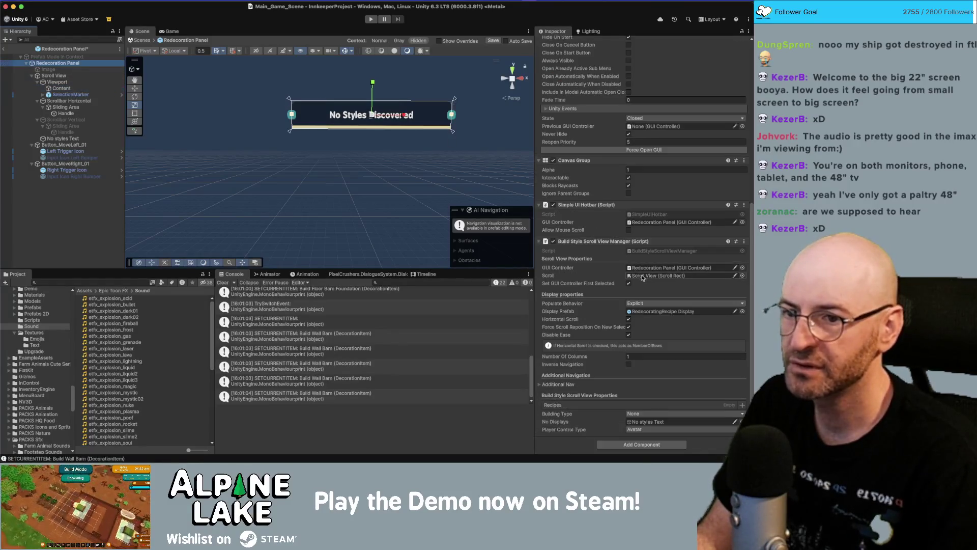
{"action": "left_click", "coordinate": [647, 307]}
{"action": "left_click_drag", "start_coordinate": [51, 113], "coordinate": [57, 93]}
{"action": "left_click", "coordinate": [71, 96]}
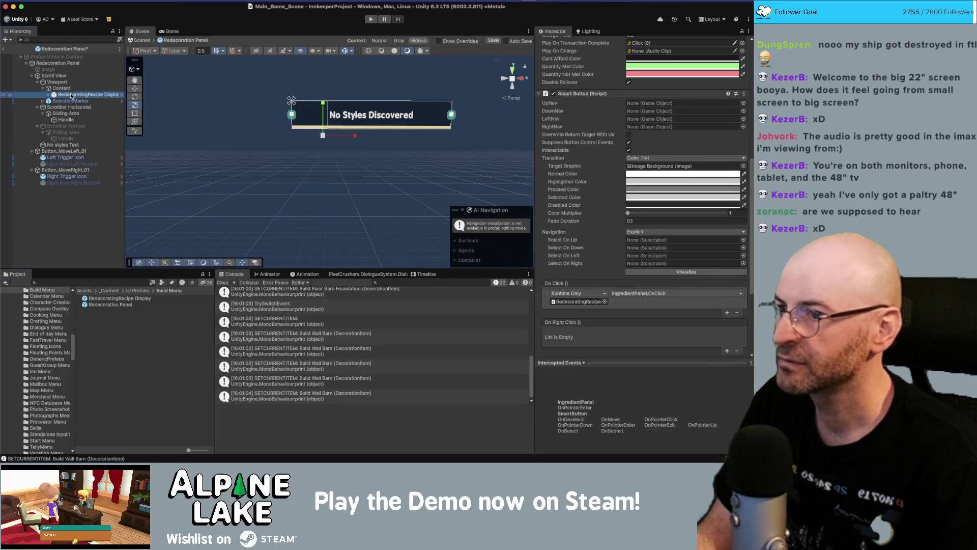
Duplicate the RedecoratingRecipe Display entry into four copies, select them all, then inspect Content and Viewport.
{"action": "left_click", "coordinate": [69, 96]}
{"action": "key", "text": "super+d"}
{"action": "key", "text": "super+d"}
{"action": "key", "text": "super+d"}
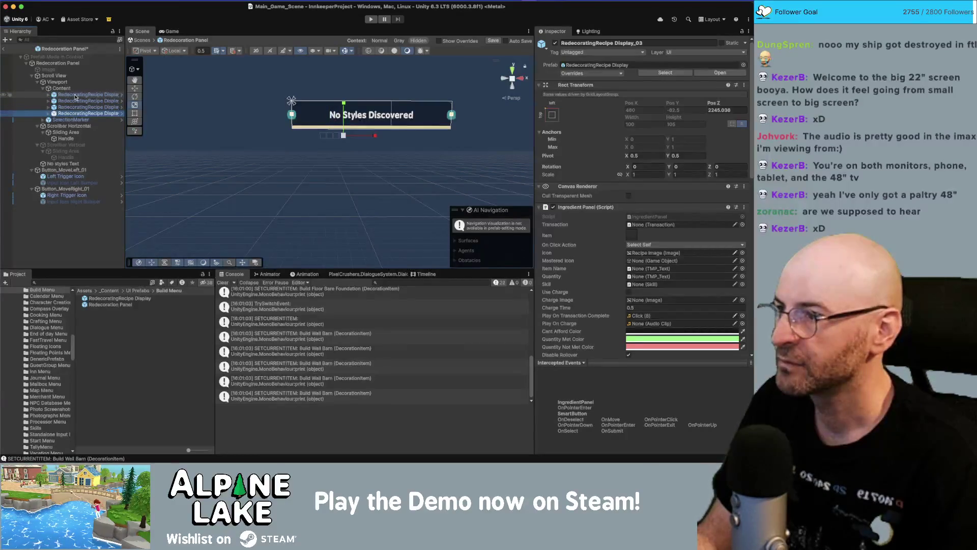
{"action": "left_click", "coordinate": [75, 97]}
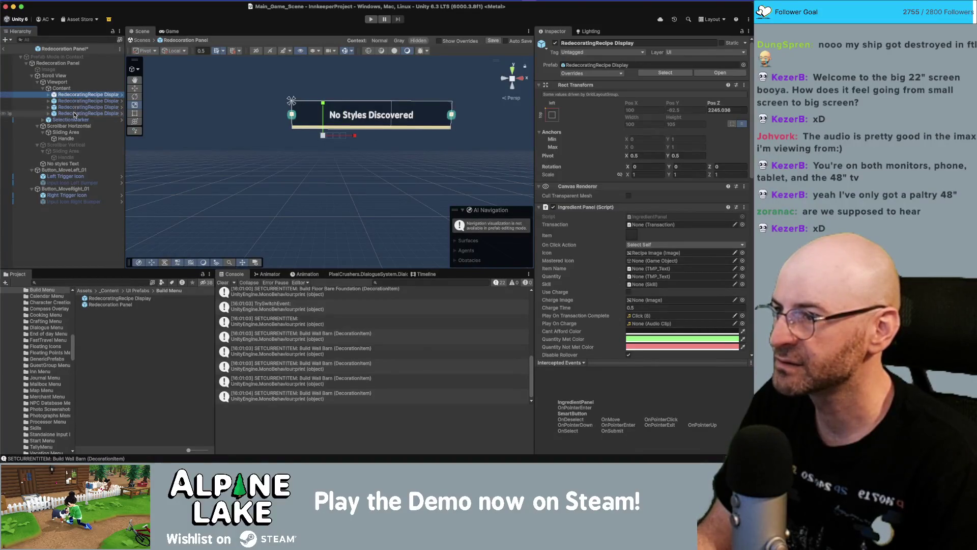
{"action": "left_click", "coordinate": [75, 114], "text": "shift"}
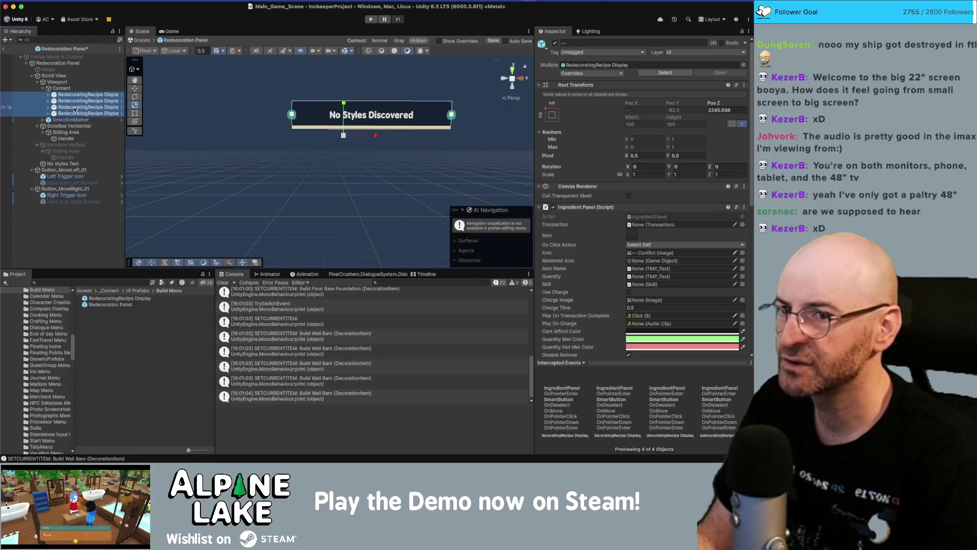
{"action": "left_click", "coordinate": [63, 88]}
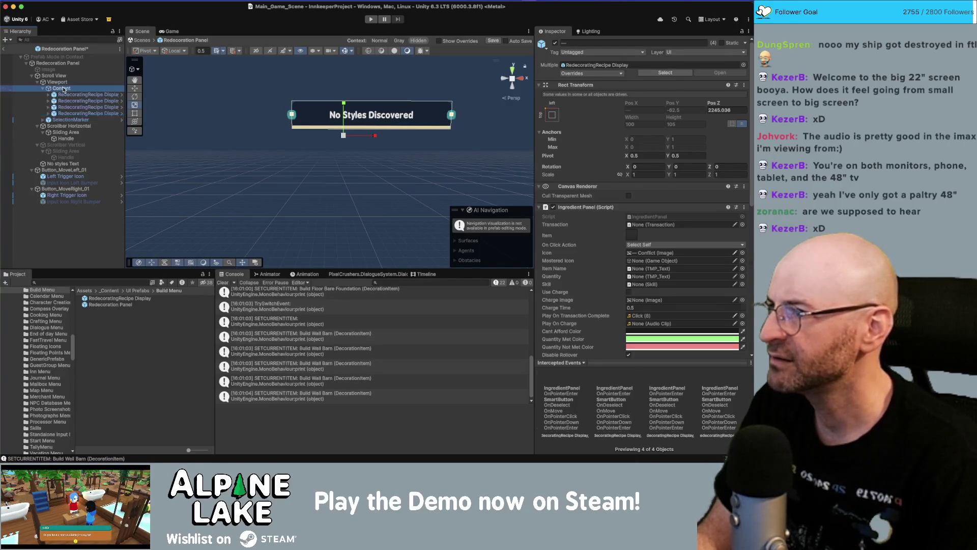
{"action": "left_click", "coordinate": [60, 82]}
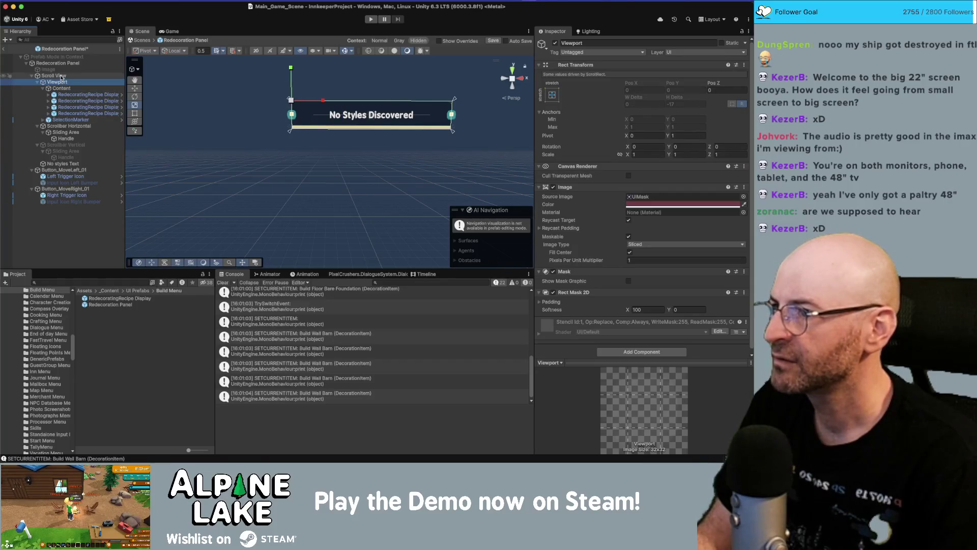
{"action": "left_click", "coordinate": [61, 77]}
{"action": "left_click", "coordinate": [60, 82]}
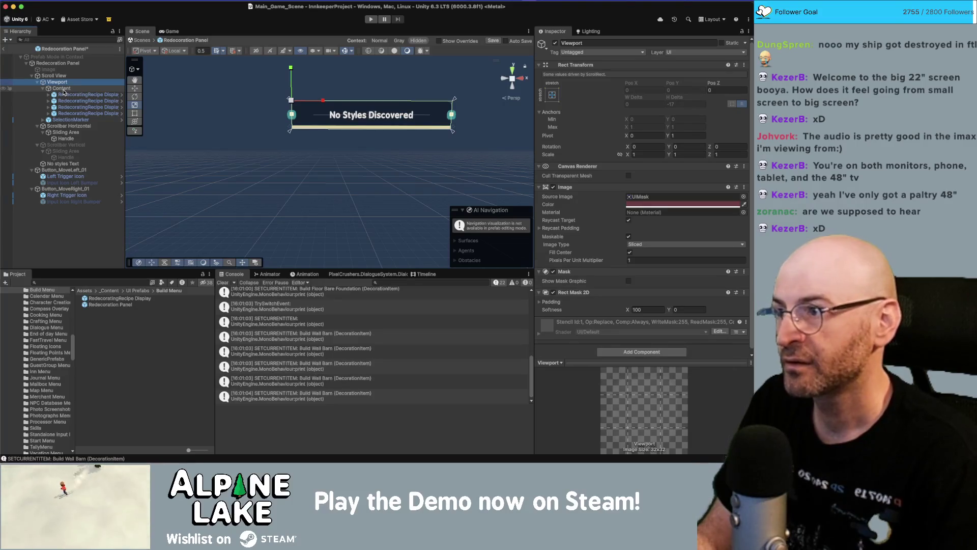
{"action": "left_click", "coordinate": [62, 90]}
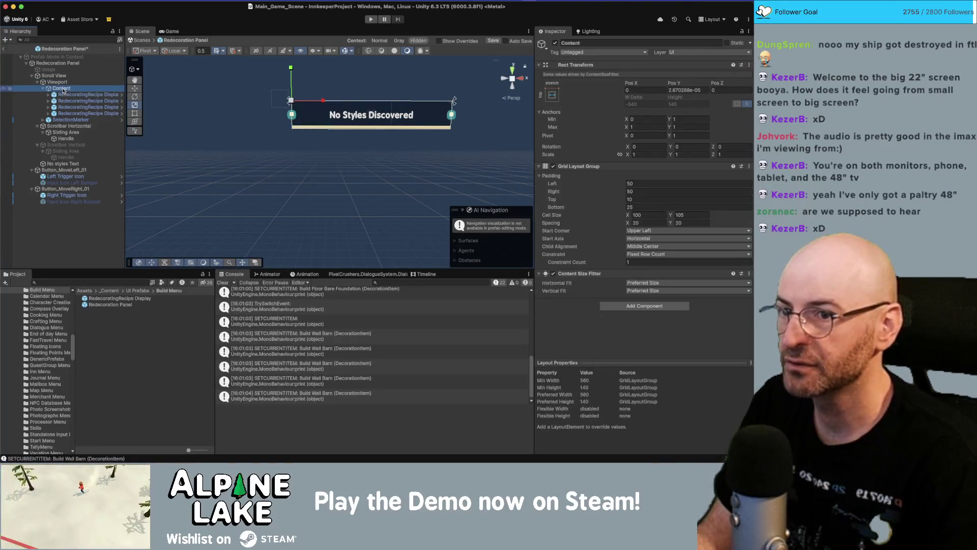
{"action": "left_click", "coordinate": [57, 83]}
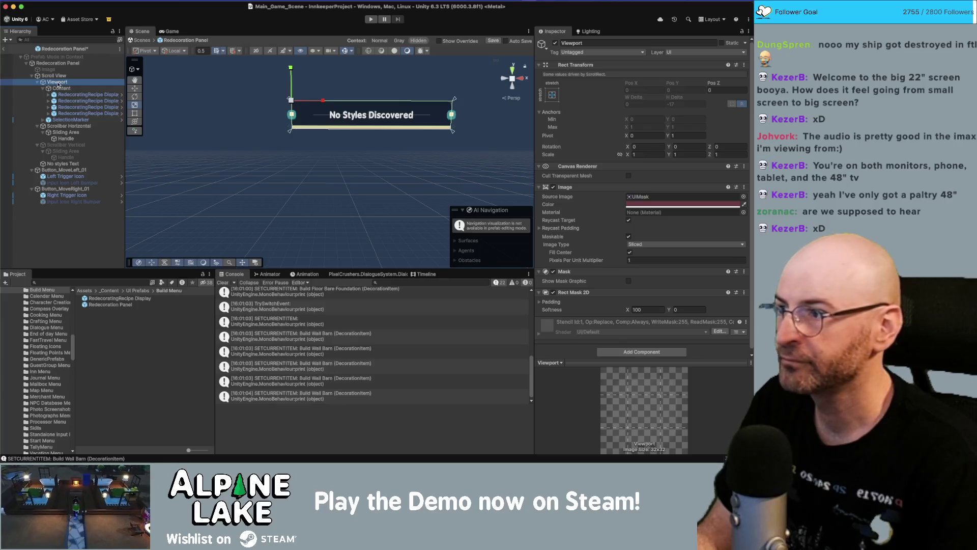
{"action": "left_click", "coordinate": [61, 89]}
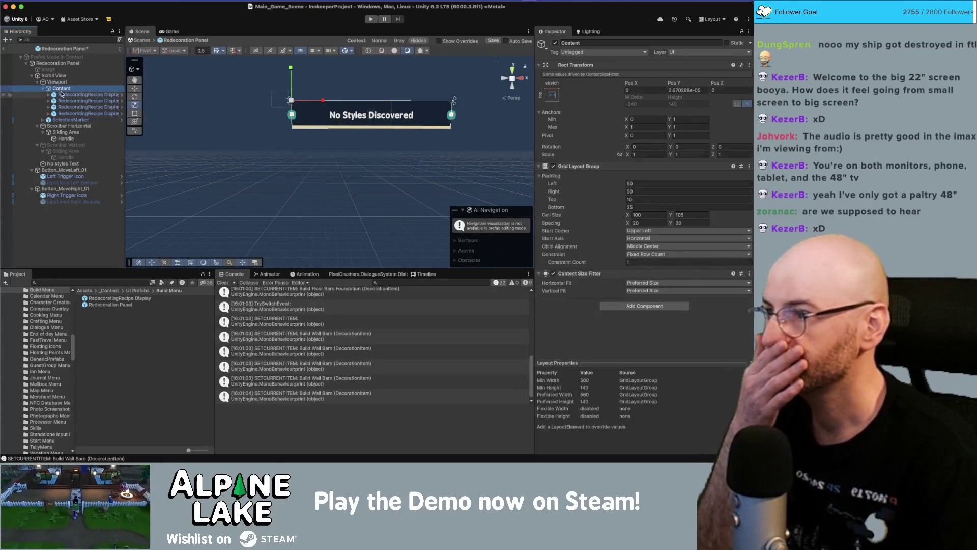
{"action": "left_click", "coordinate": [65, 95]}
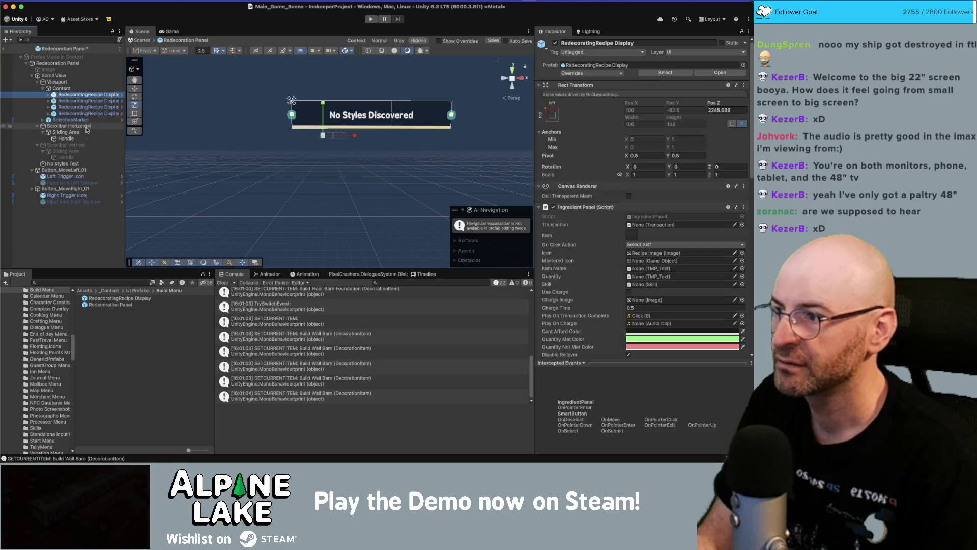
{"action": "left_click", "coordinate": [31, 75]}
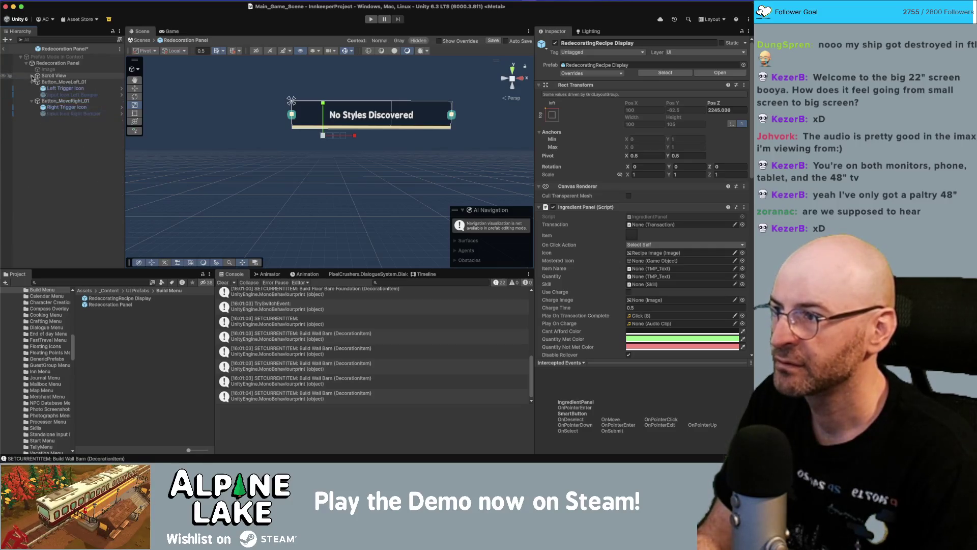
{"action": "left_click", "coordinate": [33, 82]}
{"action": "left_click", "coordinate": [32, 88]}
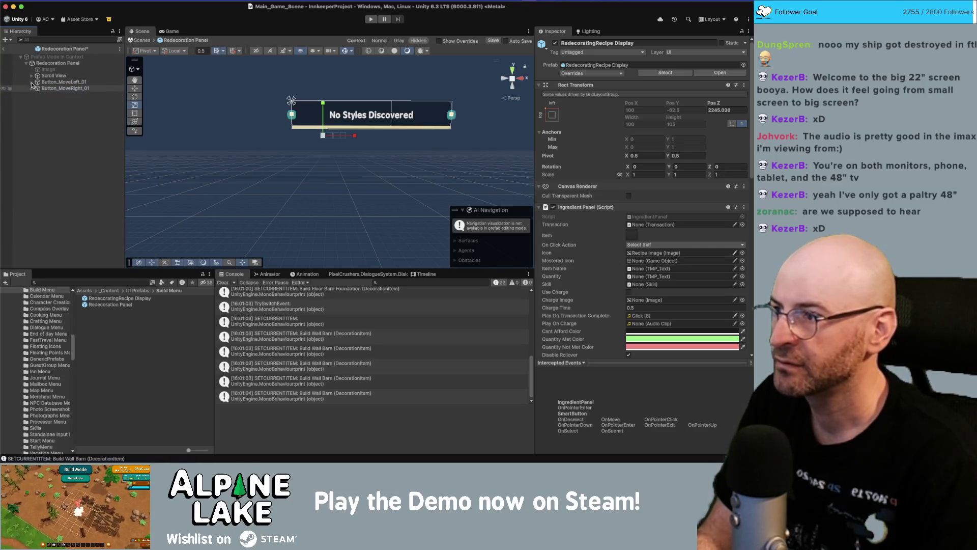
{"action": "left_click", "coordinate": [51, 82]}
{"action": "left_click", "coordinate": [36, 76]}
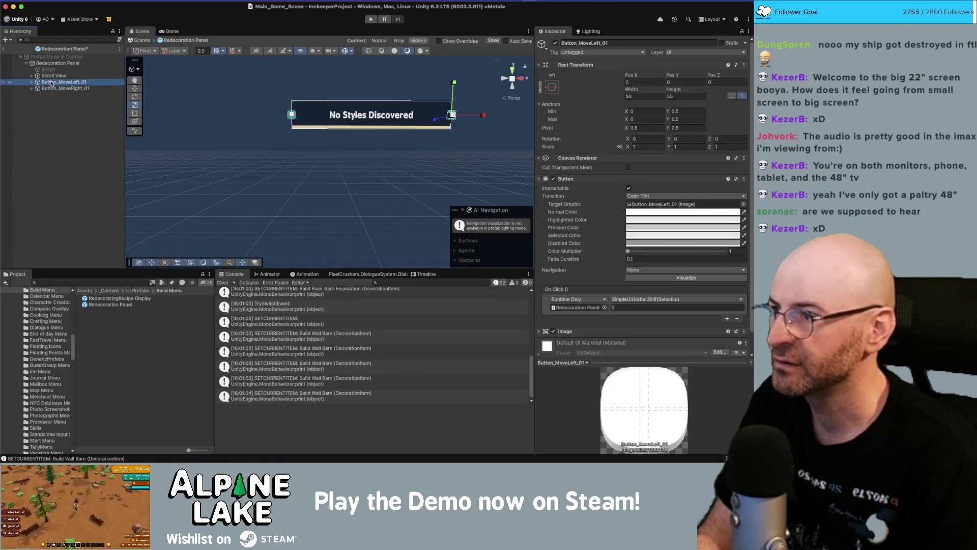
{"action": "left_click", "coordinate": [32, 76]}
{"action": "left_click", "coordinate": [53, 82]}
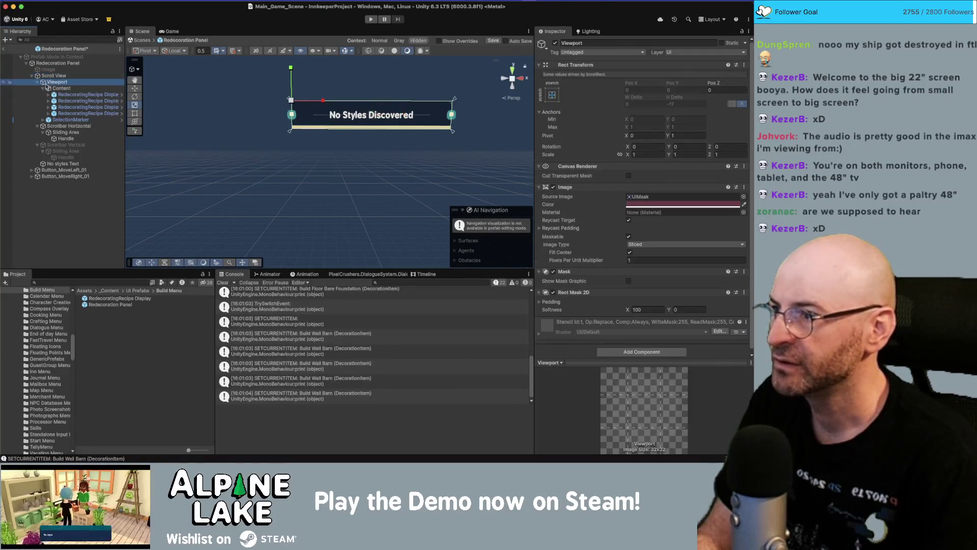
{"action": "left_click", "coordinate": [43, 89]}
{"action": "left_click", "coordinate": [37, 82]}
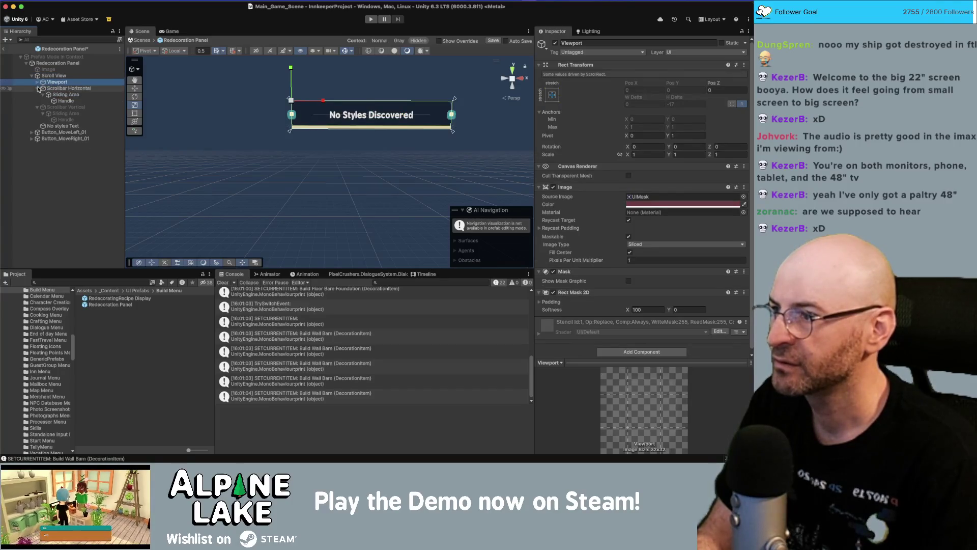
{"action": "left_click", "coordinate": [36, 88]}
{"action": "left_click", "coordinate": [37, 95]}
{"action": "left_click", "coordinate": [37, 82]}
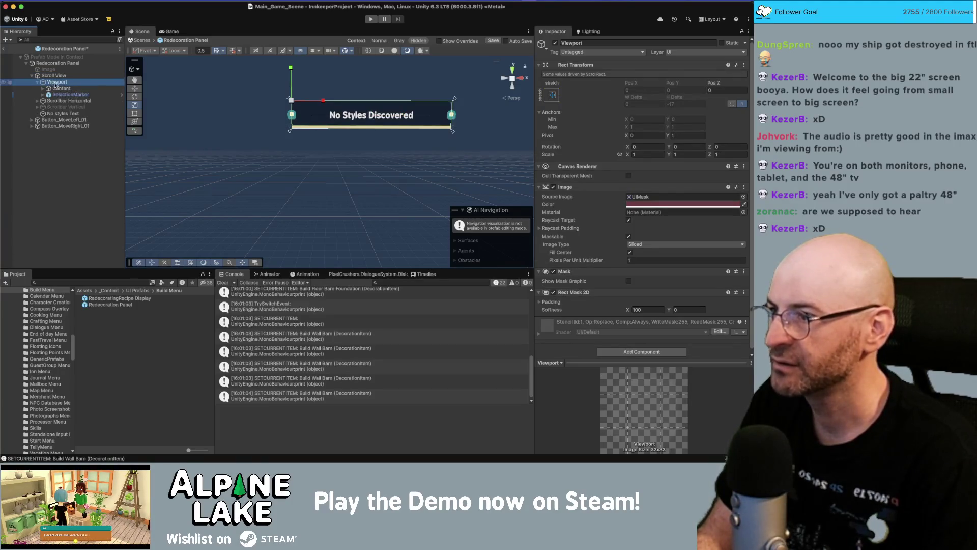
{"action": "left_click", "coordinate": [51, 89]}
{"action": "left_click", "coordinate": [43, 89]}
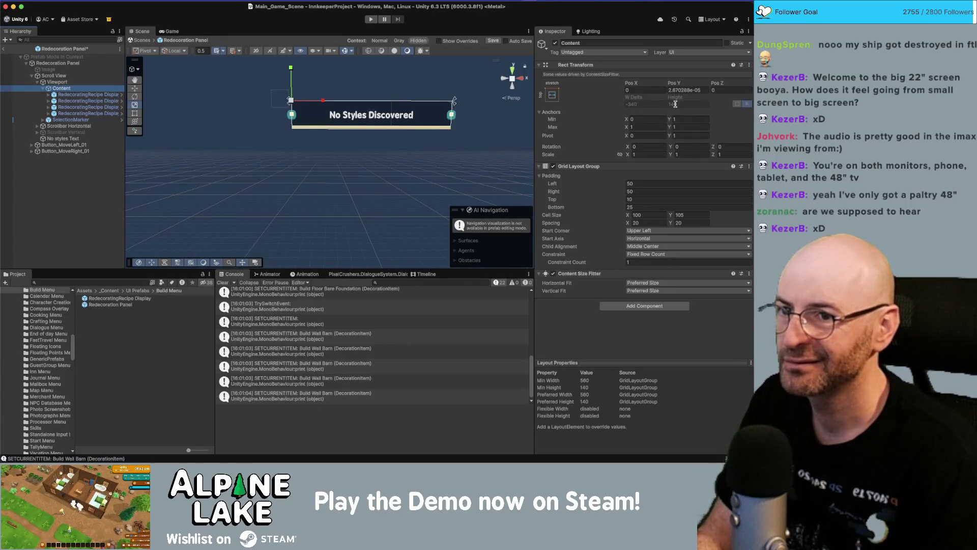
{"action": "key", "text": "f"}
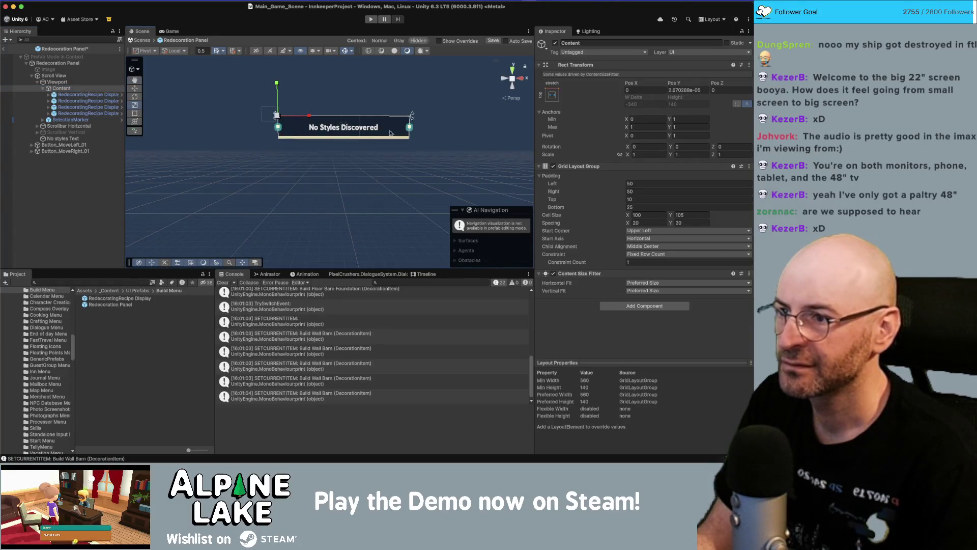
{"action": "left_click", "coordinate": [82, 96]}
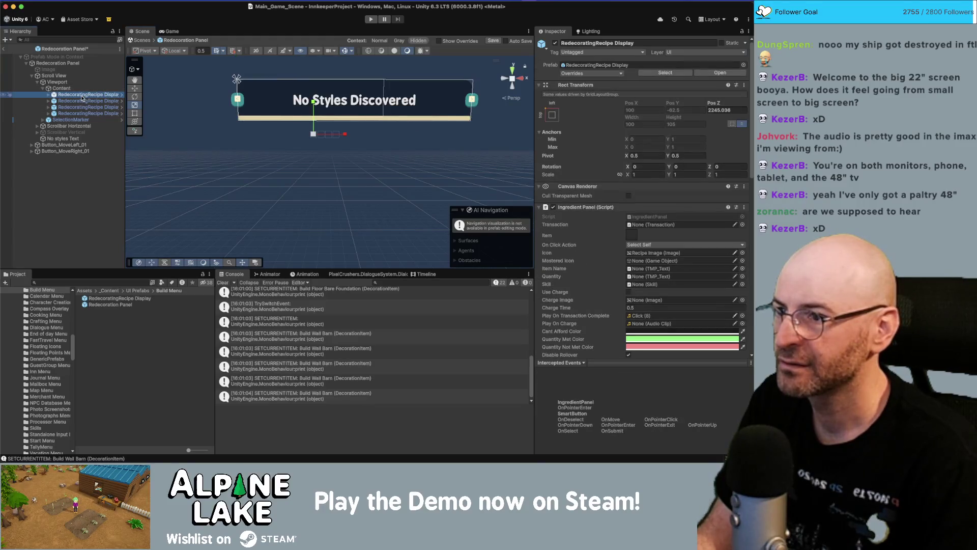
{"action": "left_click", "coordinate": [62, 88]}
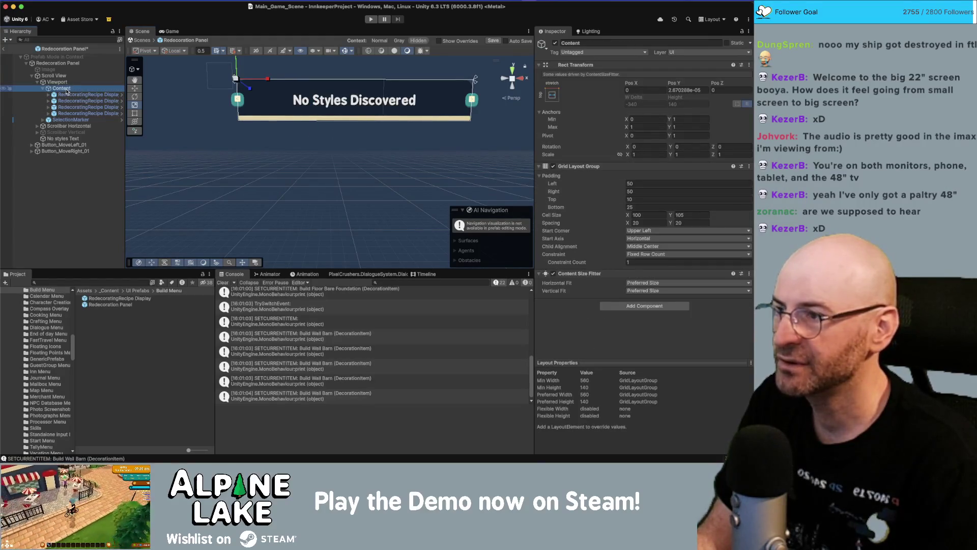
{"action": "left_click", "coordinate": [82, 96]}
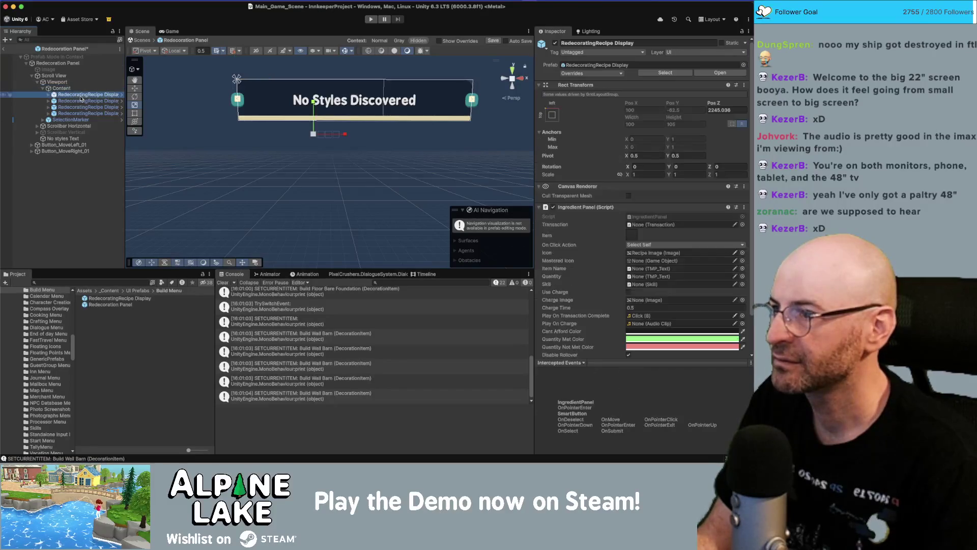
{"action": "left_click", "coordinate": [85, 113], "text": "shift"}
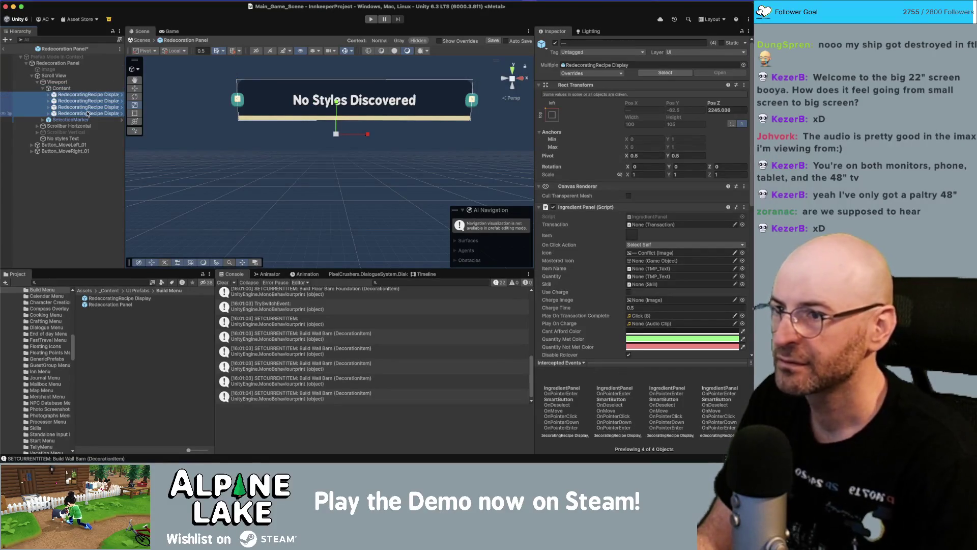
{"action": "left_click", "coordinate": [62, 89]}
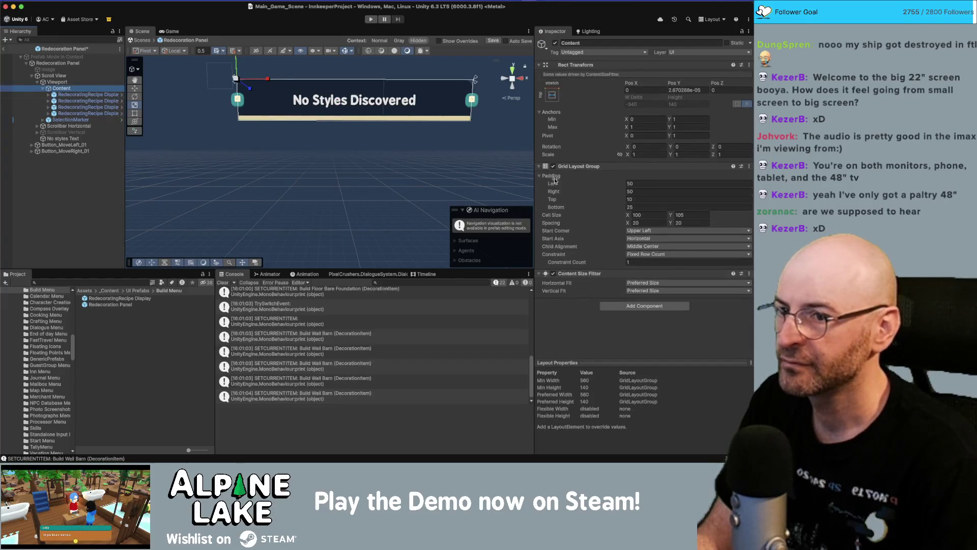
{"action": "left_click", "coordinate": [554, 275]}
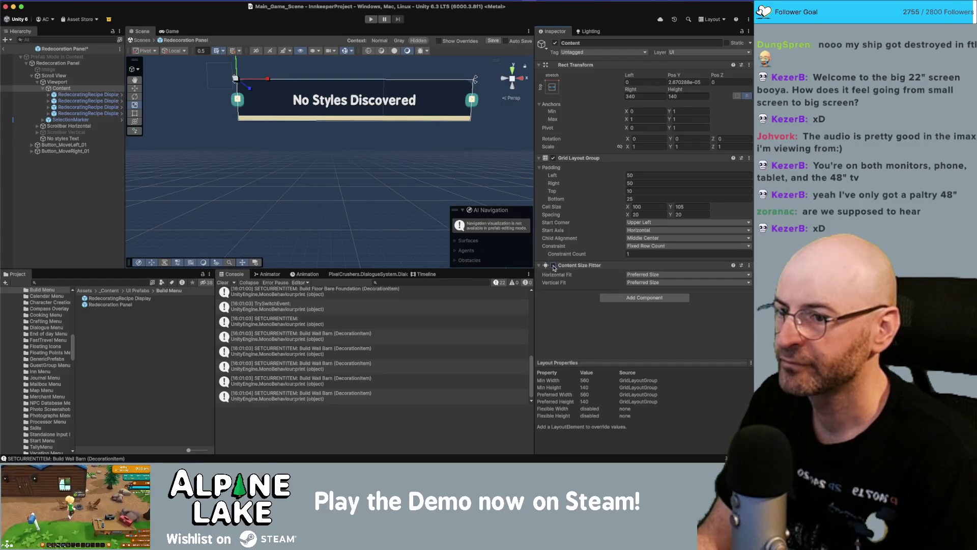
{"action": "left_click", "coordinate": [554, 275]}
{"action": "left_click", "coordinate": [82, 95]}
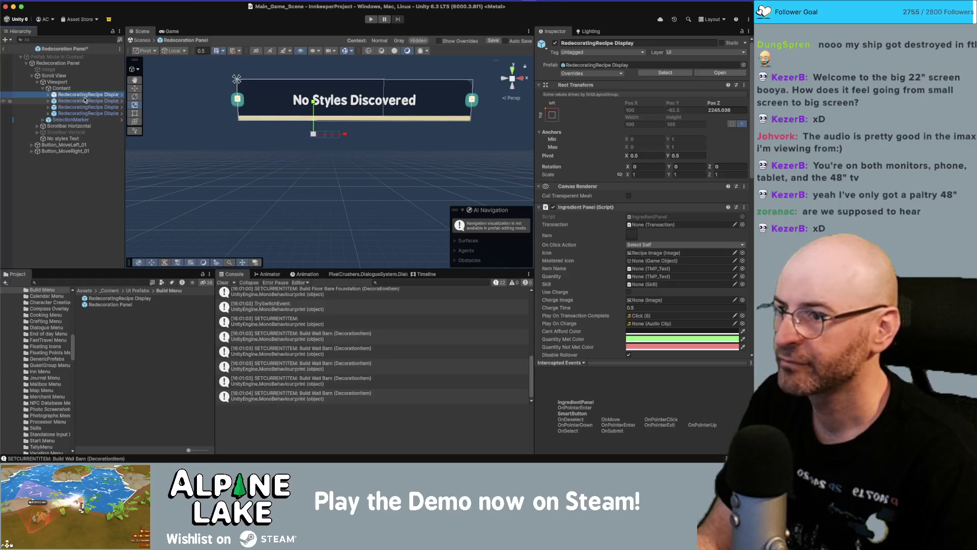
{"action": "key", "text": "Right"}
{"action": "left_click", "coordinate": [86, 100]}
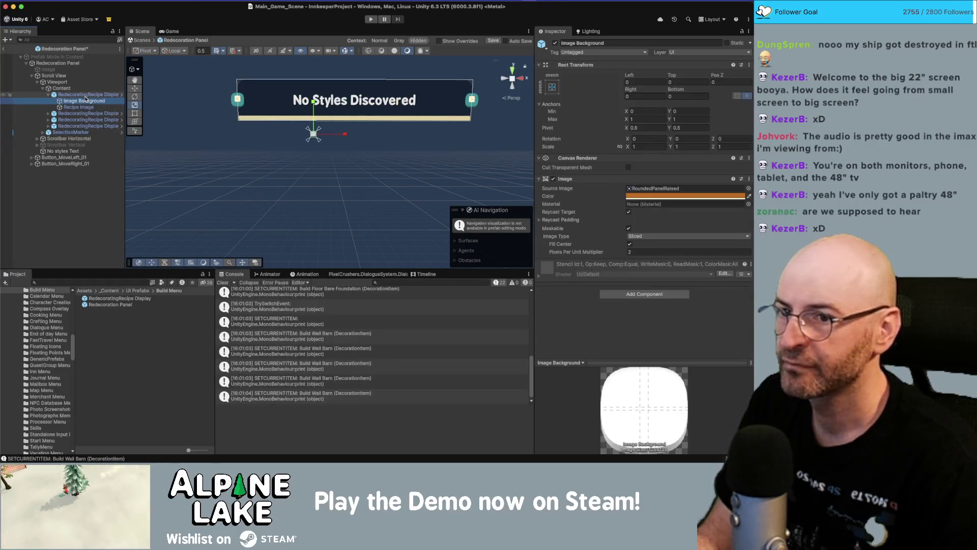
{"action": "key", "text": "Up"}
{"action": "key", "text": "Down"}
{"action": "key", "text": "Down"}
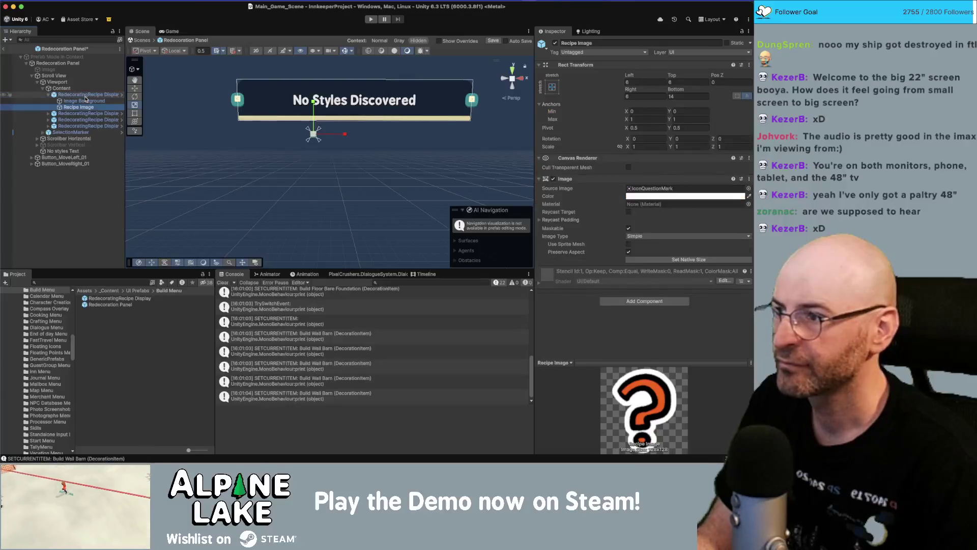
{"action": "key", "text": "Left"}
{"action": "key", "text": "Left"}
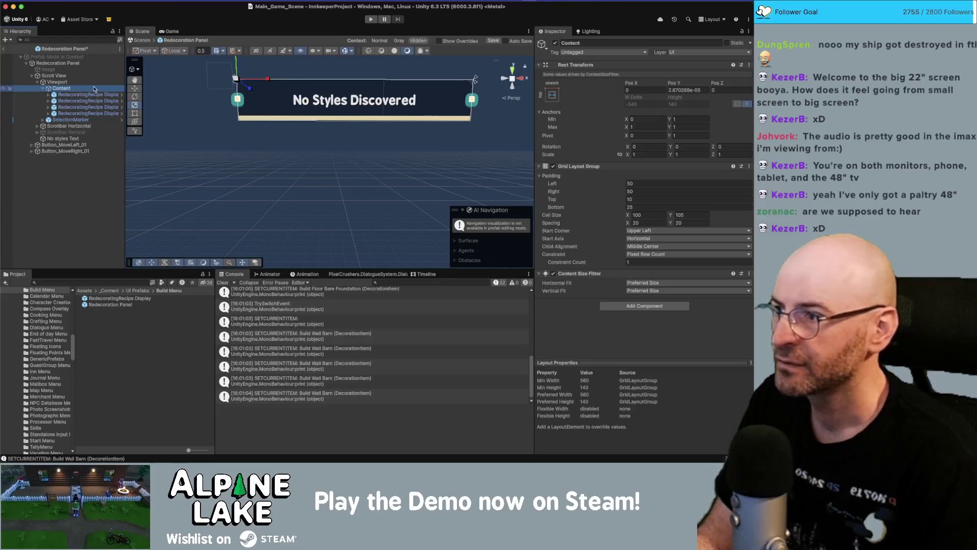
{"action": "left_click", "coordinate": [93, 83]}
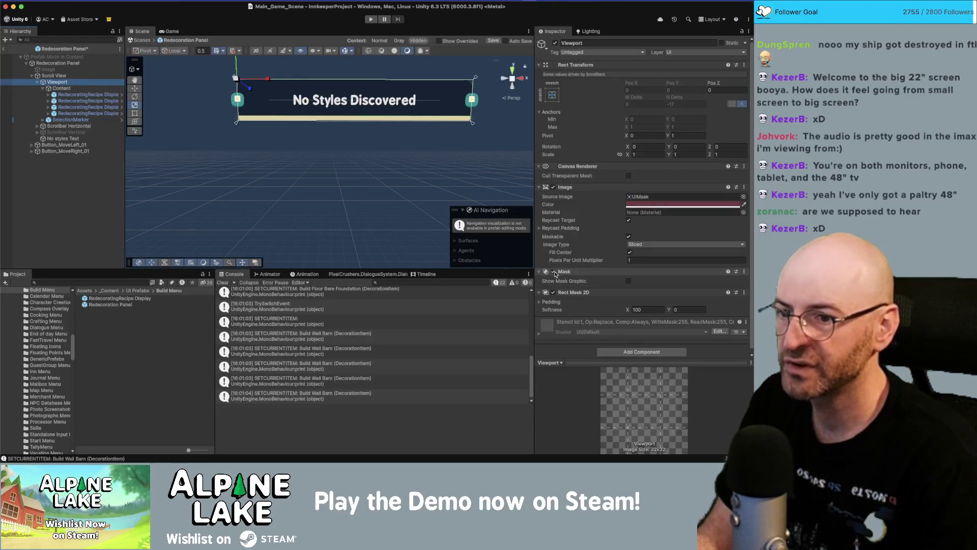
{"action": "left_click", "coordinate": [554, 293]}
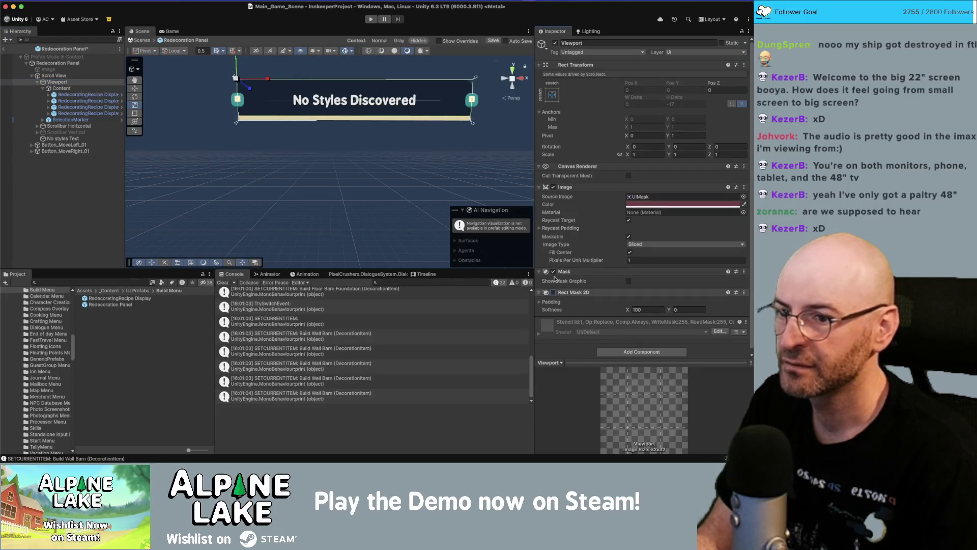
{"action": "left_click", "coordinate": [554, 292]}
{"action": "left_click", "coordinate": [554, 272]}
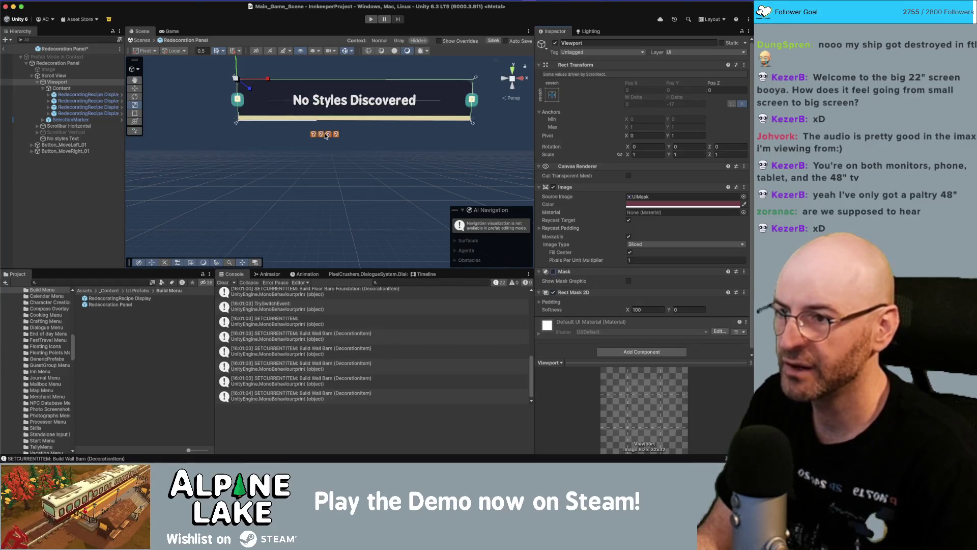
{"action": "left_click", "coordinate": [553, 293]}
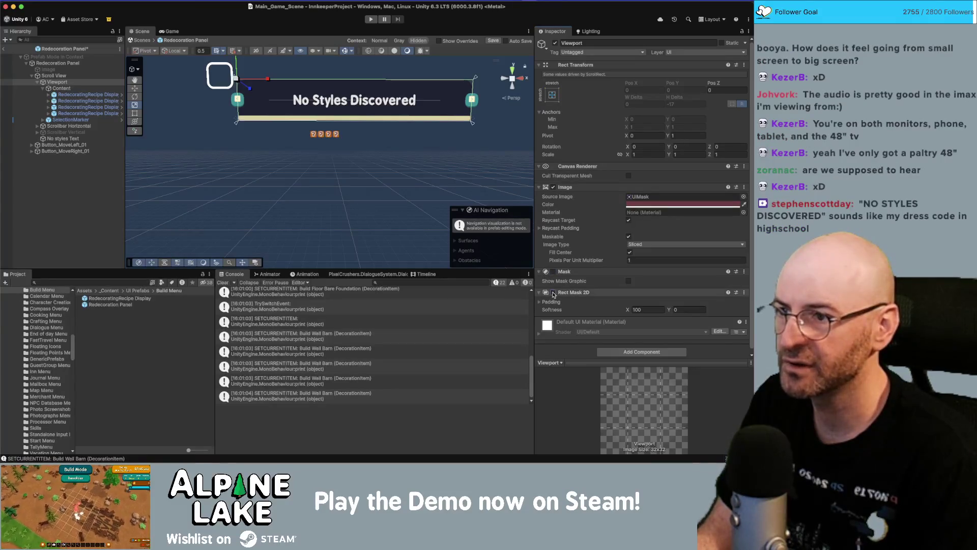
{"action": "left_click", "coordinate": [553, 294]}
{"action": "left_click", "coordinate": [554, 272]}
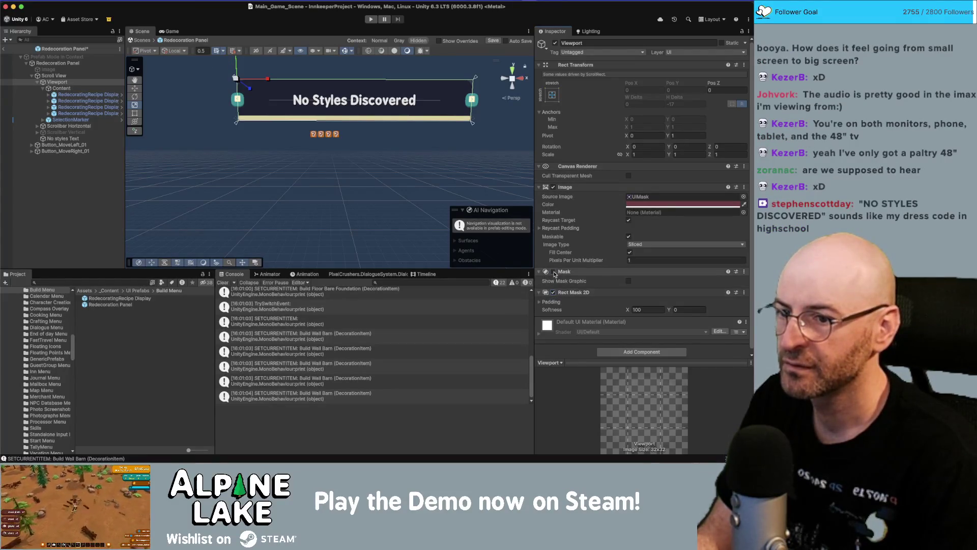
{"action": "left_click", "coordinate": [554, 273]}
{"action": "left_click", "coordinate": [554, 273]}
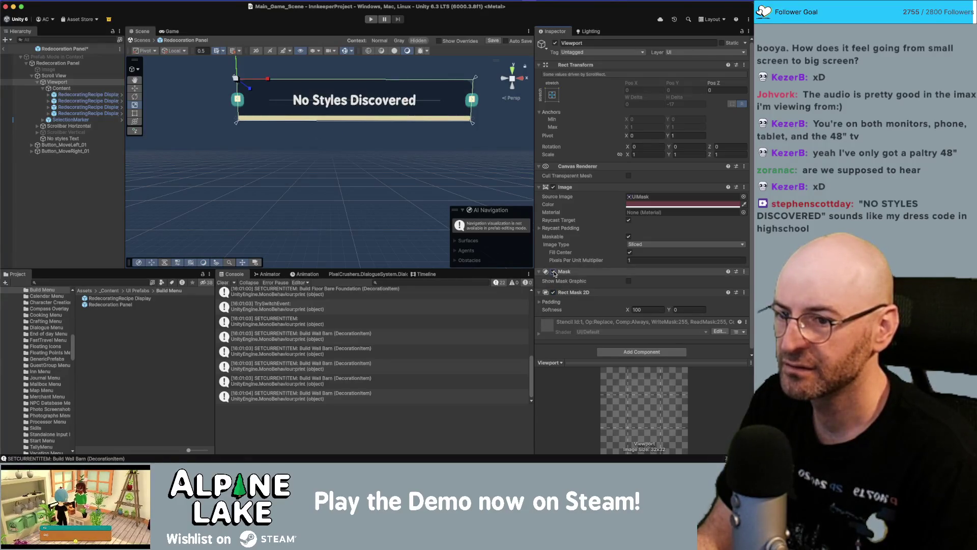
{"action": "left_click", "coordinate": [540, 303]}
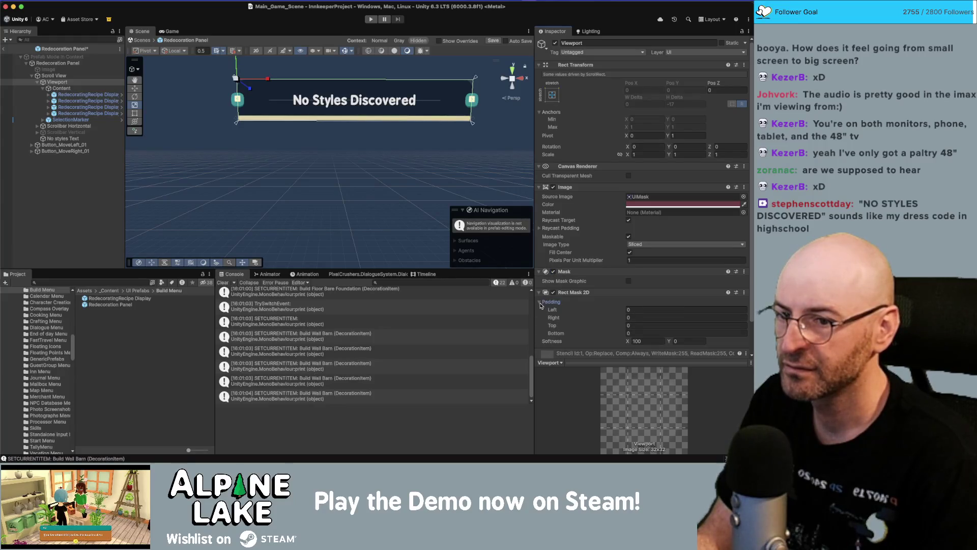
{"action": "left_click", "coordinate": [540, 303]}
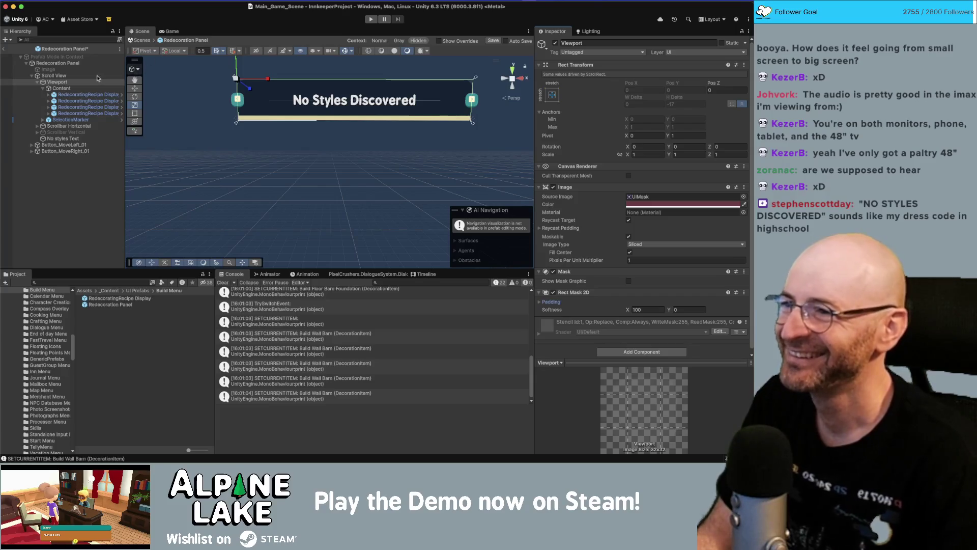
{"action": "left_click", "coordinate": [69, 88]}
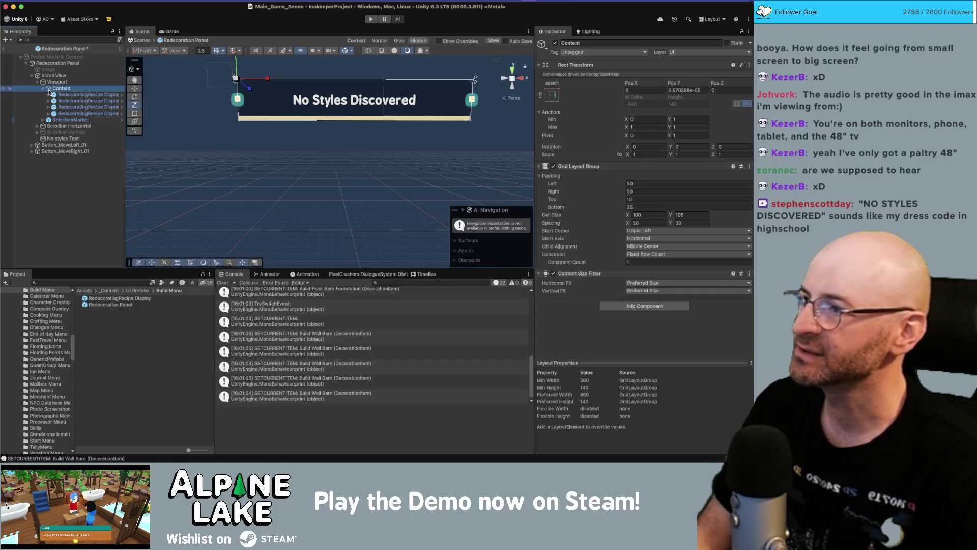
{"action": "left_click", "coordinate": [87, 95]}
Return to Core_Scene and set the Game view to 16:10 Aspect to view the Redecorating panel.
{"action": "left_click", "coordinate": [87, 112], "text": "shift"}
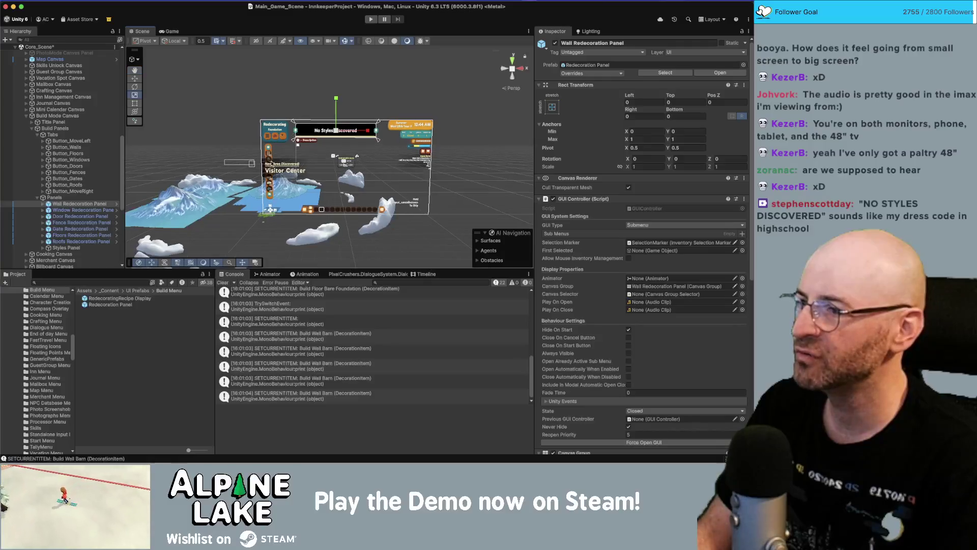
{"action": "scroll", "coordinate": [316, 143], "scroll_direction": "up", "scroll_amount": 3}
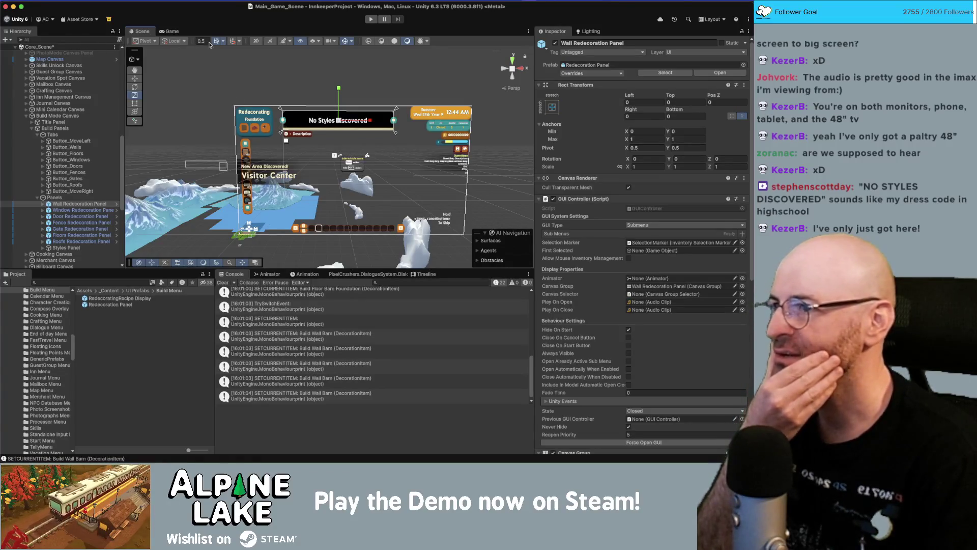
{"action": "left_click", "coordinate": [173, 32]}
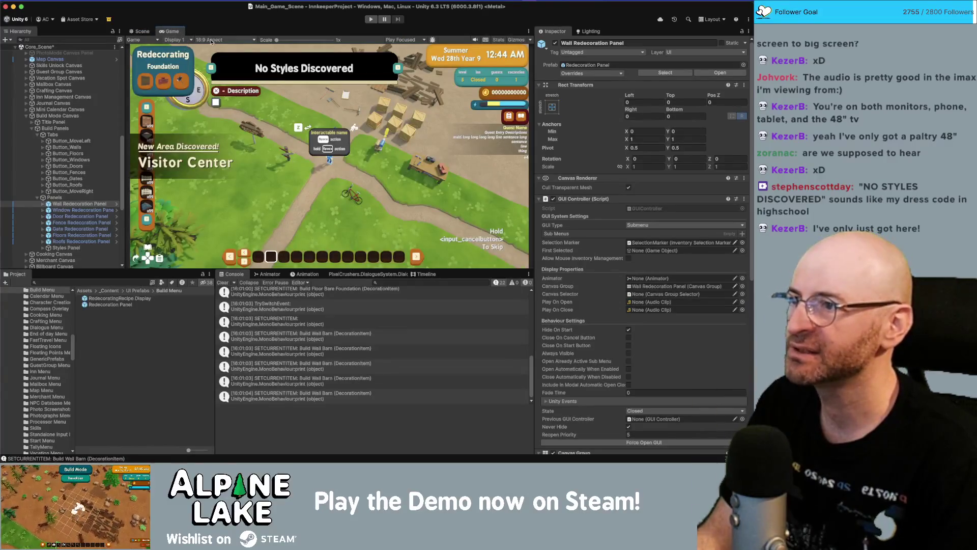
{"action": "left_click", "coordinate": [210, 40]}
{"action": "left_click", "coordinate": [217, 81]}
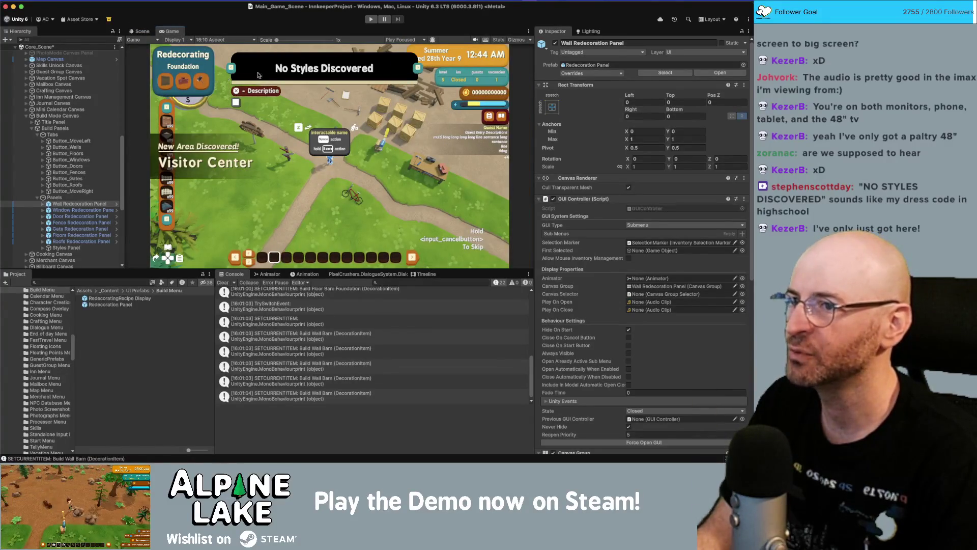